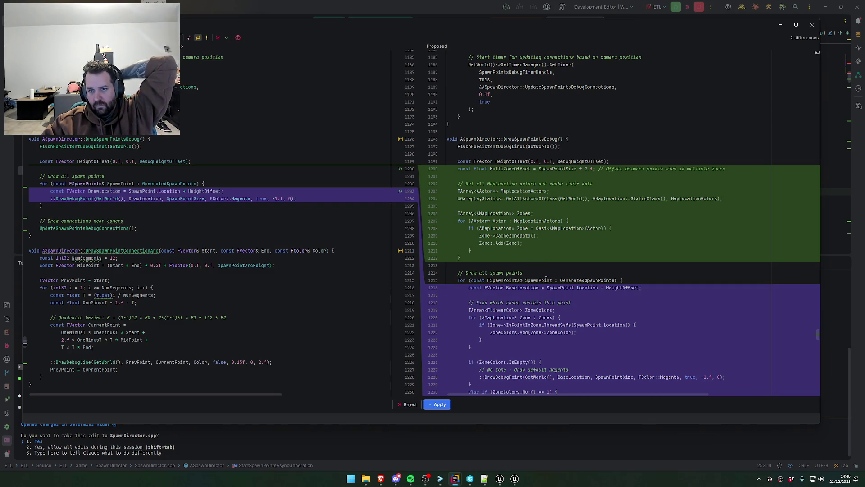
- Review the SpawnDirector.cpp diff that colours debug spawn points by MapLocation zone, then apply it
scroll(538, 271, "down", 4)
scroll(532, 277, "up", 4)
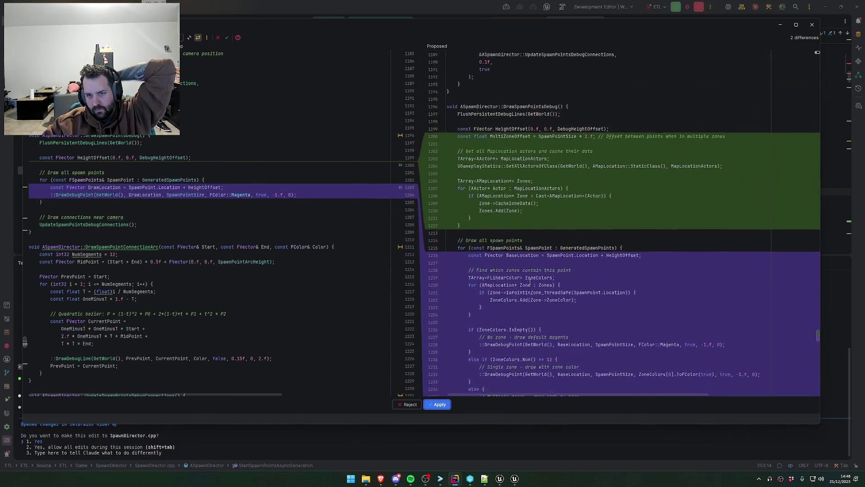
scroll(524, 286, "down", 6)
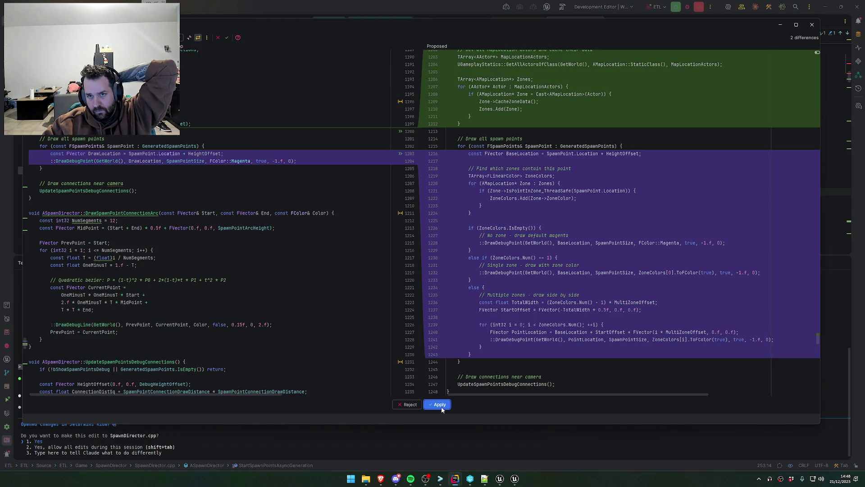
left_click(440, 404)
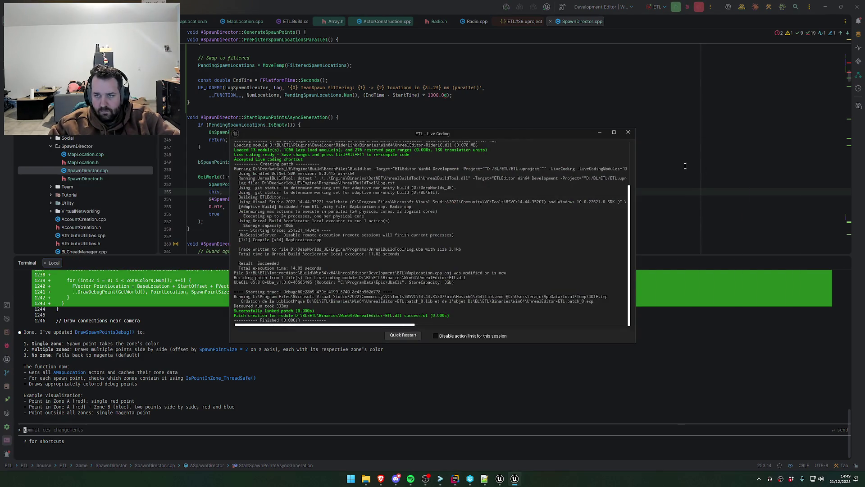
- Close the Live Coding log, check Unreal Editor, and return to SpawnDirector.cpp in Rider
left_click(619, 137)
key("alt+Tab")
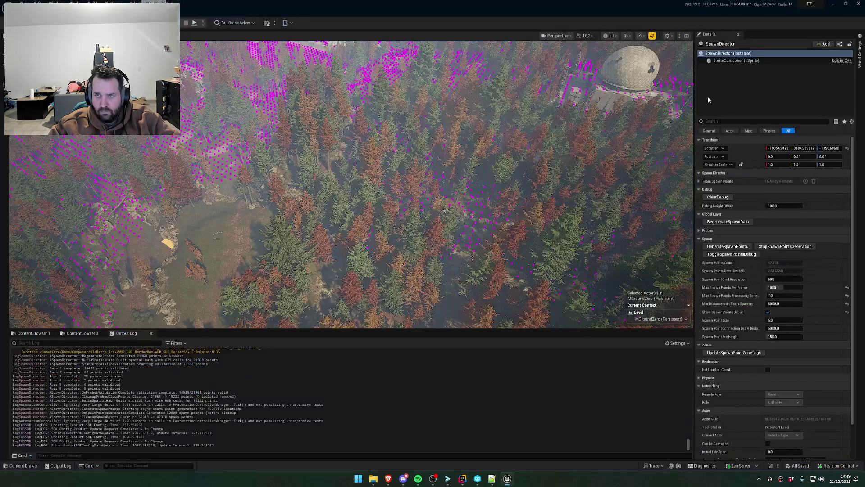
key("alt+Tab")
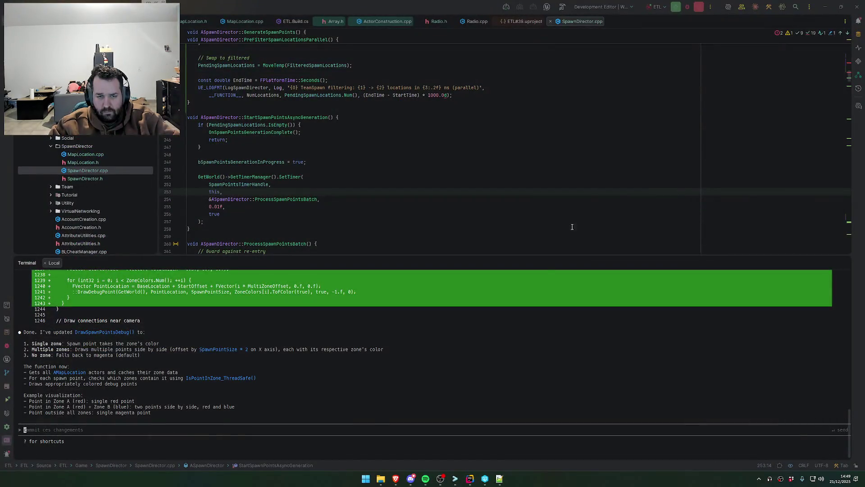
left_click(464, 199)
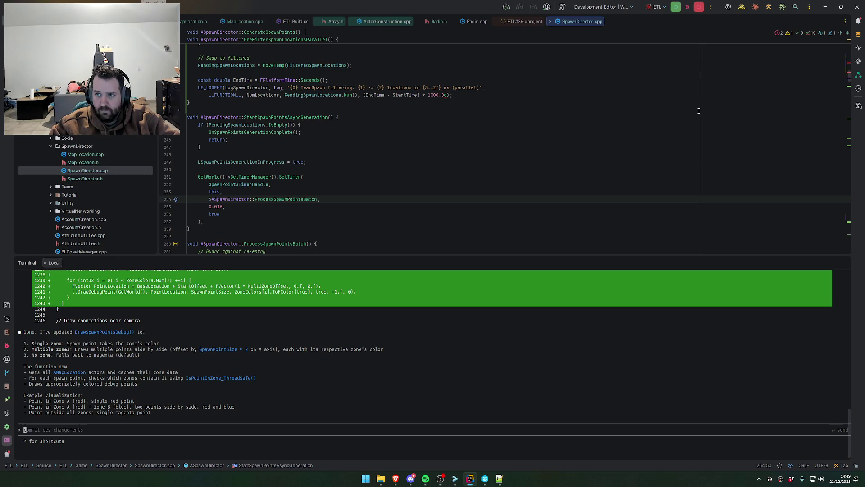
- Jump to the grid-generation log error and try fixing the suffix on the 1000.0d literal
key("ctrl+minus")
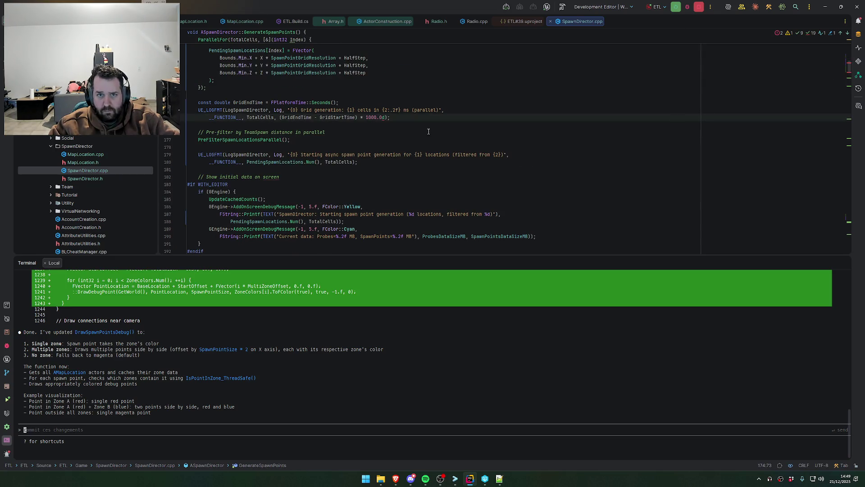
left_click(429, 131)
left_click(386, 117)
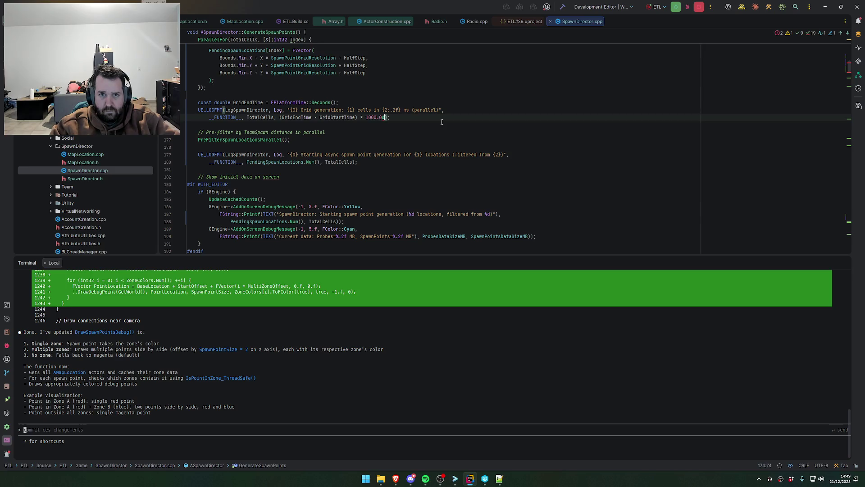
key("BackSpace")
key("BackSpace")
type("f")
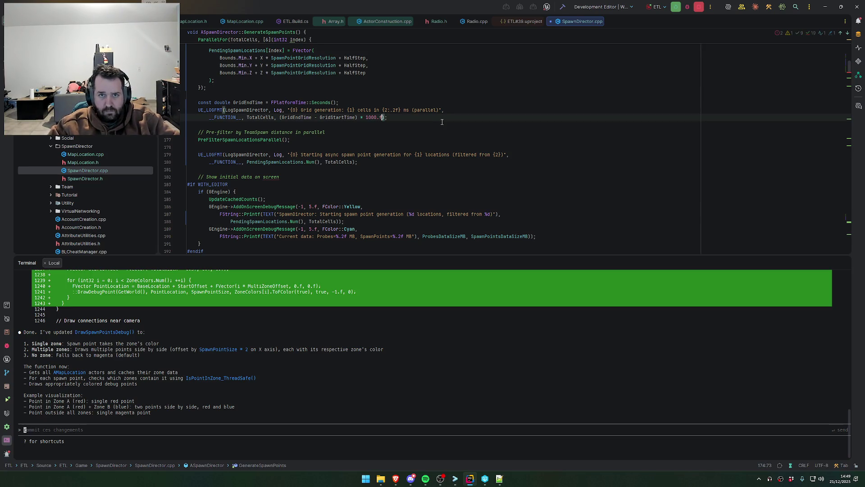
key("Down")
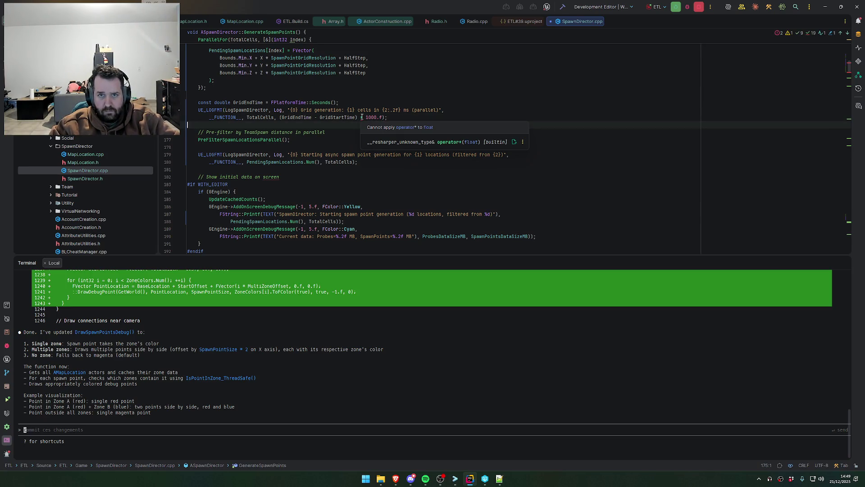
key("Up")
key("BackSpace")
type("d")
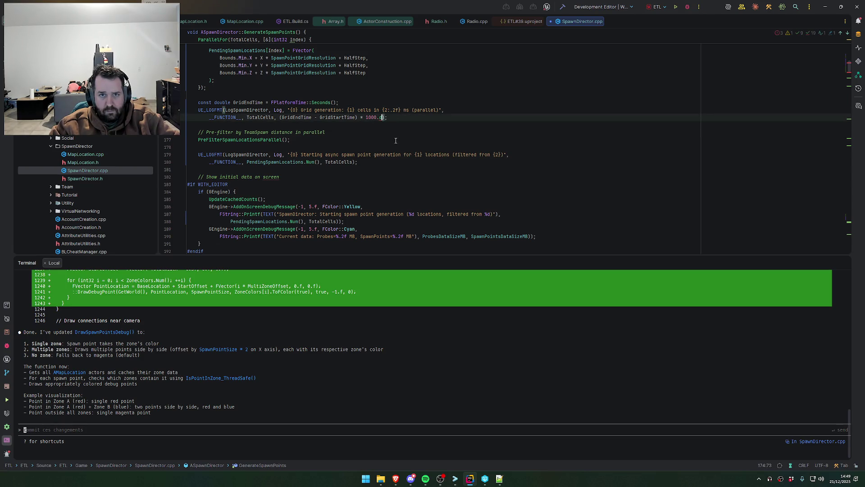
mouse_move(334, 117)
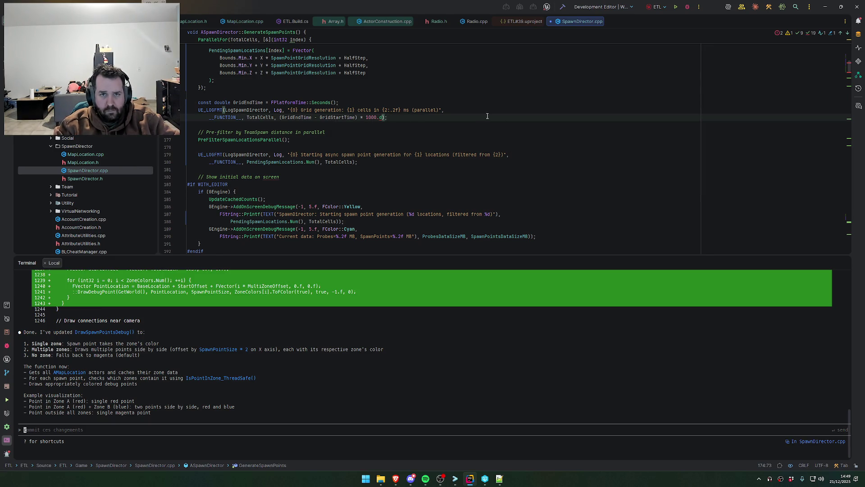
key("BackSpace")
key("BackSpace")
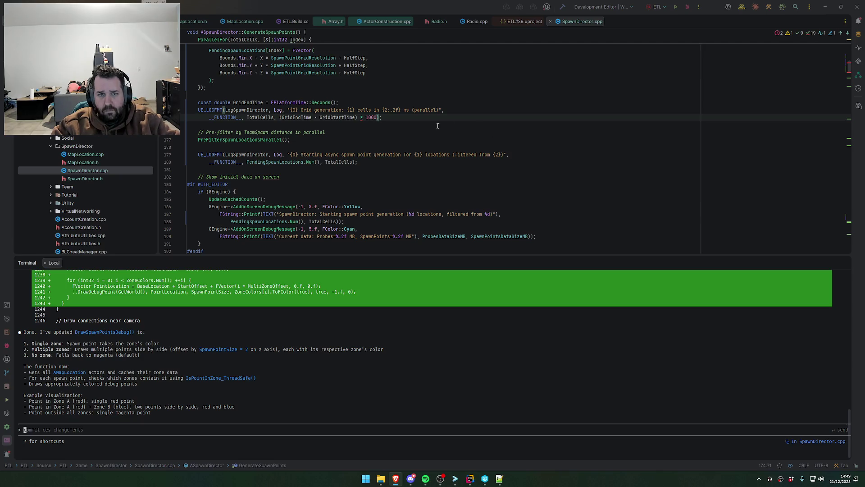
- Undo the literal edit, review TotalCells and GridStartTime uses, and select the inline elapsed-time calculation
key("Down")
key("ctrl+z")
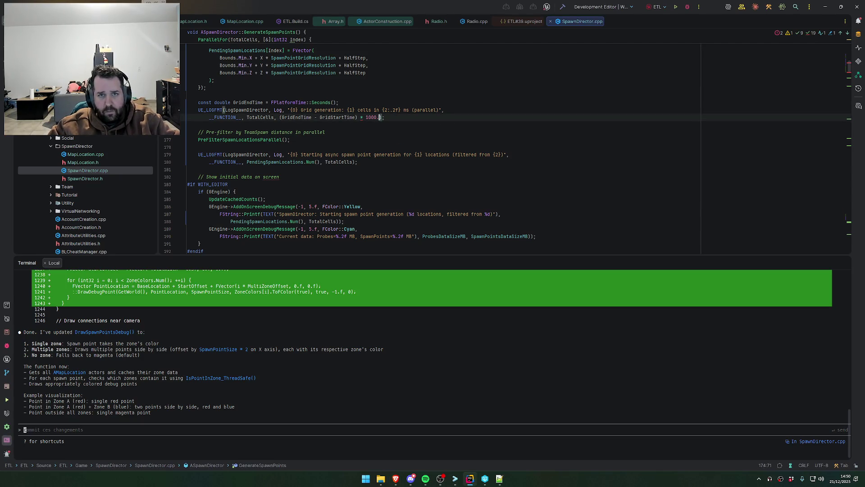
left_click(377, 136)
scroll(378, 136, "up", 3)
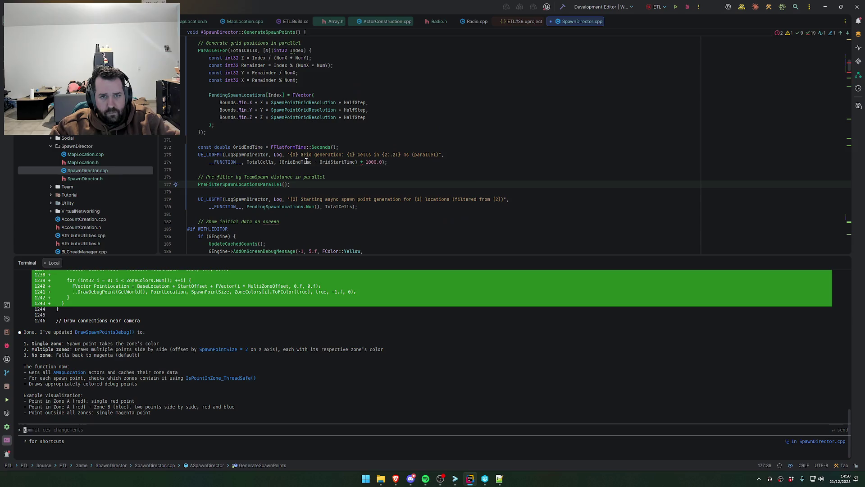
left_click(267, 163)
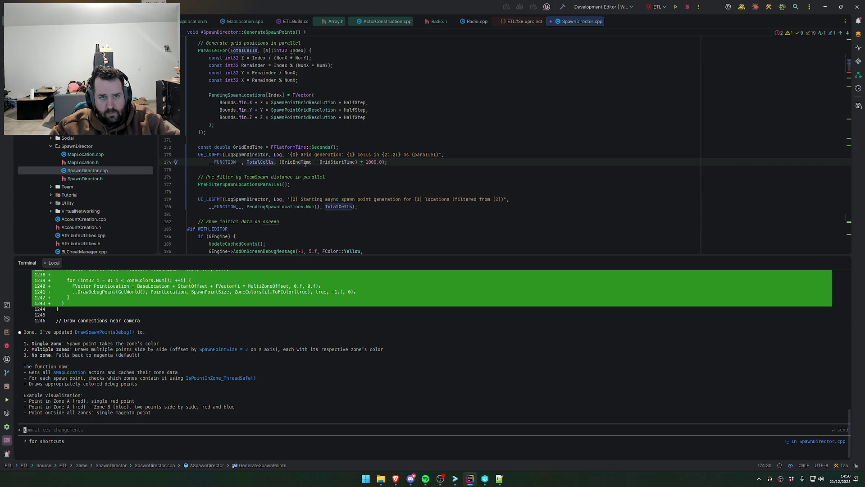
left_click(305, 162)
left_click(339, 162)
mouse_move(362, 162)
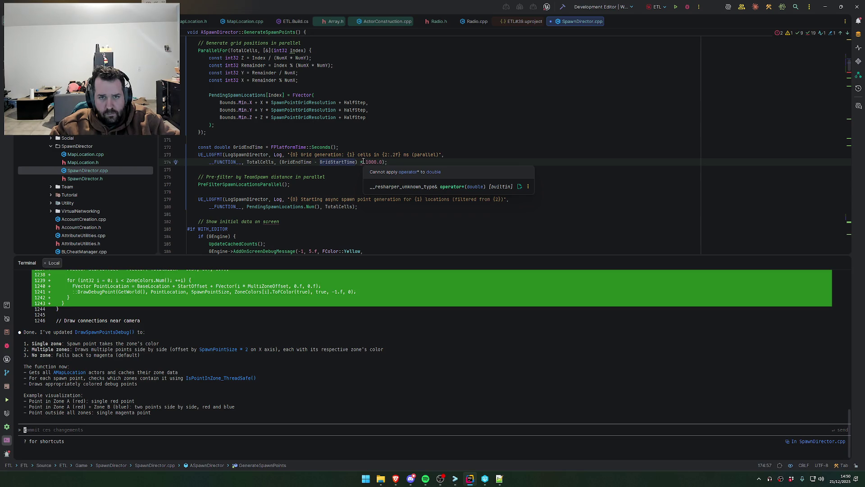
left_click(363, 161)
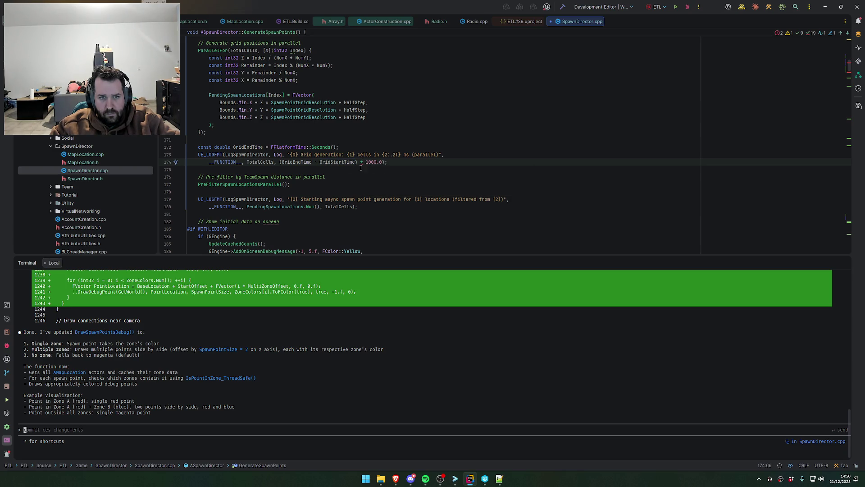
mouse_move(361, 163)
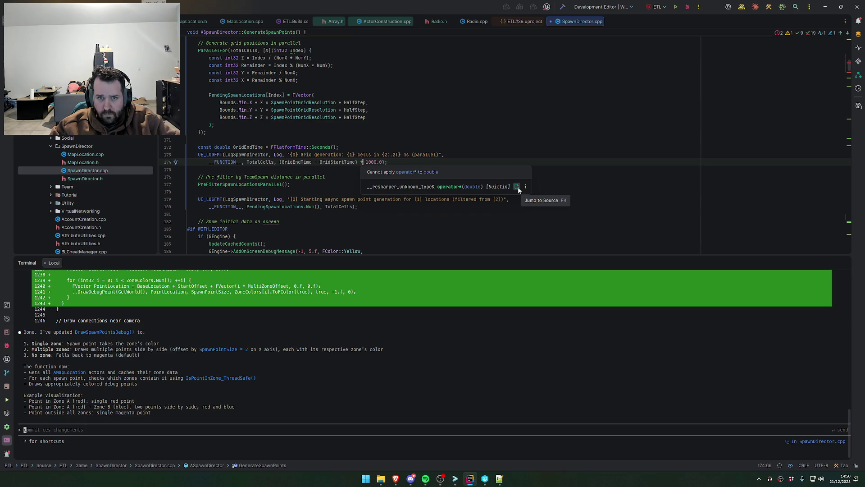
left_click(302, 167)
left_click_drag(381, 162, 281, 162)
- Replace the grid log's inline elapsed-time math with a 'const double Time' variable passed to the log
key("BackSpace")
left_click(345, 134)
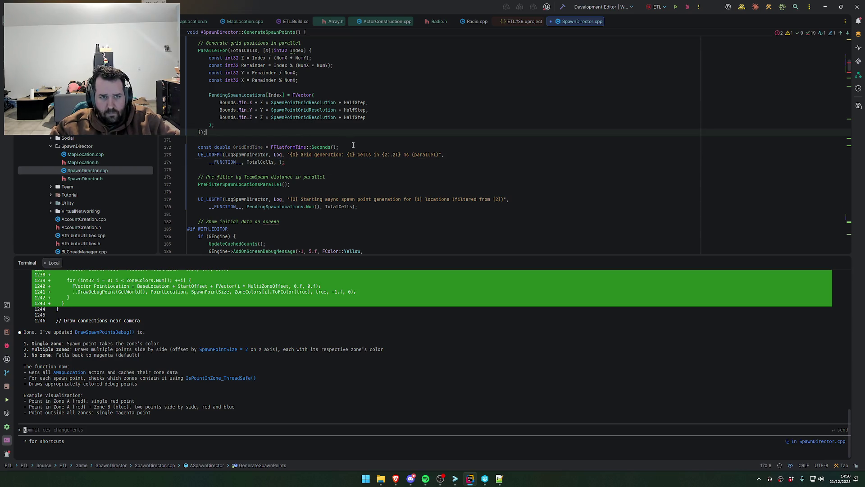
left_click(345, 146)
key("Return")
type("const double Ti")
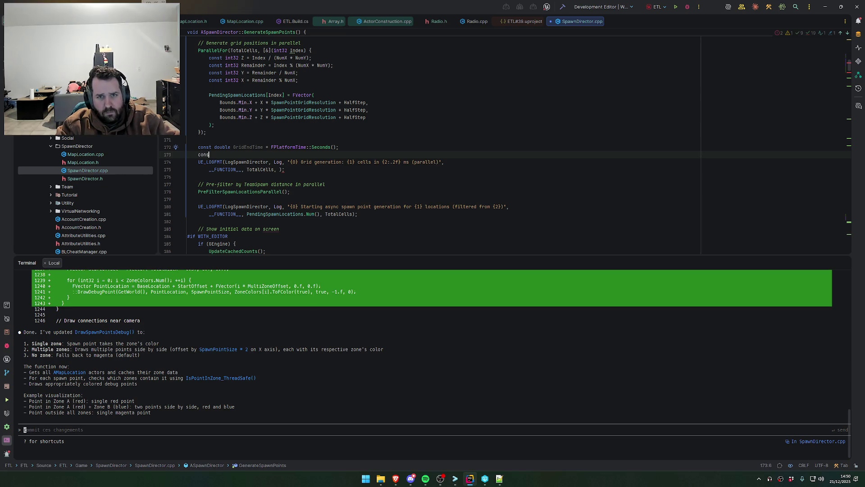
type("me =")
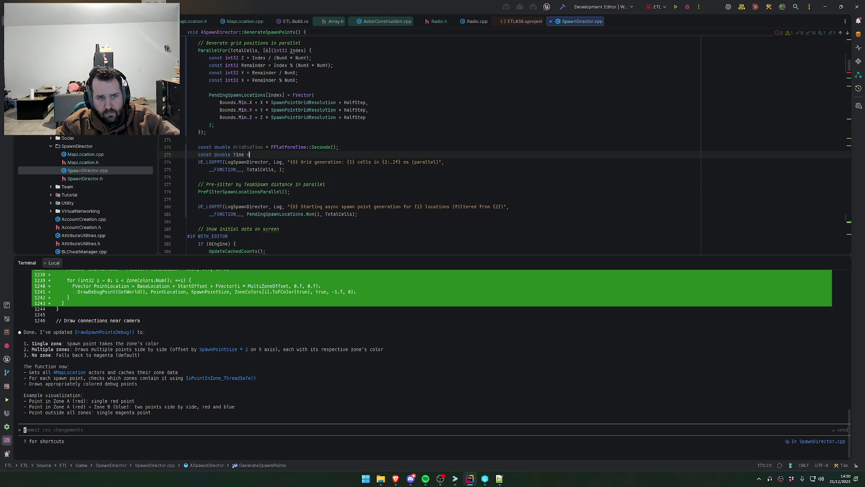
key("Tab")
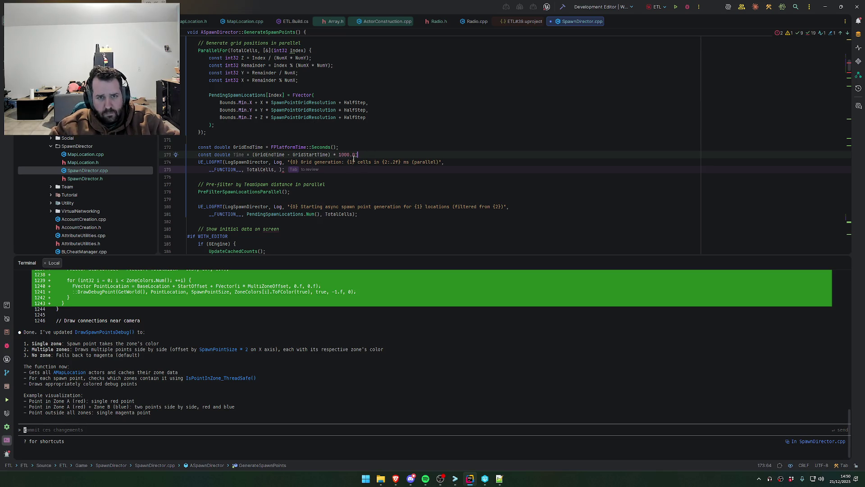
key("Down")
key("Down")
key("Down")
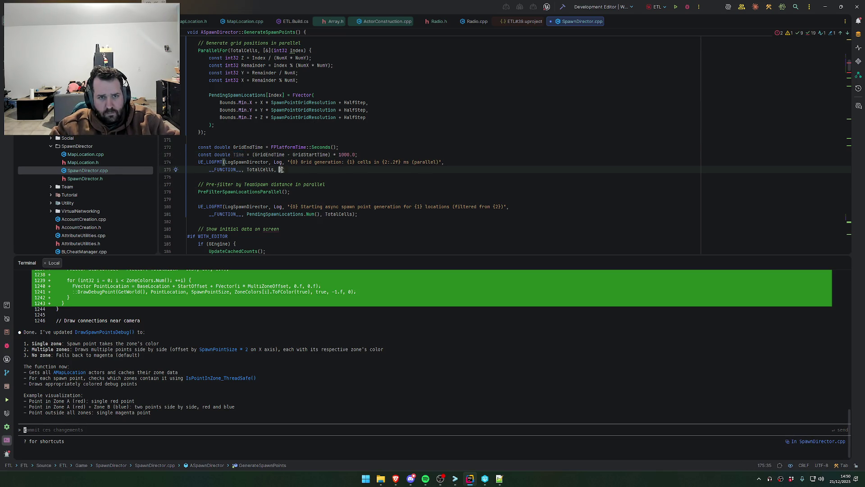
key("Tab")
- Do the same for the filtering log so it ends with Time, then start a project build
scroll(397, 197, "down", 15)
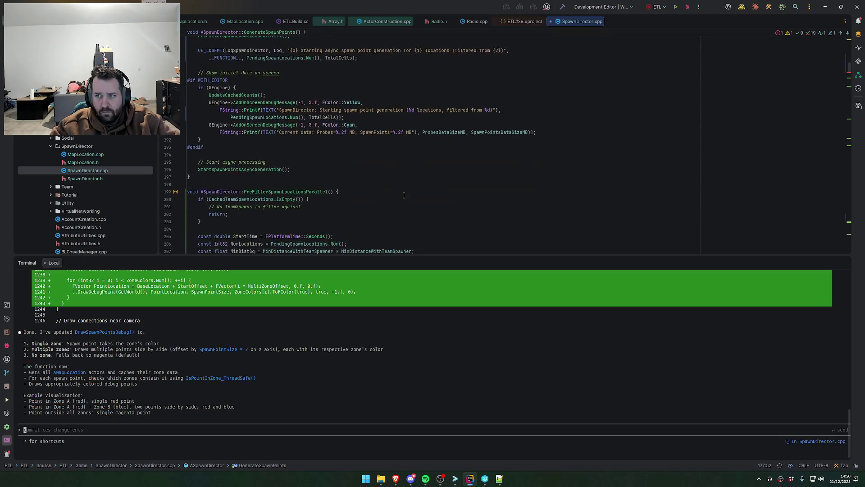
scroll(383, 187, "down", 5)
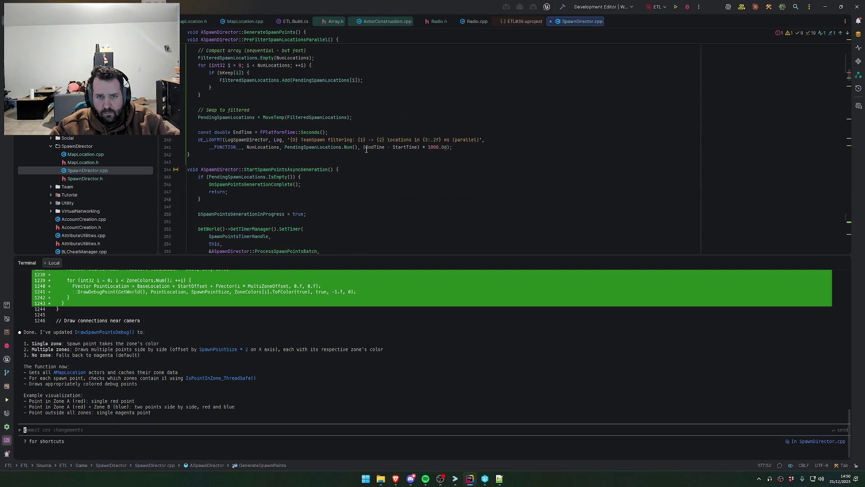
left_click_drag(362, 147, 450, 148)
key("BackSpace")
left_click(369, 134)
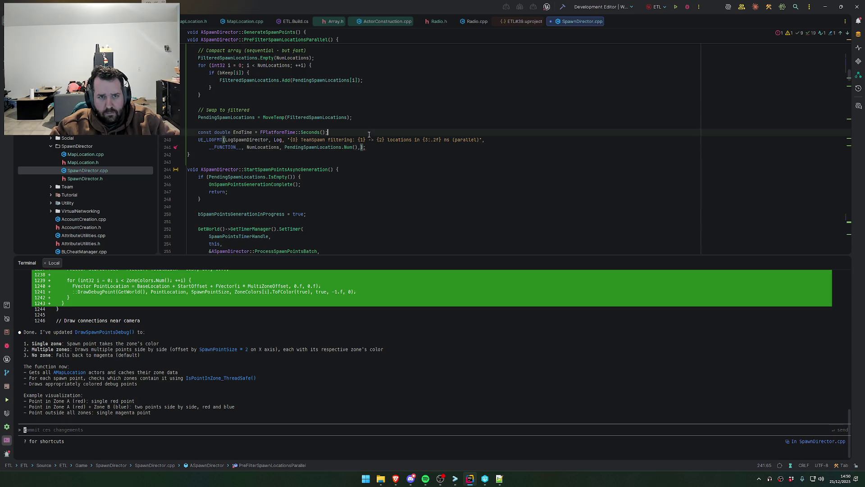
key("Return")
type("const dou")
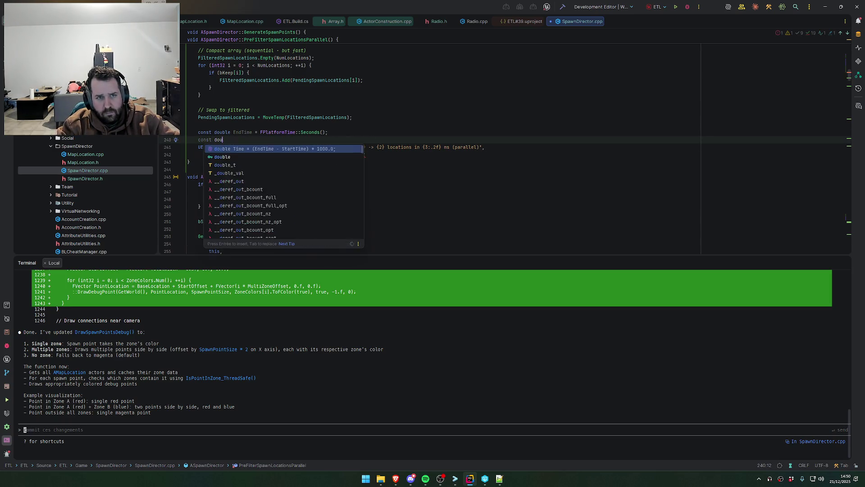
key("Return")
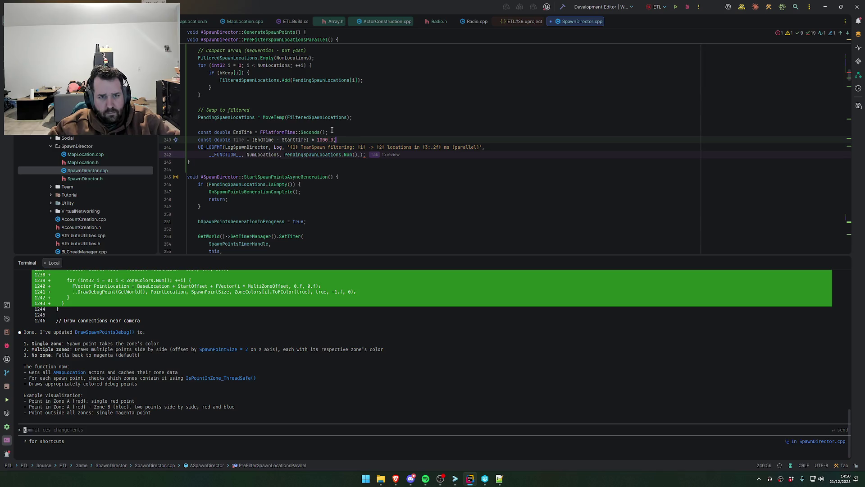
key("Tab")
key("Tab")
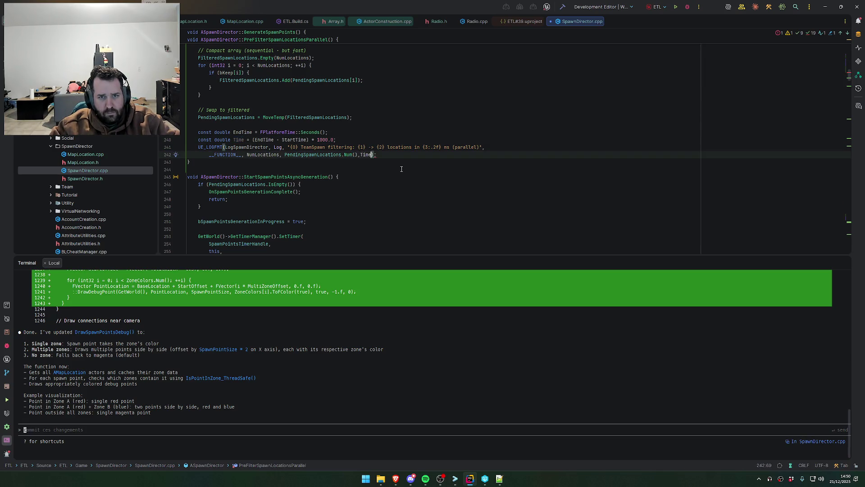
key("Tab")
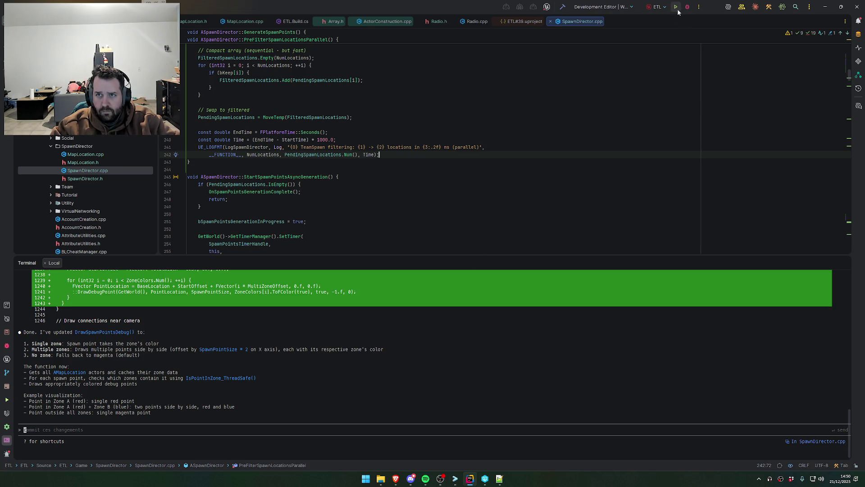
key("ctrl+shift+b")
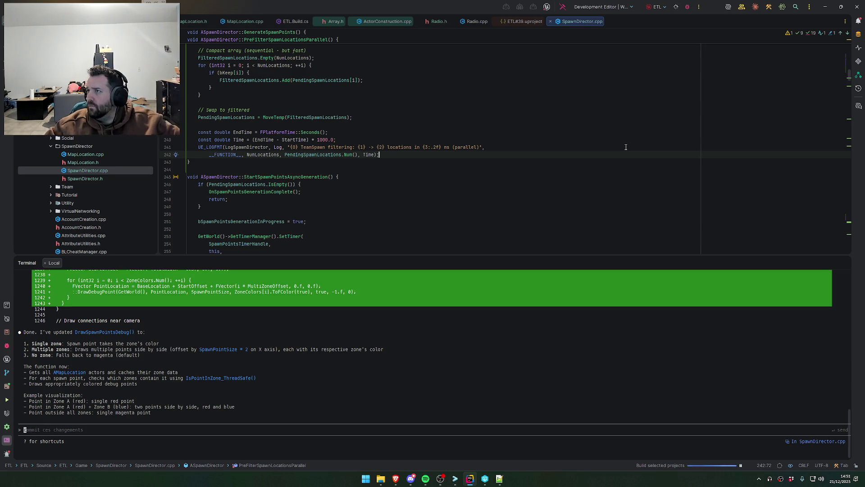
- Wait in the browser until the ETL build succeeds with warnings, then head back to Unreal Editor
key("alt+Tab")
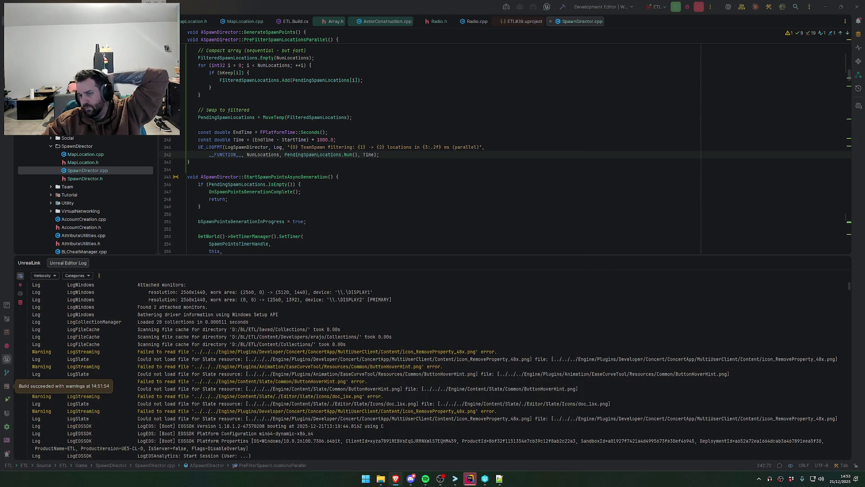
left_click(463, 479)
- Bring the relaunched Unreal Editor to the front from the taskbar
left_click(463, 480)
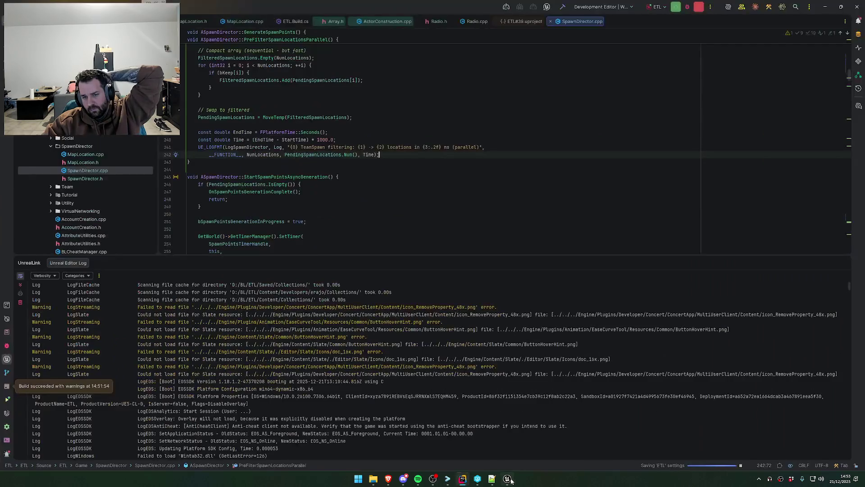
left_click(508, 479)
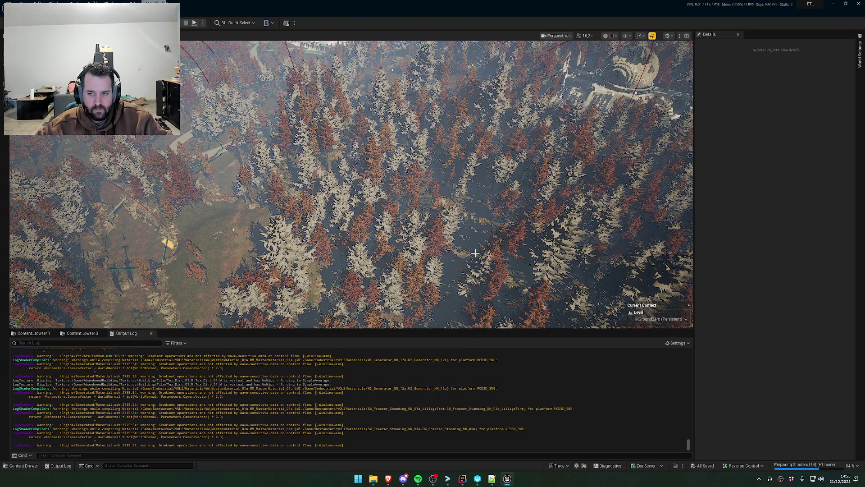
- Tilt the view across the forest clearing and show the SpawnDirector Material folder in the Content Browser
mouse_move(475, 254)
left_mouse_down()
mouse_move(476, 171)
mouse_move(476, 252)
left_mouse_up()
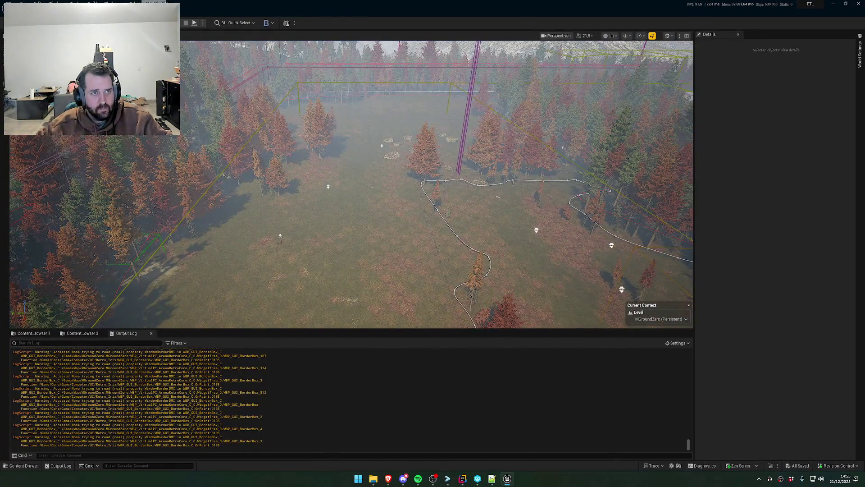
left_click(96, 23)
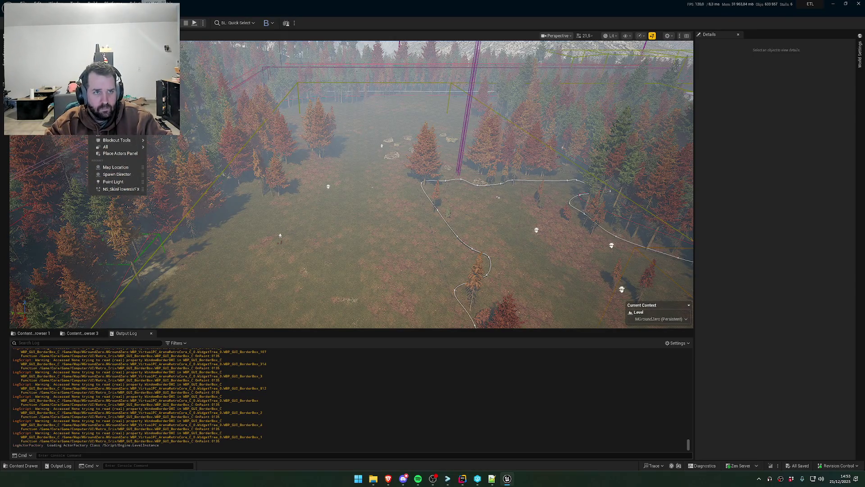
key("Escape")
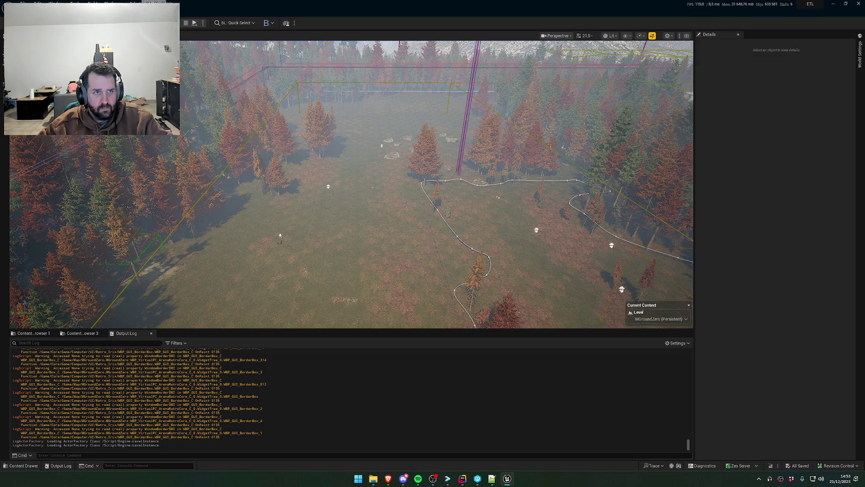
left_click(33, 333)
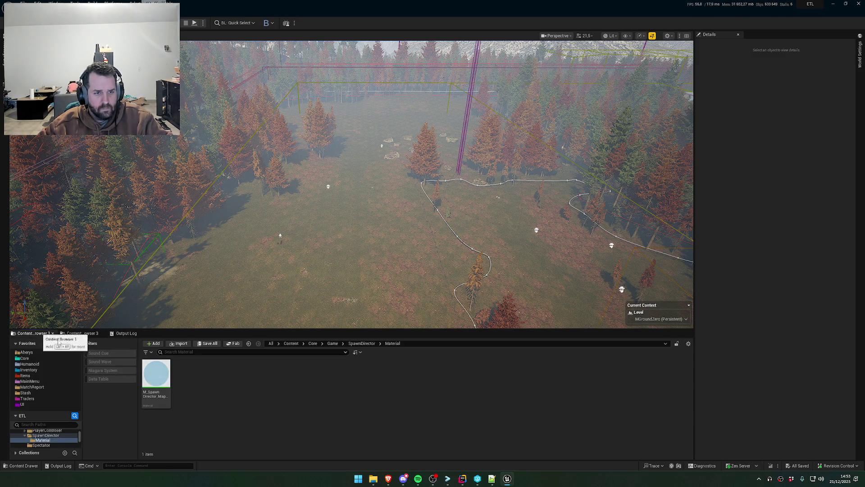
- Create a MapLocation-based Blueprint named BP_MapLocation in the Material folder and open it
right_click(230, 383)
left_click(266, 175)
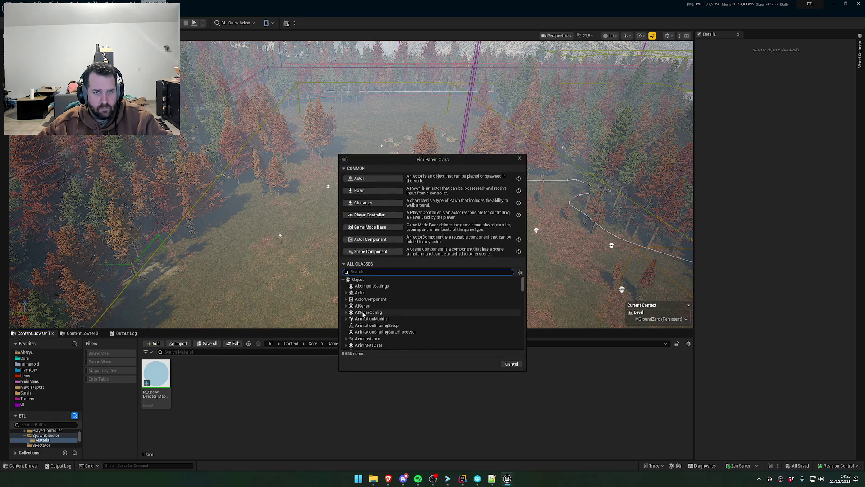
type("MapLo")
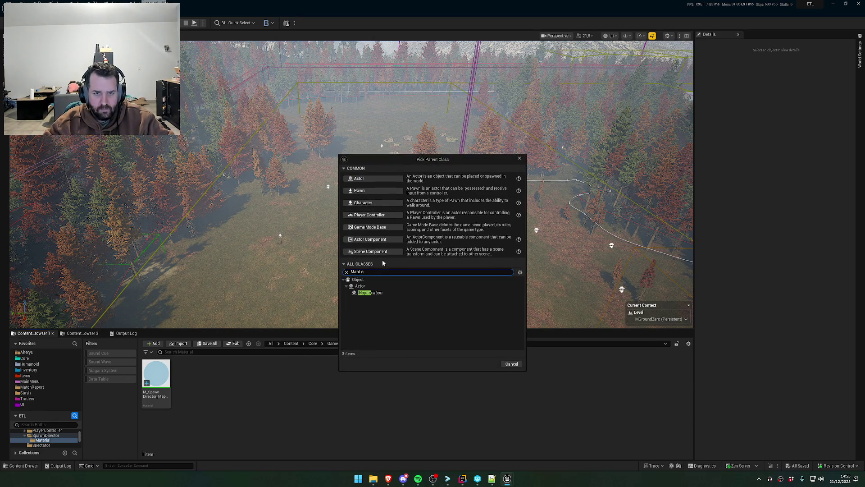
left_click(486, 310)
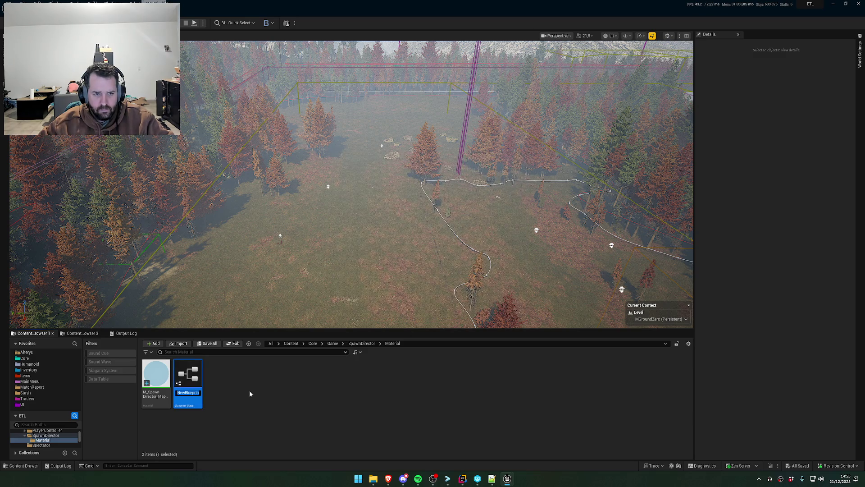
type("Map_Lo")
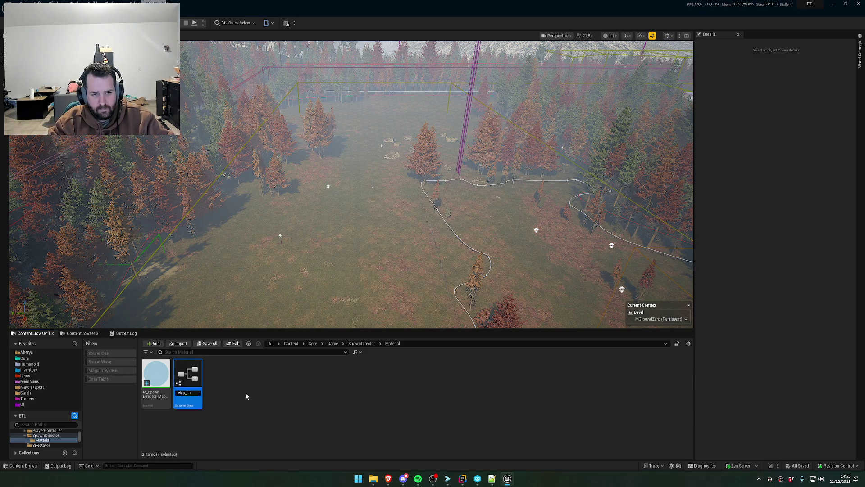
key("Home")
type("BP_")
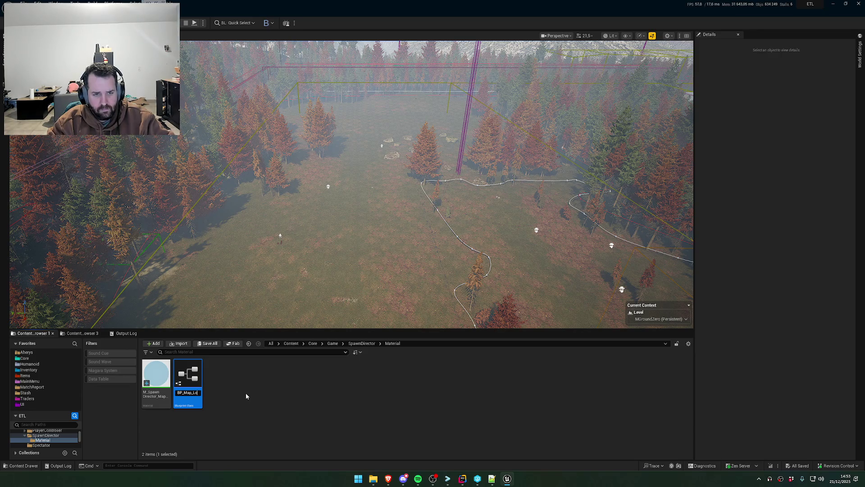
key("BackSpace")
key("BackSpace")
key("BackSpace")
type("Locati")
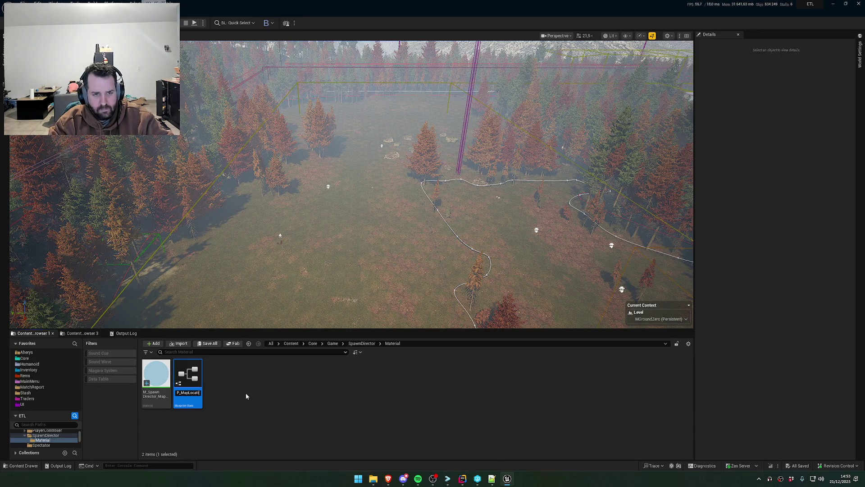
type("on")
key("Return")
double_click(164, 396)
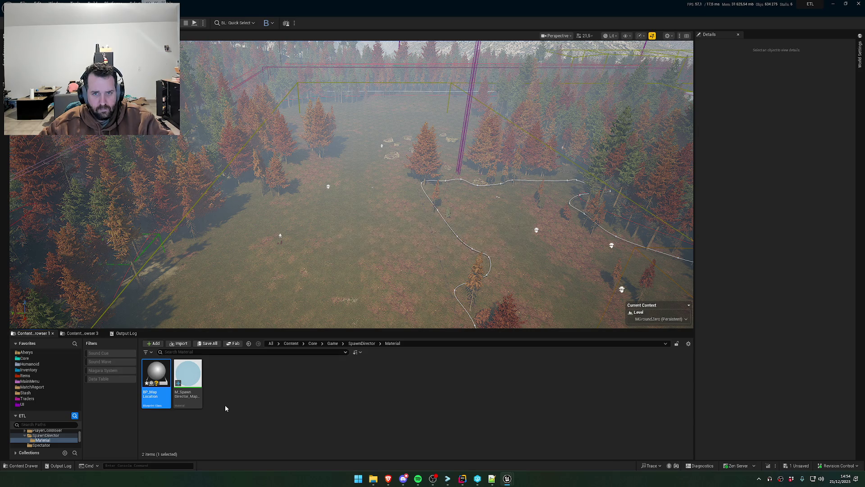
left_click_drag(361, 234, 389, 140)
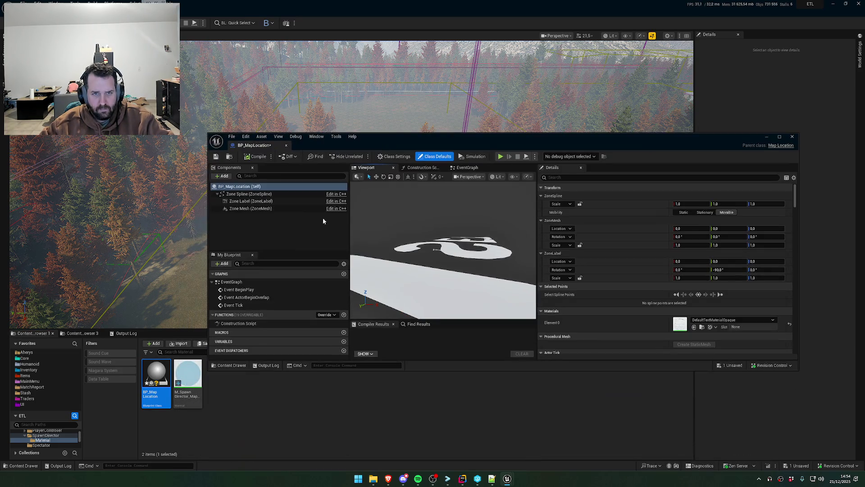
- Filter BP_MapLocation's class defaults to show the zone properties
left_click(255, 202)
left_click(251, 188)
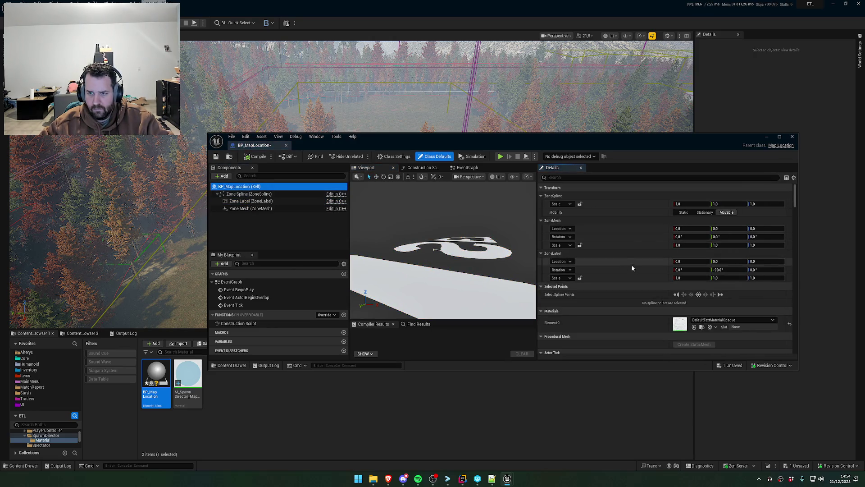
scroll(658, 248, "down", 15)
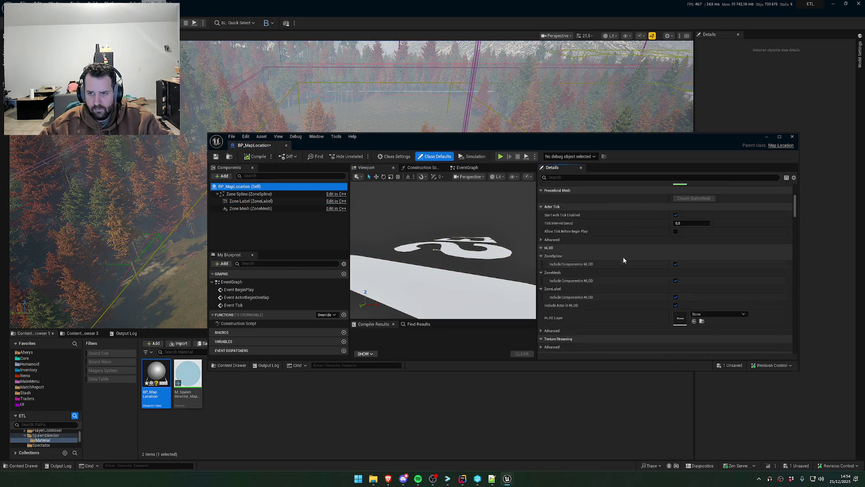
left_click(563, 178)
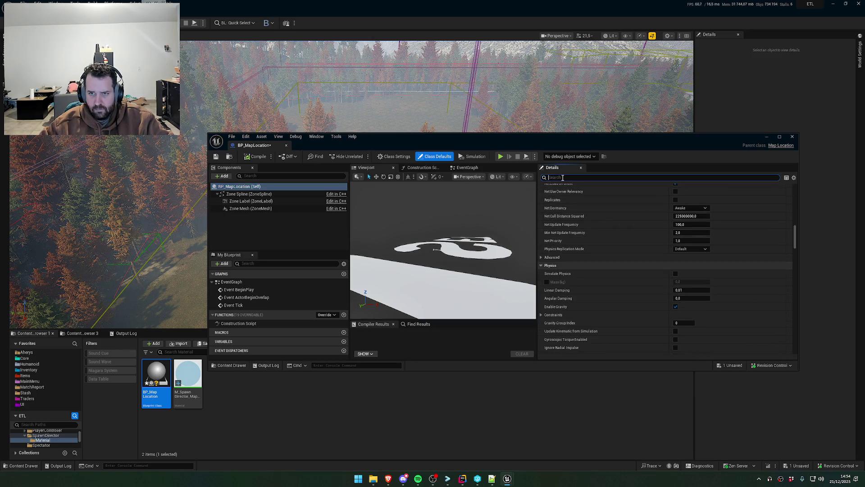
type("zone")
scroll(631, 266, "up", 10)
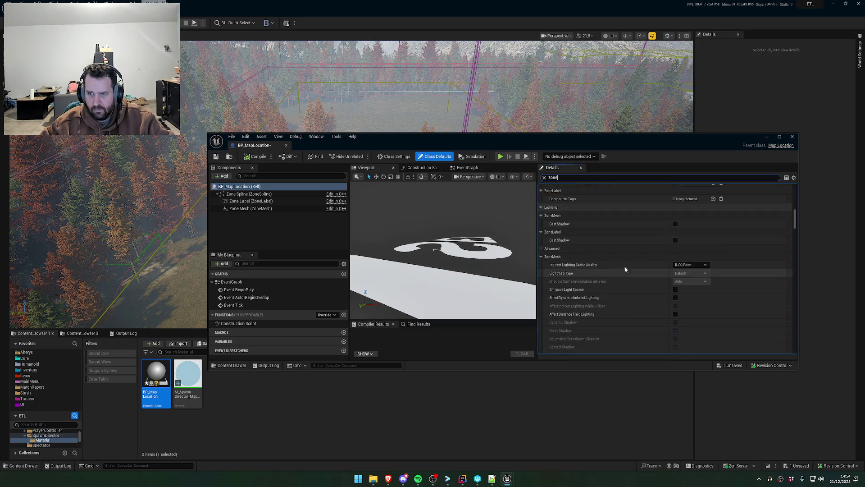
scroll(654, 273, "up", 2)
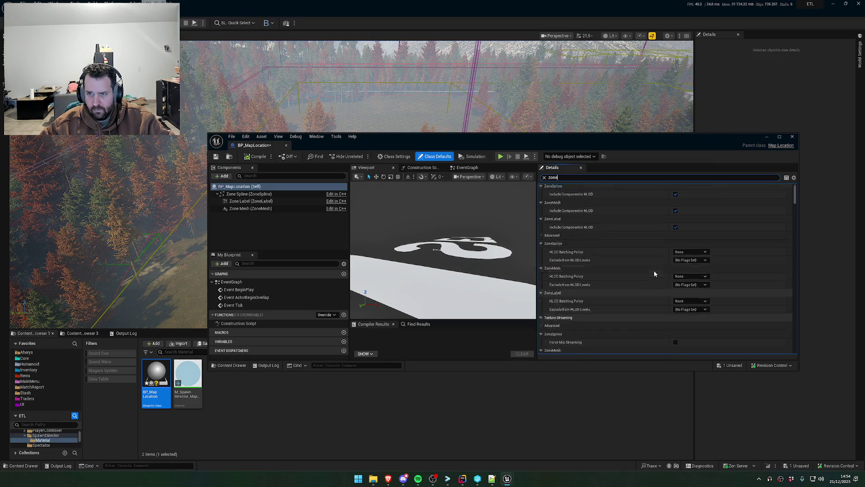
- Set Zone Material to M_SpawnDirector_MapLocation_Preview, compile the Blueprint, and close it
left_click_drag(795, 194, 802, 324)
scroll(798, 309, "up", 3)
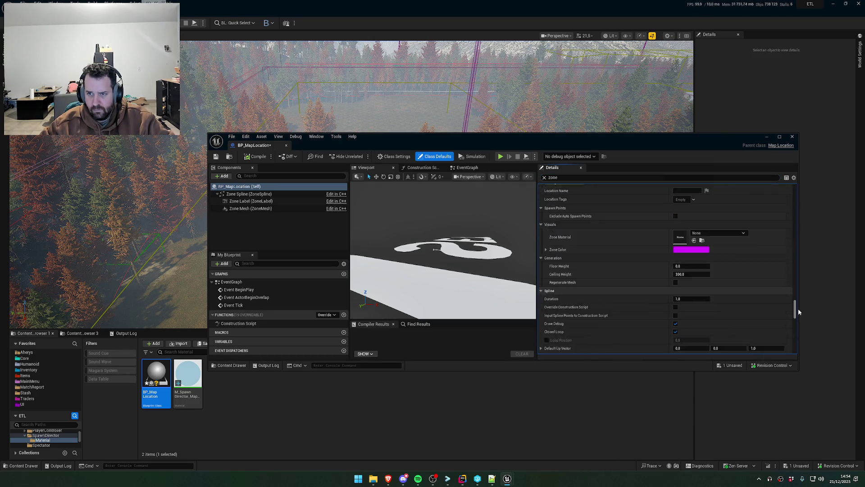
mouse_move(188, 374)
left_mouse_down()
mouse_move(667, 276)
mouse_move(681, 244)
left_mouse_up()
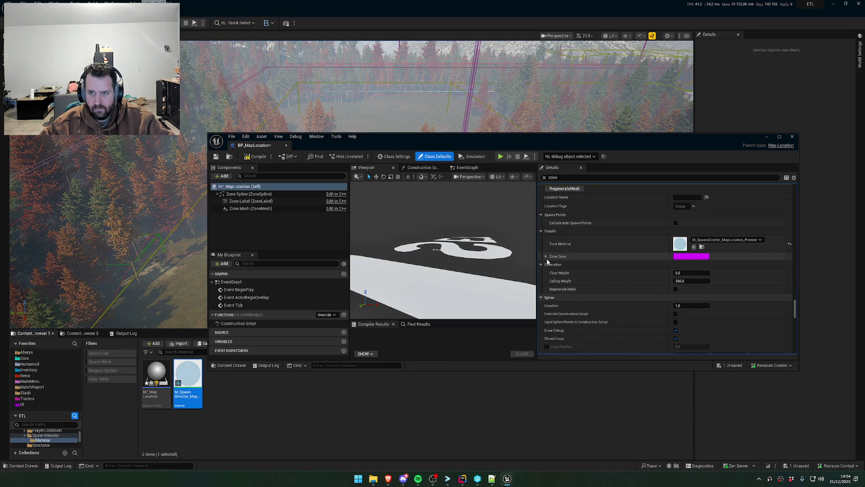
left_click(257, 157)
left_click(793, 139)
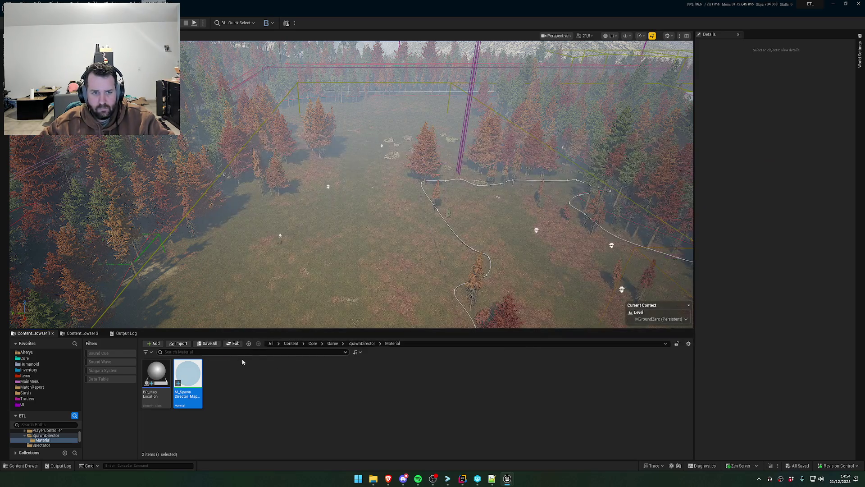
mouse_move(188, 383)
left_mouse_down()
mouse_move(358, 205)
mouse_move(347, 179)
left_mouse_up()
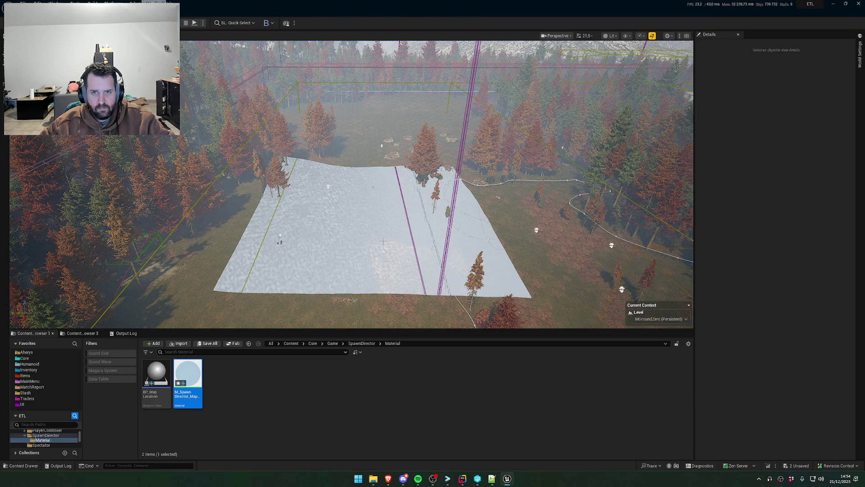
mouse_move(383, 242)
left_mouse_down()
mouse_move(450, 243)
mouse_move(451, 262)
mouse_move(396, 243)
mouse_move(396, 216)
left_mouse_up()
right_click(371, 237)
key("Escape")
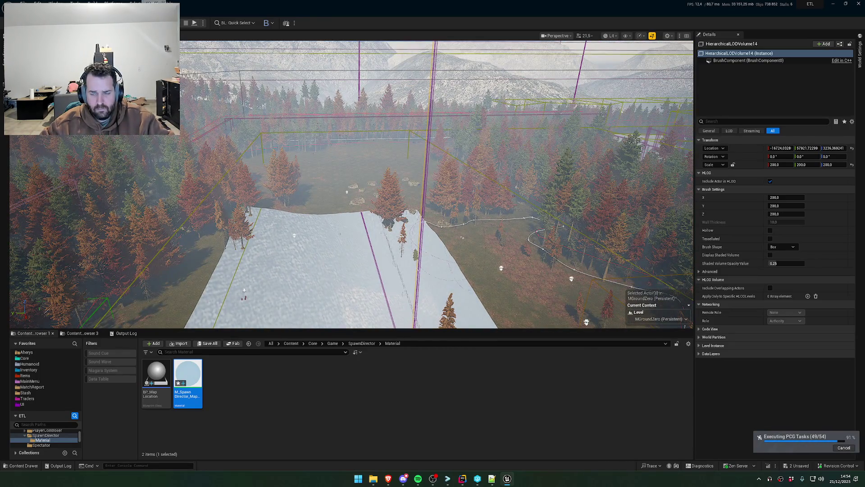
left_click(397, 216)
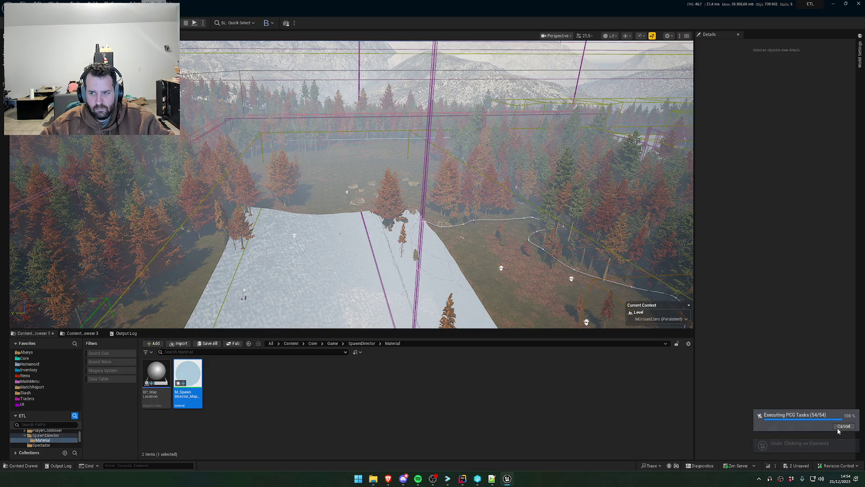
key("ctrl+z")
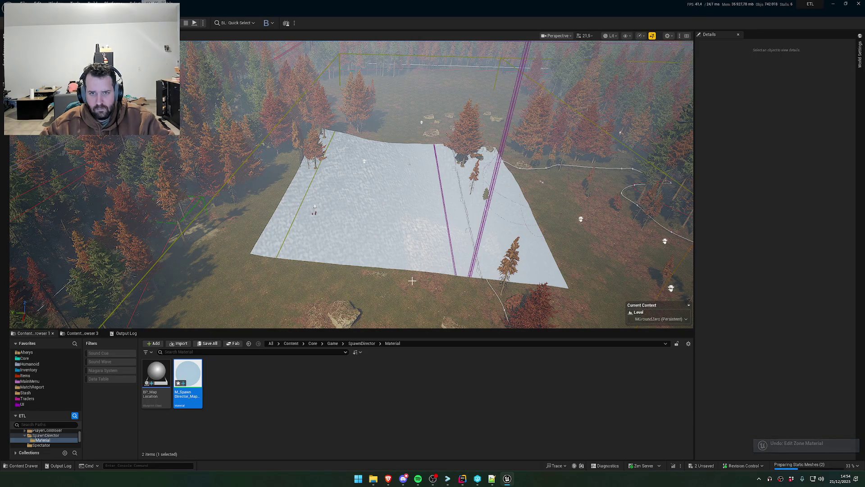
left_click(422, 245)
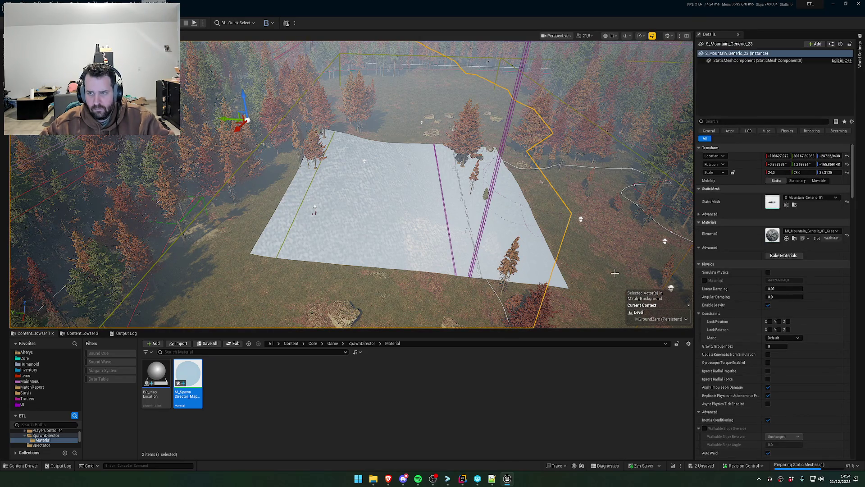
key("ctrl+z")
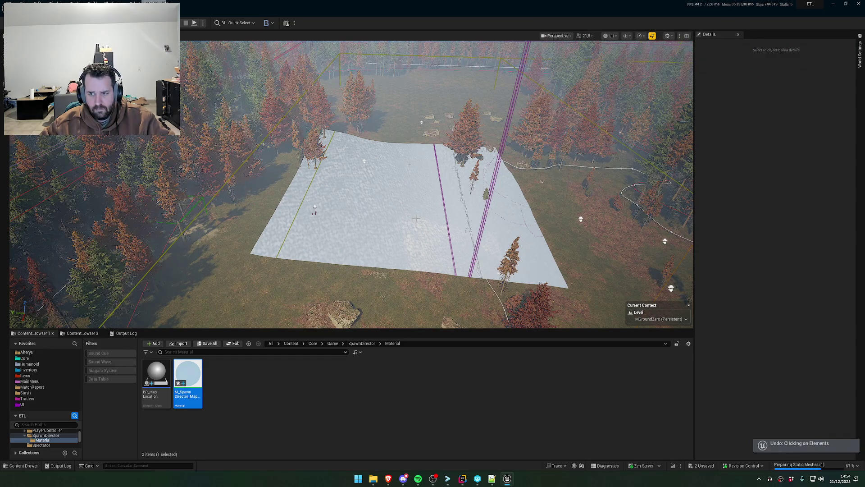
left_click(438, 244)
left_click_drag(437, 244, 438, 244)
key("ctrl+z")
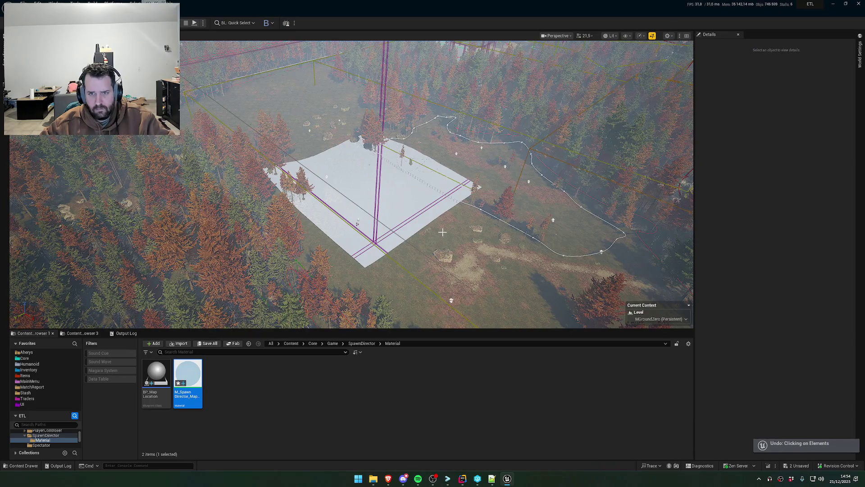
left_click(403, 196)
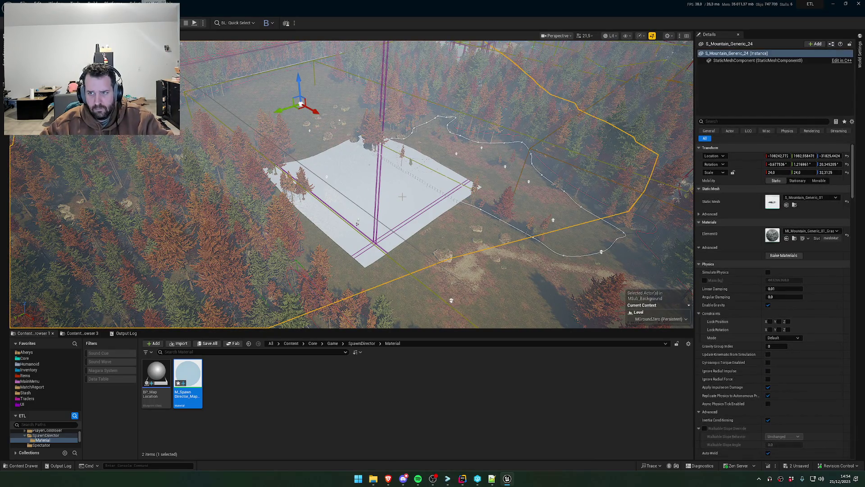
left_click(448, 247)
key("ctrl+z")
key("ctrl+z")
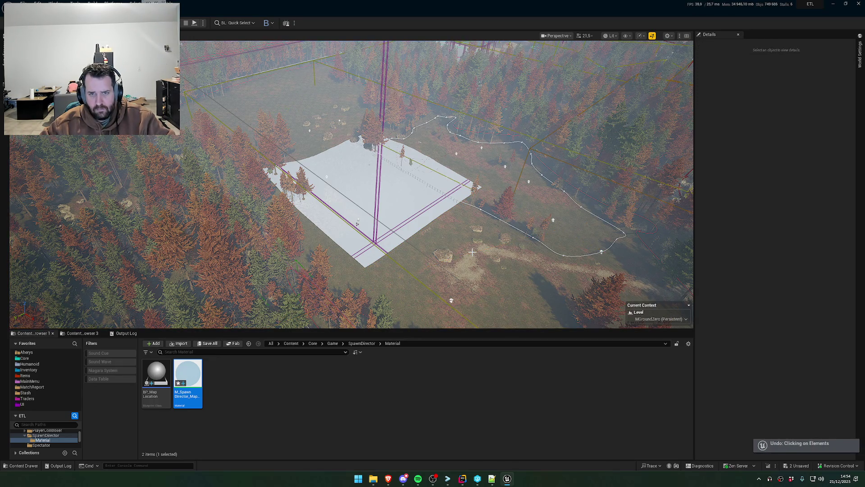
left_click_drag(471, 253, 469, 234)
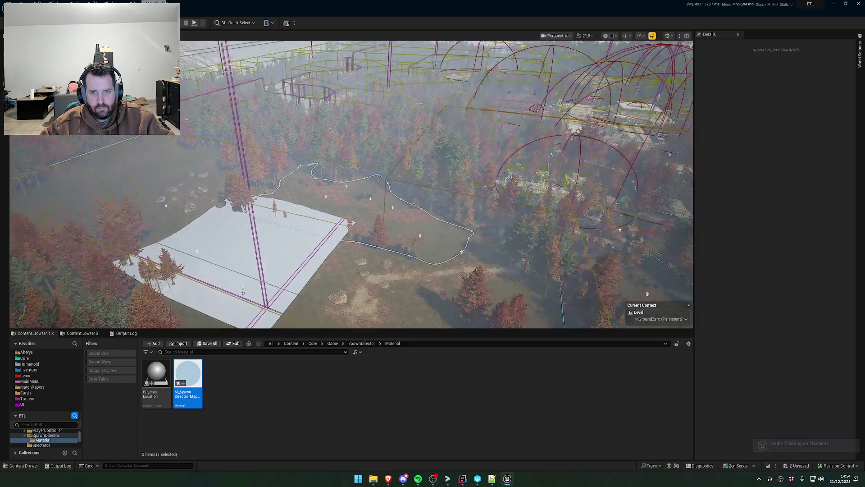
left_click(342, 245)
left_click(355, 263)
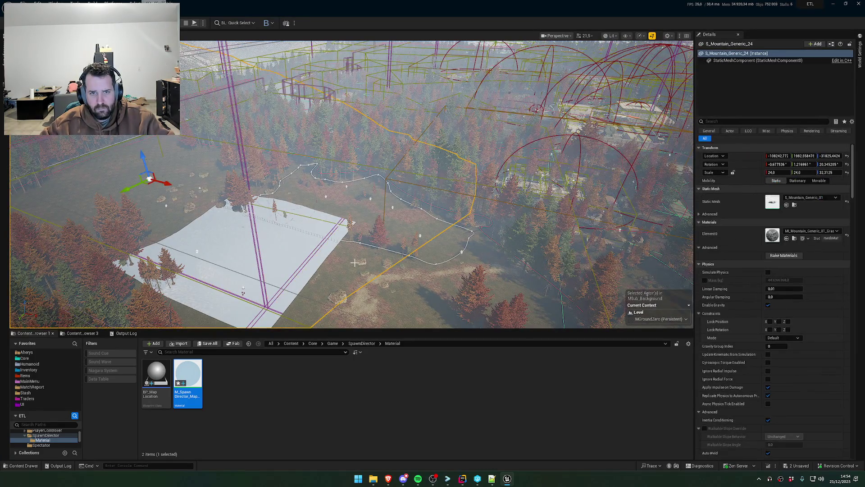
left_click(406, 282)
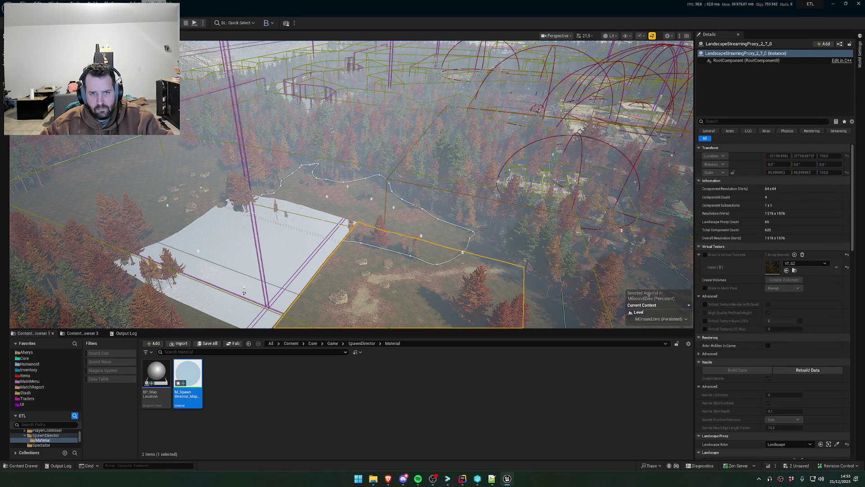
left_click(324, 252)
scroll(324, 253, "up", 5)
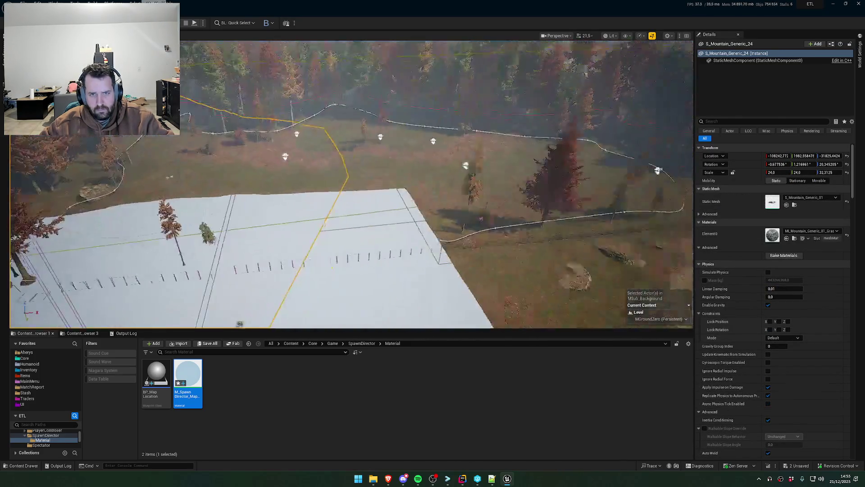
left_click(447, 181)
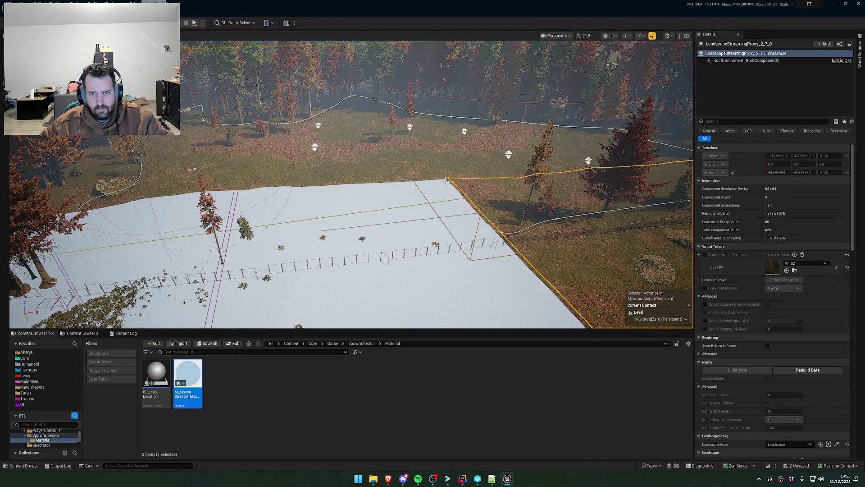
key("ctrl+z")
key("ctrl+z")
key("ctrl+z")
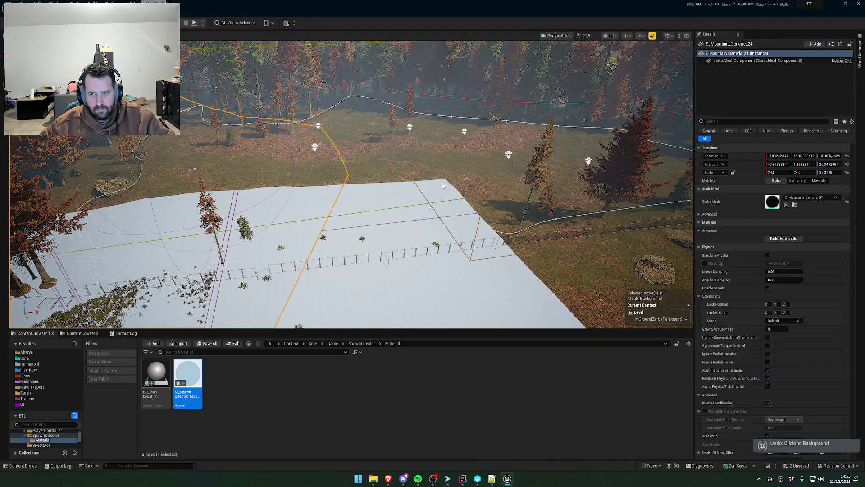
key("ctrl+z")
key("ctrl+z")
key("ctrl+z")
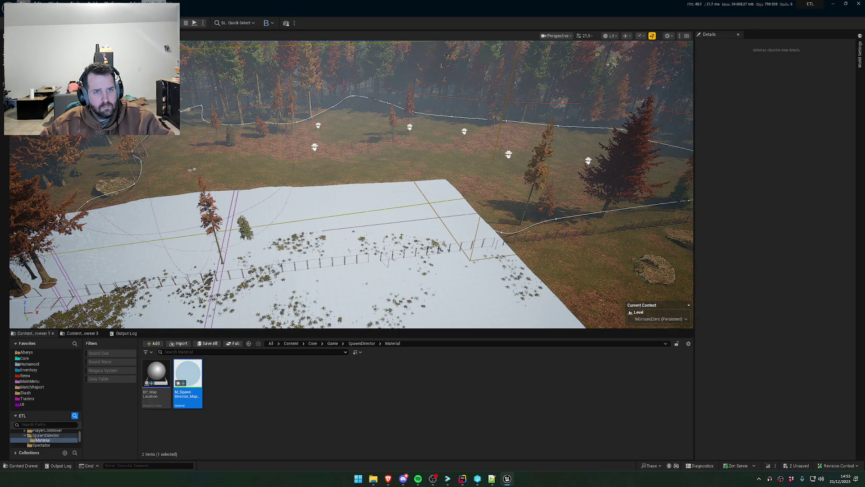
left_click(23, 3)
- Reload the MGroundZero map without saving changes, then bring Rider back to the front
left_click(36, 176)
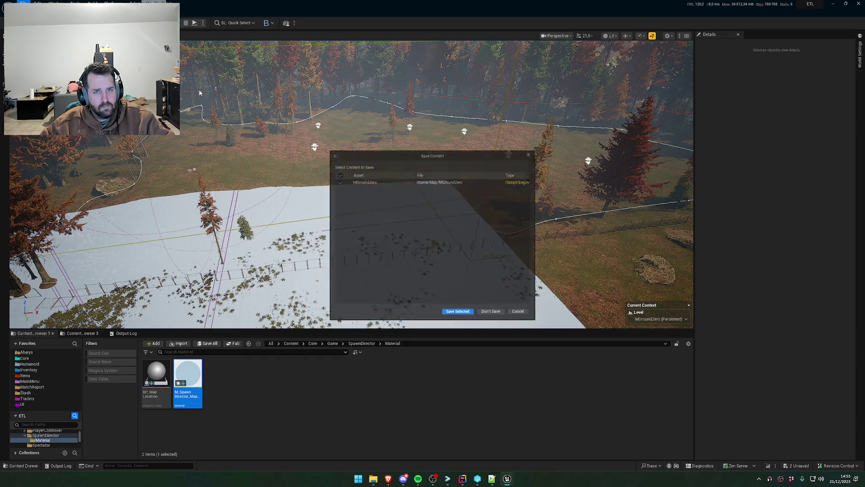
left_click(494, 317)
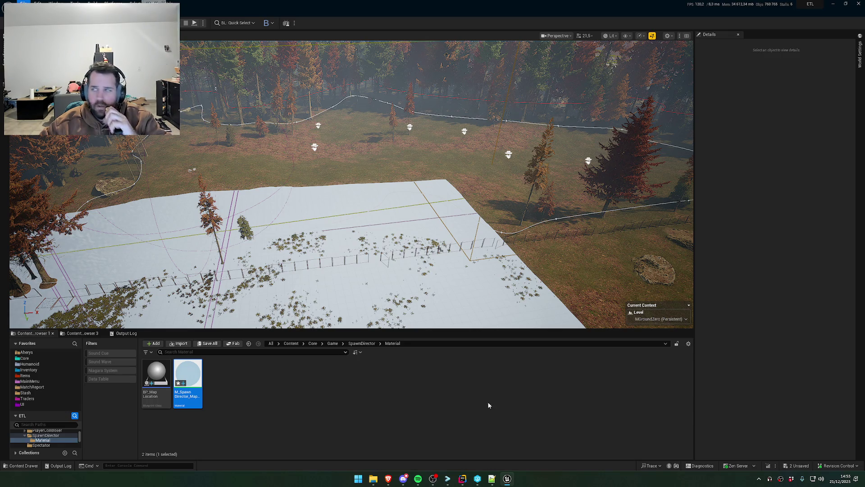
left_click(432, 480)
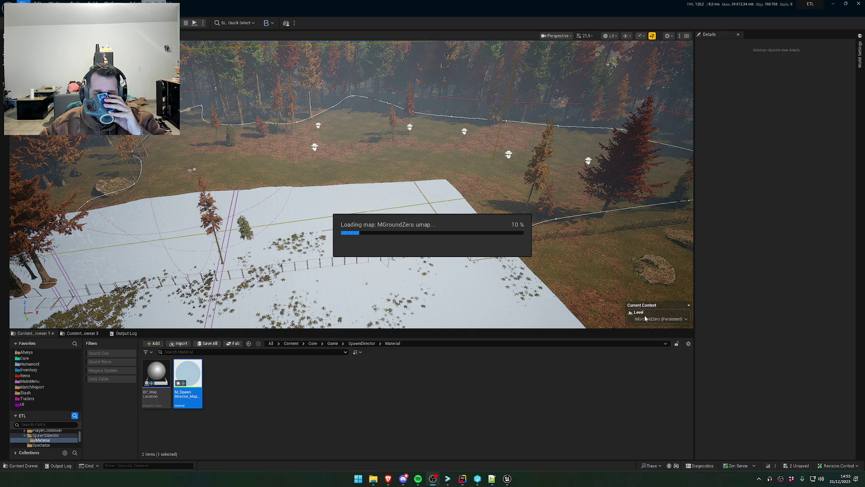
left_click(460, 480)
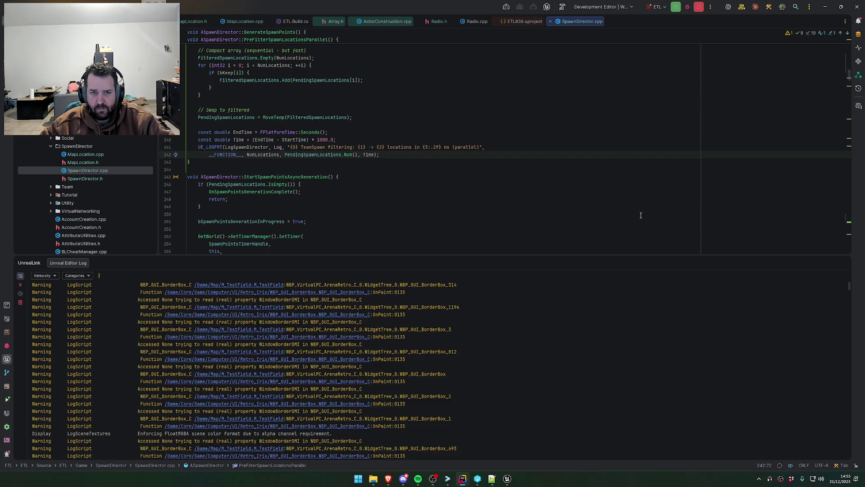
- Prompt Claude in Rider's terminal to give MapLocation zones priority, then return to Unreal Editor
scroll(216, 432, "up", 3)
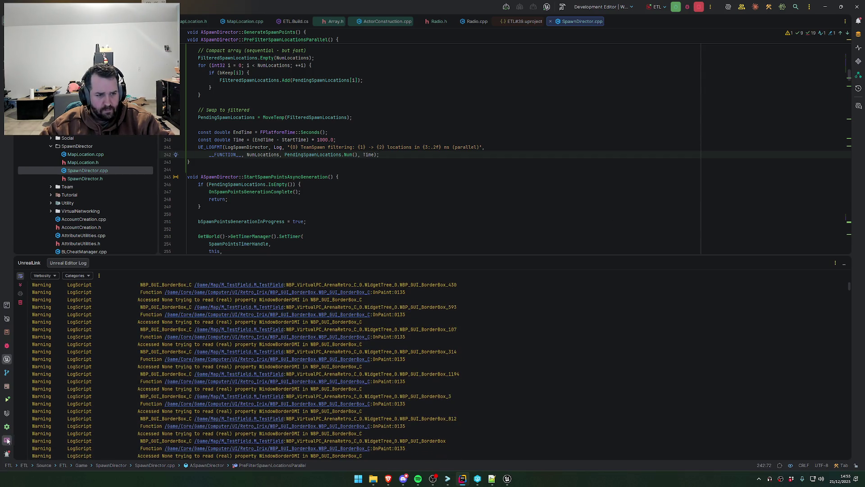
left_click(7, 441)
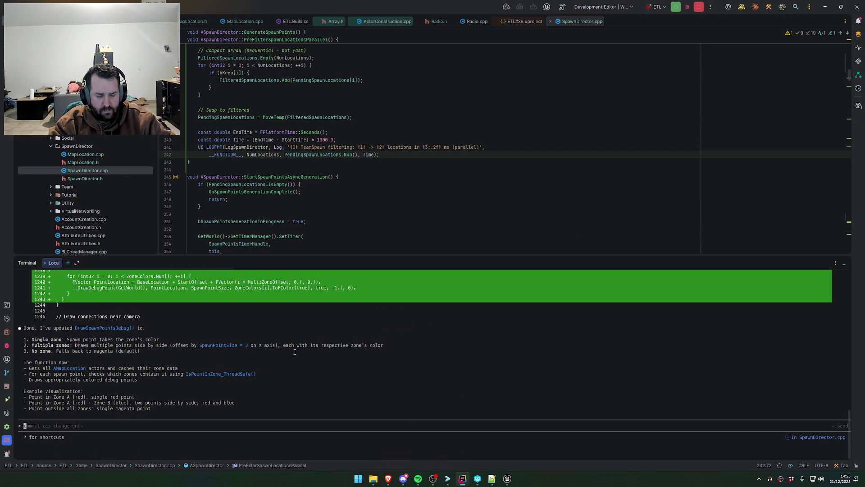
type("L")
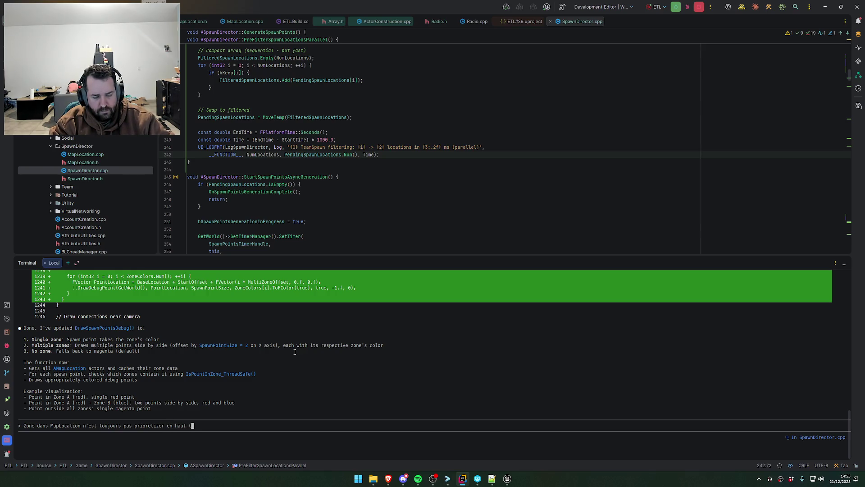
type(")")
key("Return")
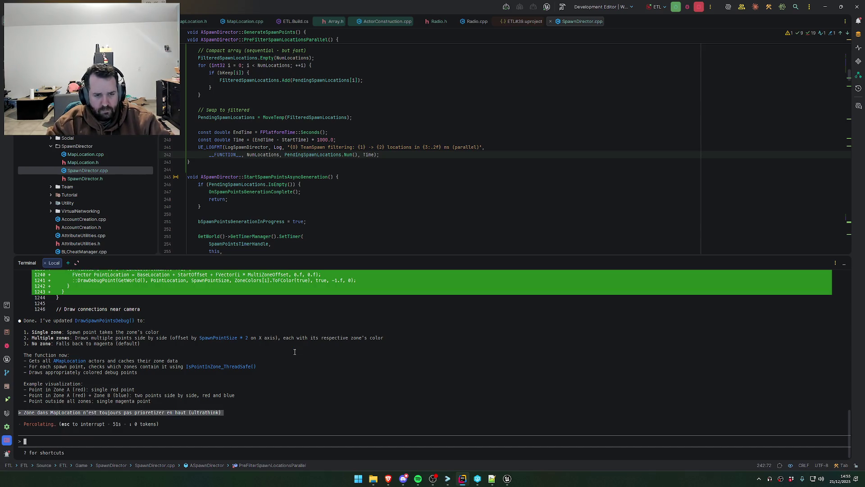
key("alt+Tab")
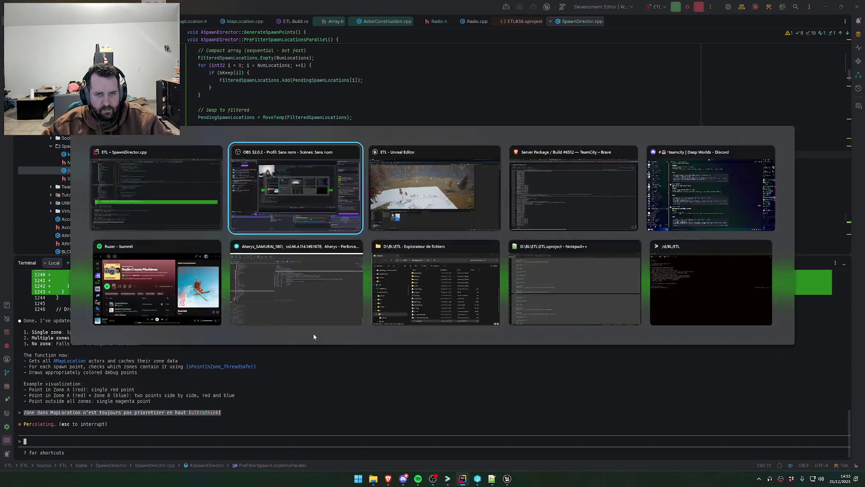
left_click(510, 483)
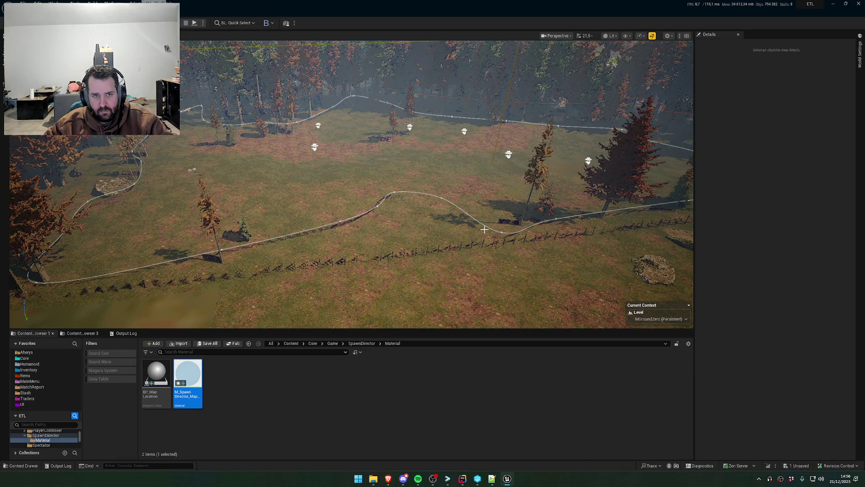
- Place a BP_MapLocation zone into the forest clearing from an overhead view
left_click_drag(481, 161, 408, 175)
mouse_move(157, 374)
left_mouse_down()
mouse_move(363, 201)
mouse_move(367, 183)
left_mouse_up()
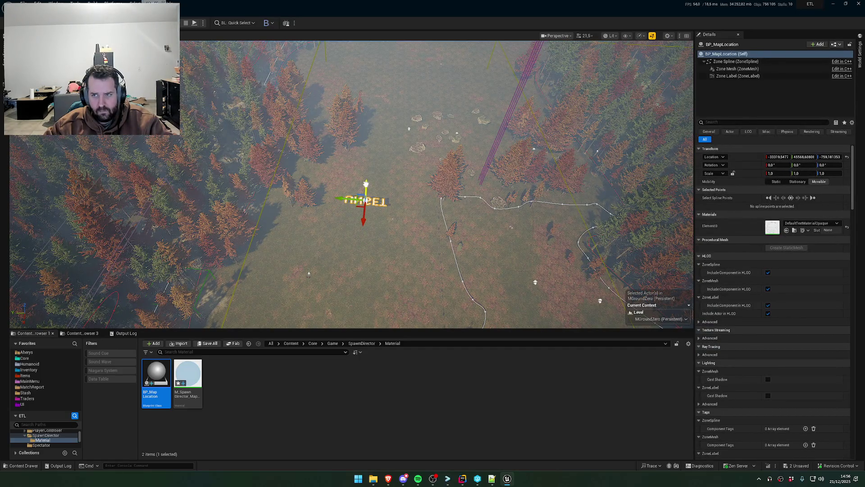
double_click(156, 374)
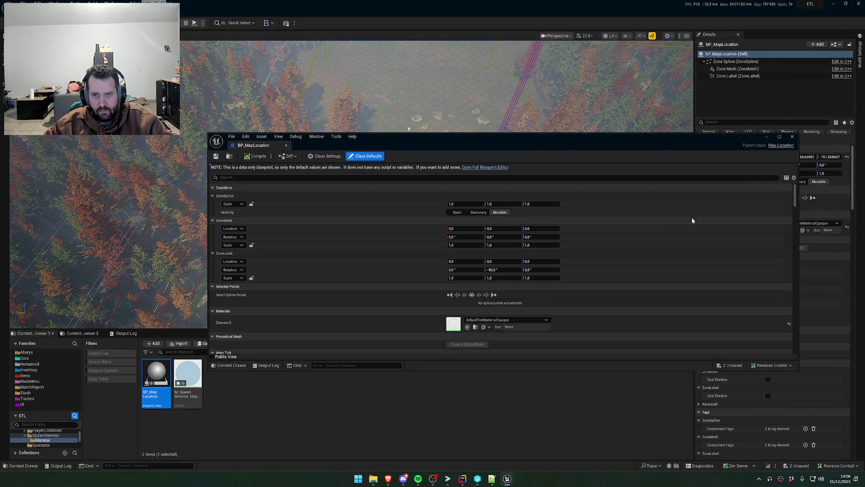
left_click(793, 137)
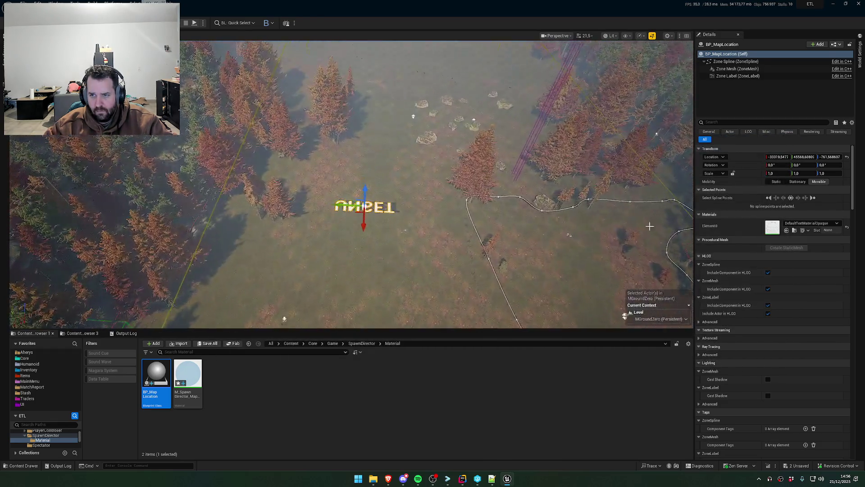
- Reshape the zone outline by moving its spline points, dropping one to the ground
key("f")
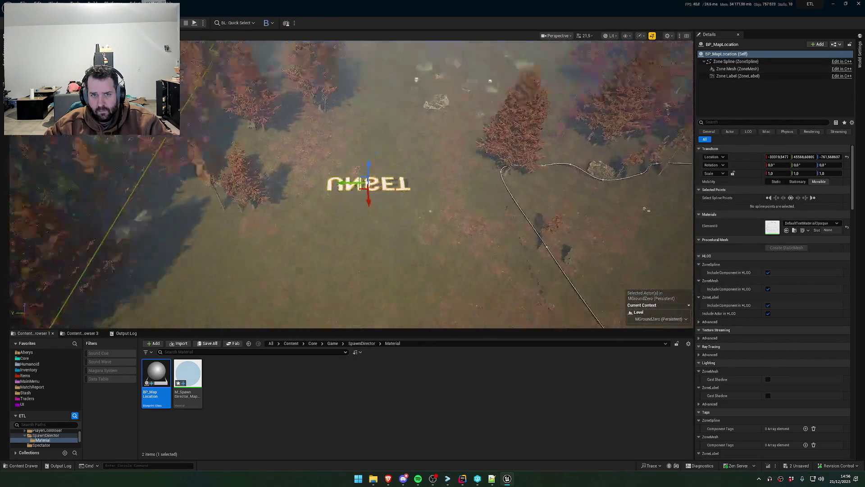
left_click_drag(397, 203, 379, 154)
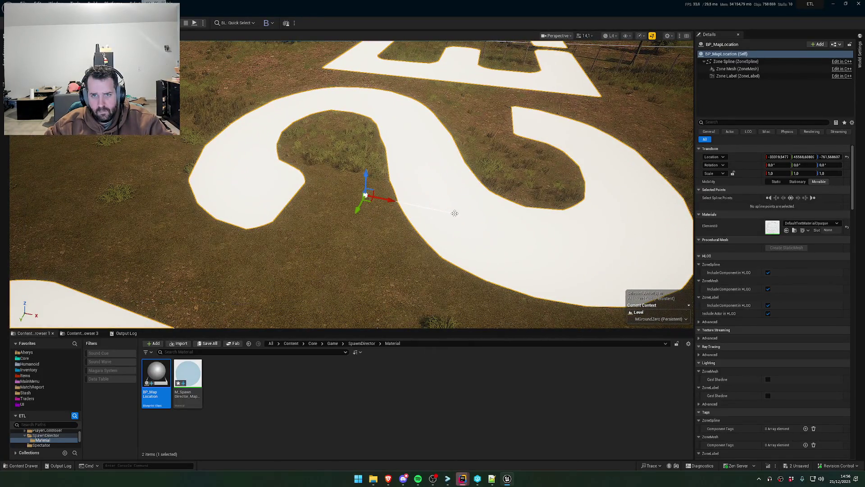
left_click(455, 213)
scroll(442, 180, "down", 10)
mouse_move(345, 213)
left_mouse_down()
mouse_move(461, 283)
mouse_move(460, 318)
left_mouse_up()
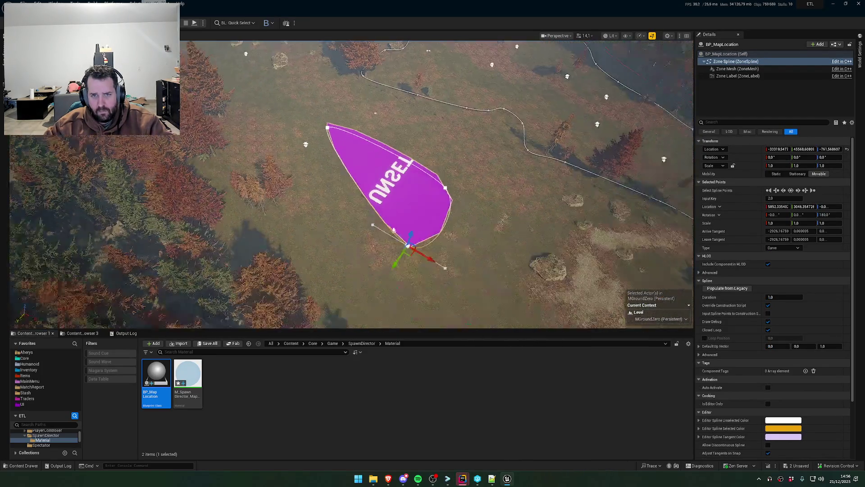
left_click_drag(387, 229, 366, 251)
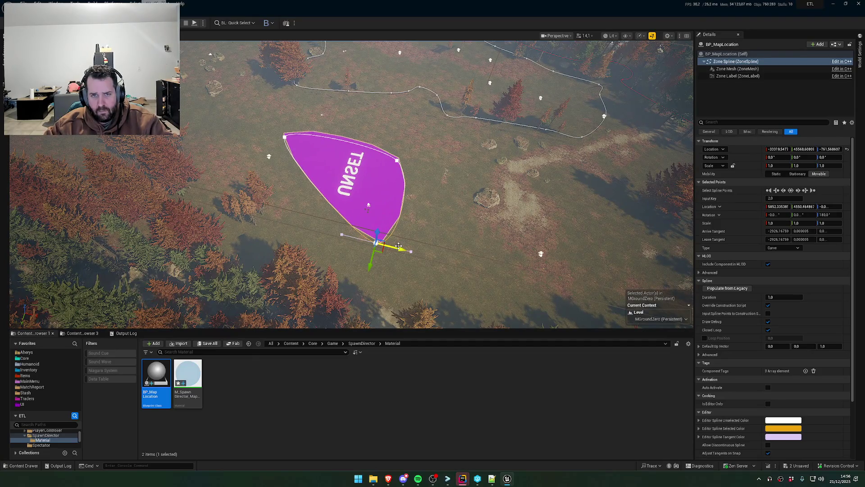
left_click(398, 161)
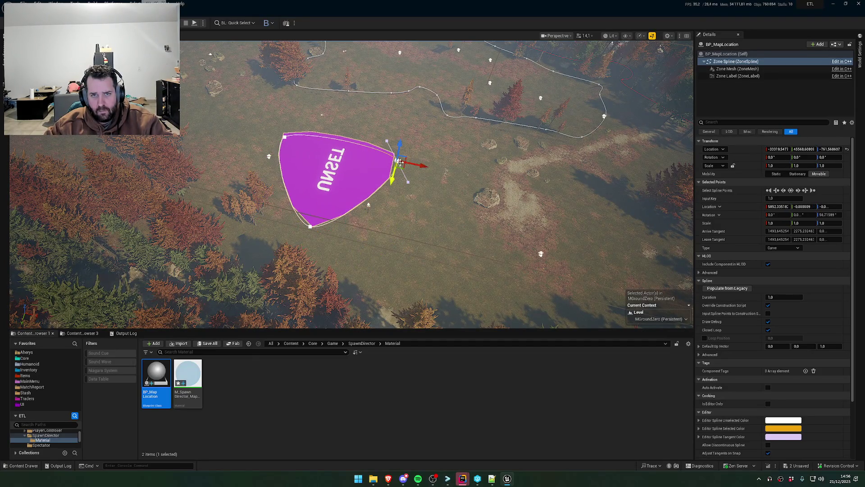
mouse_move(424, 165)
left_mouse_down("alt")
mouse_move(589, 193)
mouse_move(409, 120)
mouse_move(251, 144)
mouse_move(397, 212)
mouse_move(459, 215)
mouse_move(111, 253)
left_mouse_up("alt")
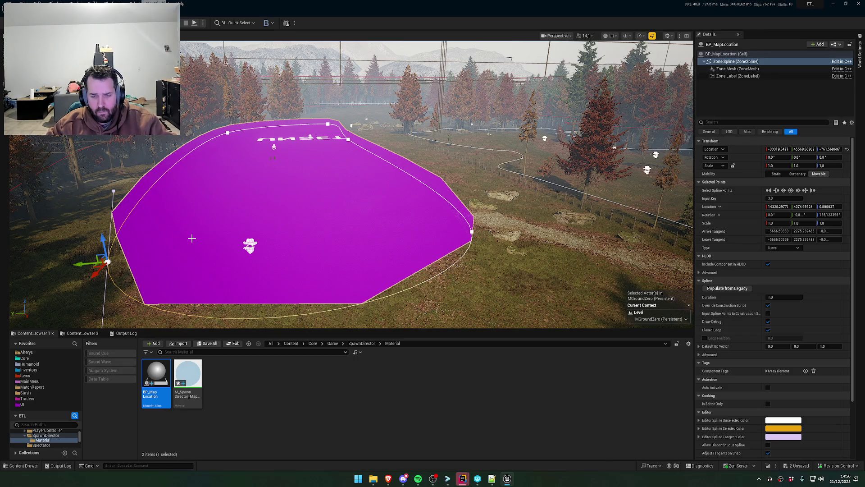
key("End")
mouse_move(460, 169)
left_mouse_down("alt")
mouse_move(479, 188)
mouse_move(486, 170)
left_mouse_up("alt")
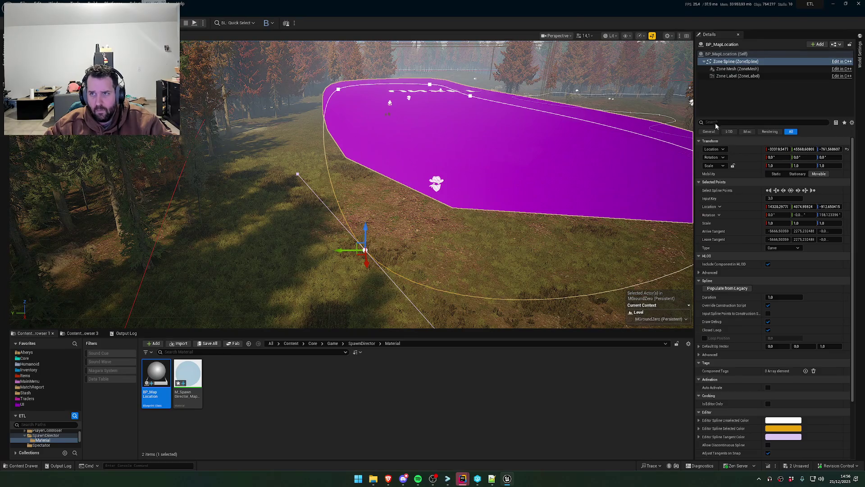
- Lower the BP_MapLocation actor to about Z -1787 so it rests on the terrain
left_click(736, 55)
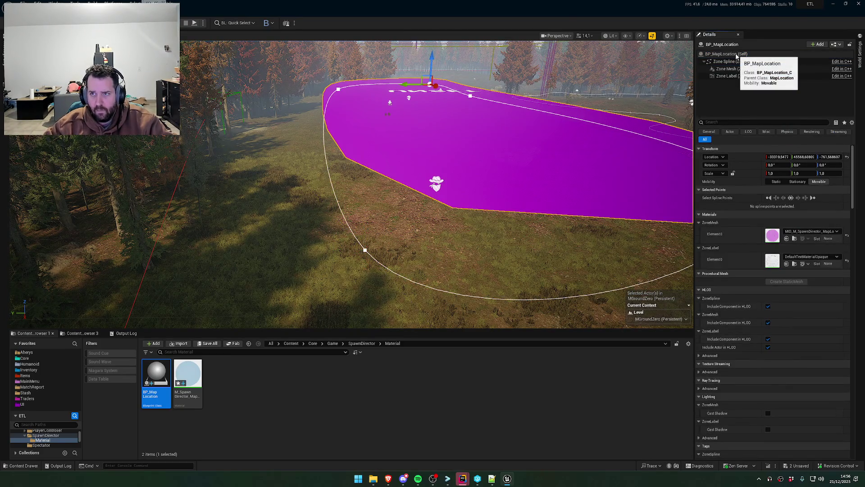
left_click_drag(544, 147, 544, 146, "alt")
scroll(544, 146, "down", 3)
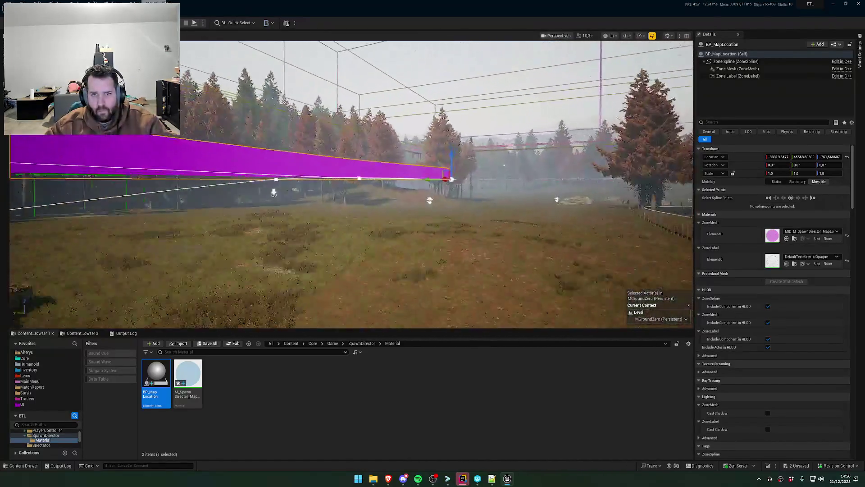
right_click(488, 100)
left_click(401, 167)
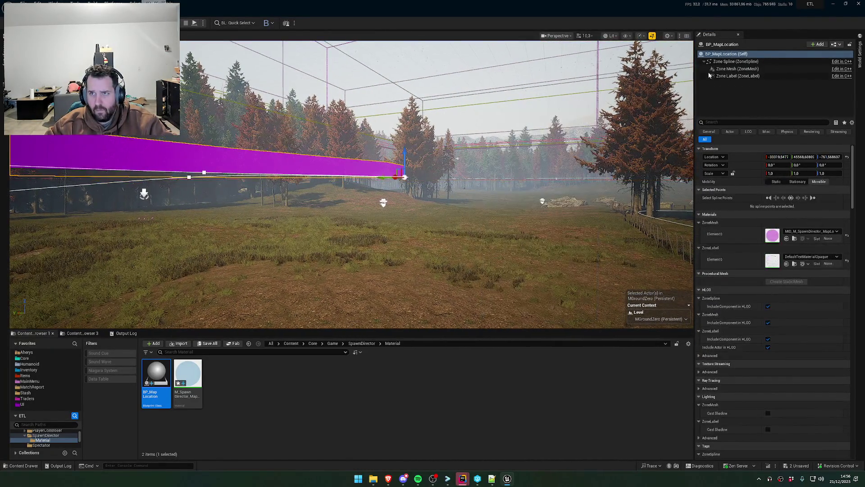
left_click_drag(407, 152, 402, 162)
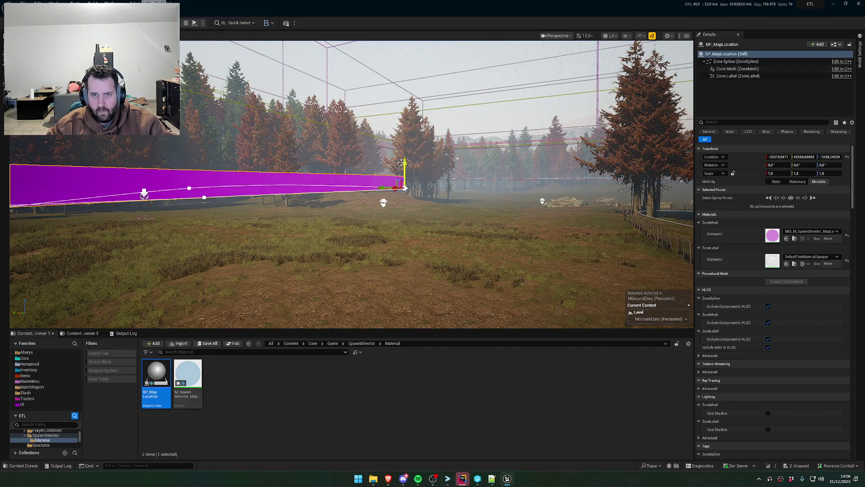
scroll(401, 162, "up", 10)
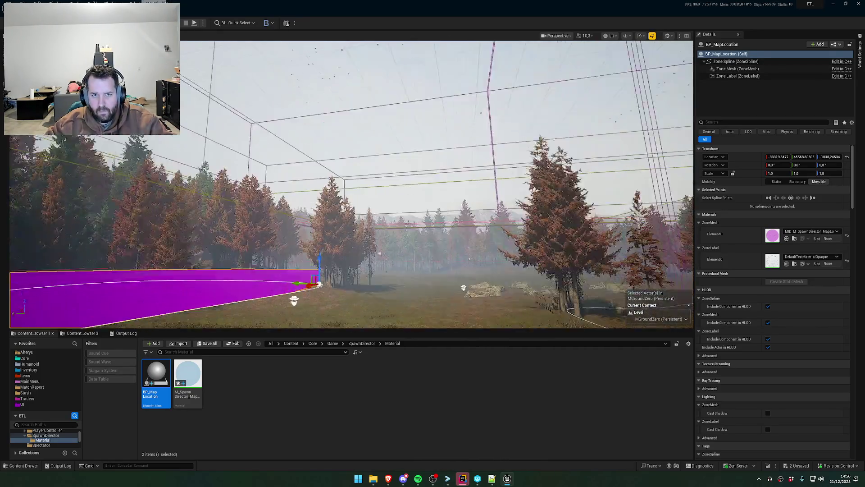
left_click_drag(416, 163, 400, 276)
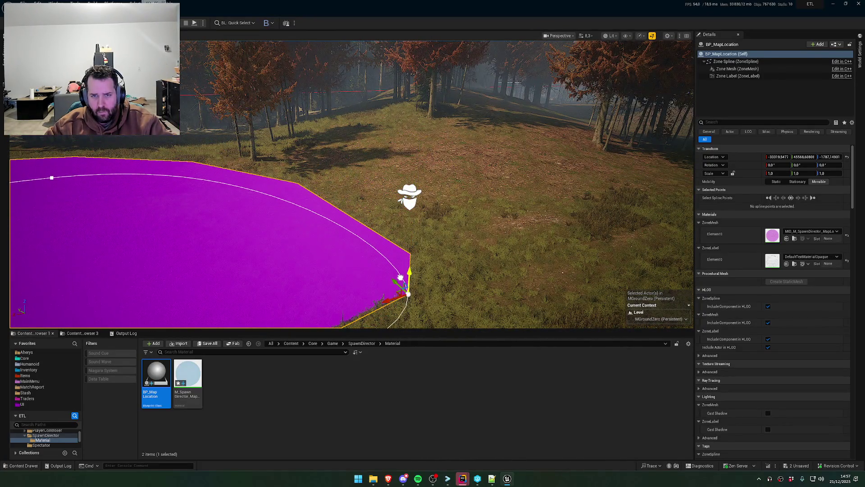
key("f")
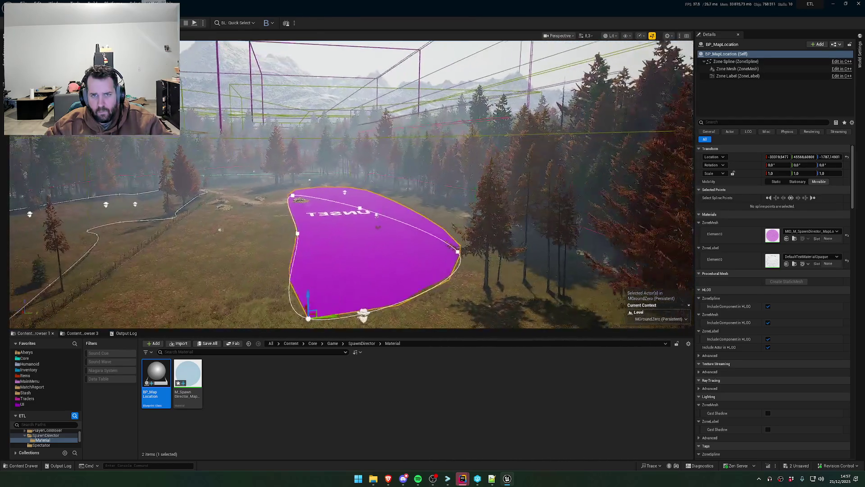
left_click(728, 68)
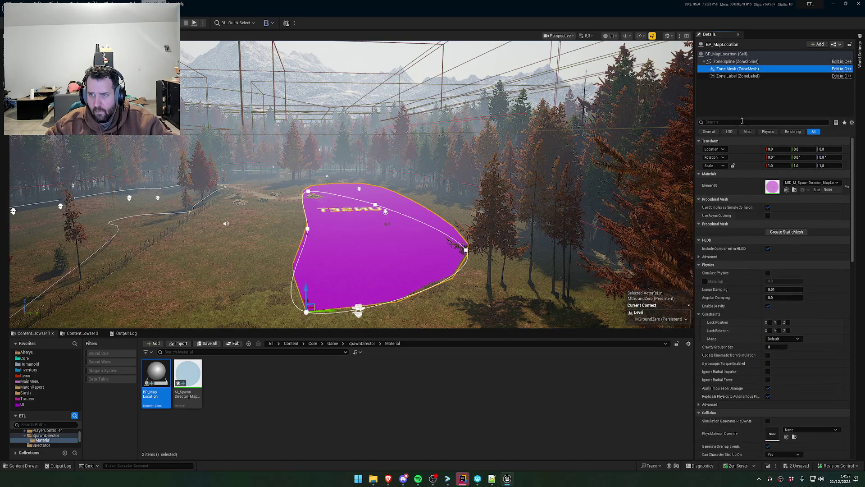
- Collapse the unneeded Details categories, from Materials and Lighting to Collision and Rendering
left_click(725, 54)
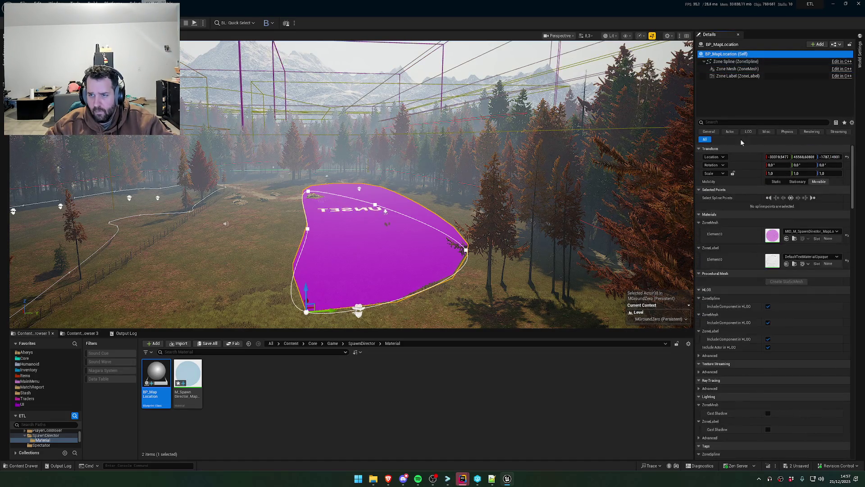
left_click(701, 214)
left_click(701, 189)
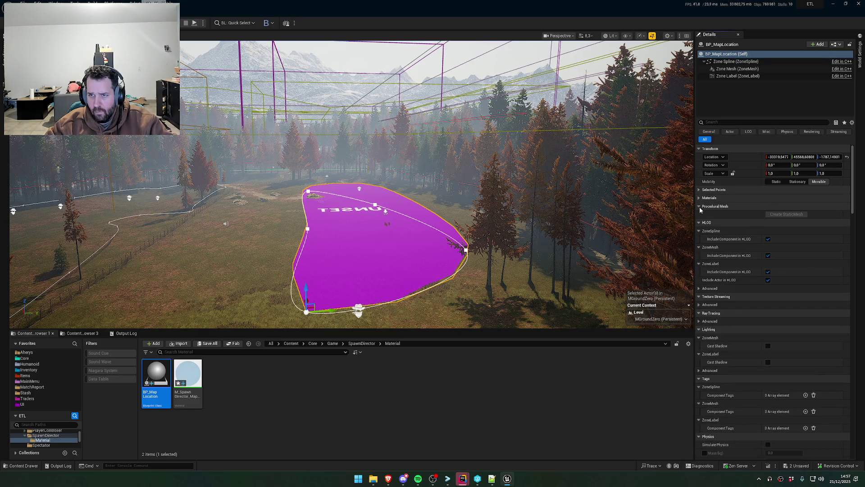
left_click(699, 207)
left_click(699, 215)
left_click(699, 223)
left_click(699, 231)
left_click(700, 239)
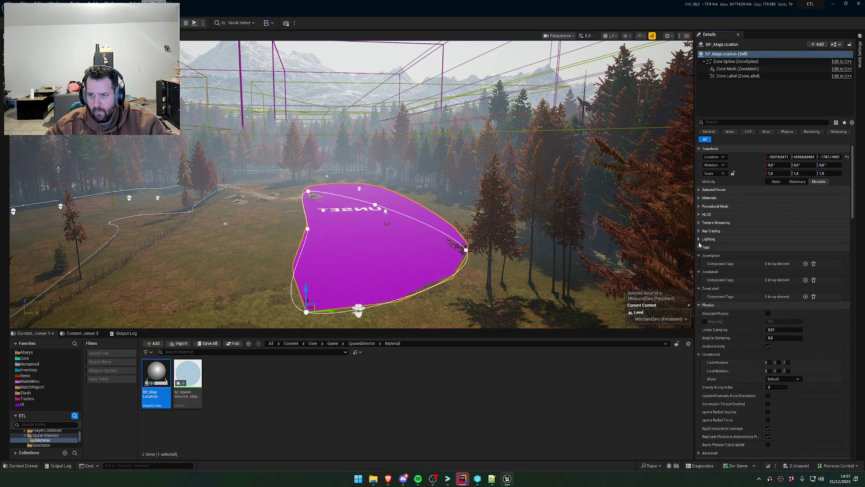
left_click(699, 247)
left_click(699, 255)
scroll(730, 284, "down", 2)
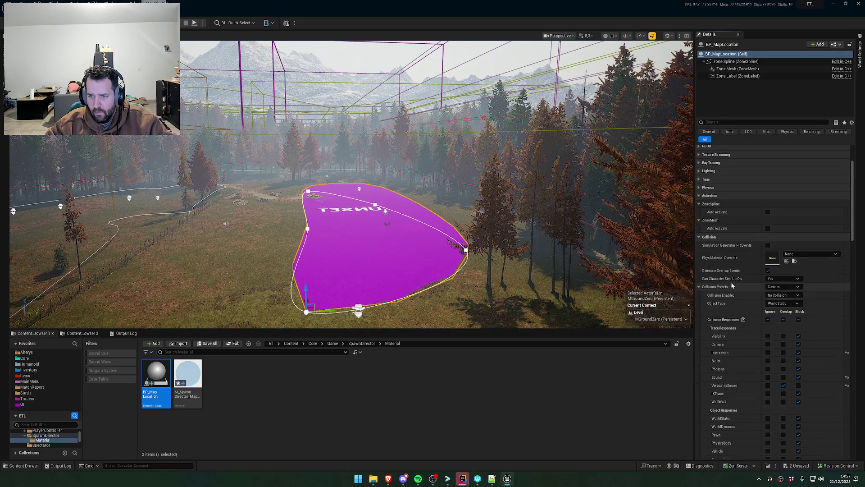
left_click(699, 237)
left_click(700, 203)
left_click(700, 212)
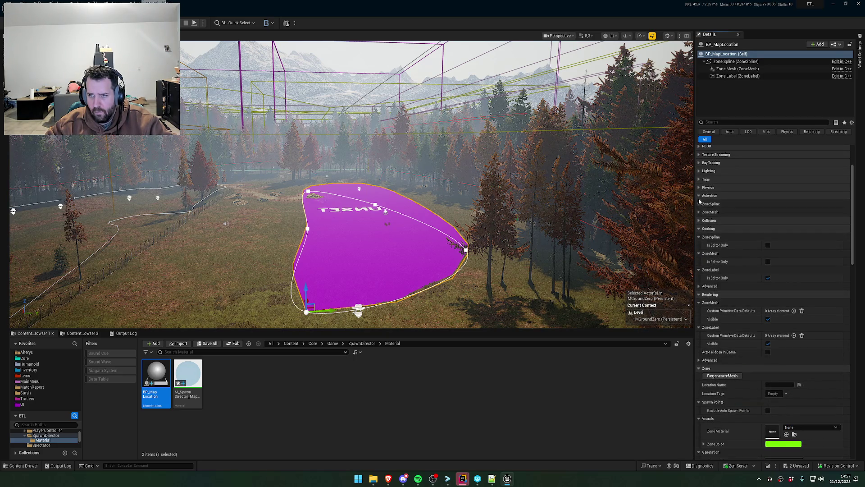
left_click(699, 195)
left_click(699, 211)
left_click(700, 220)
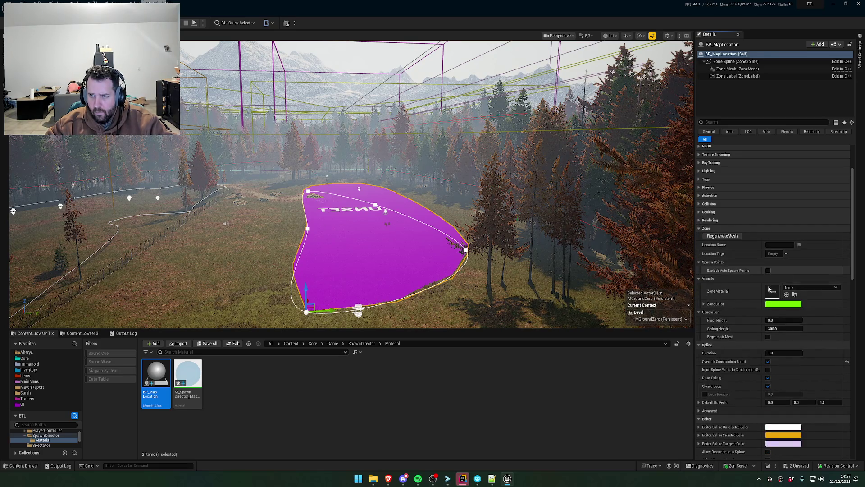
- Set the zone's Ceiling Height to 5000
left_click(782, 328)
type("1500")
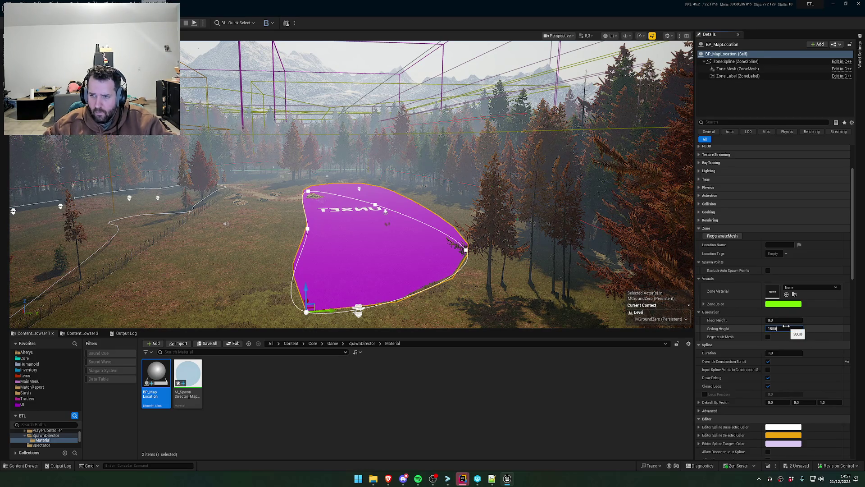
key("Return")
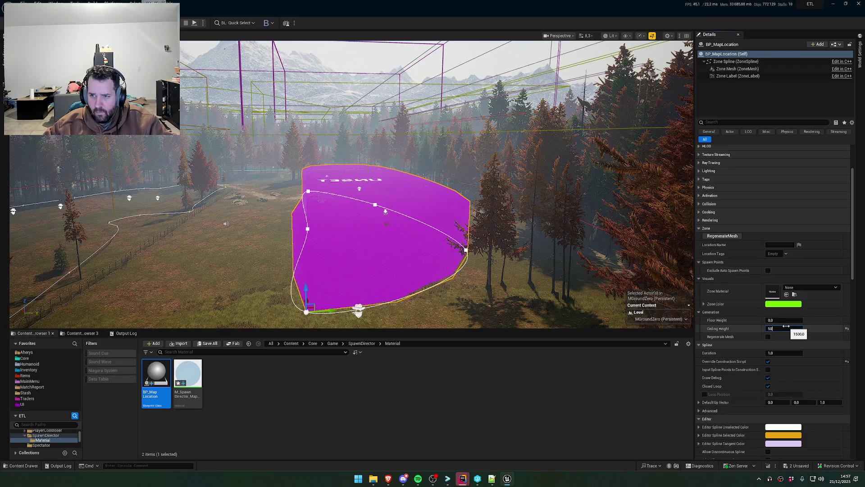
type("00")
key("BackSpace")
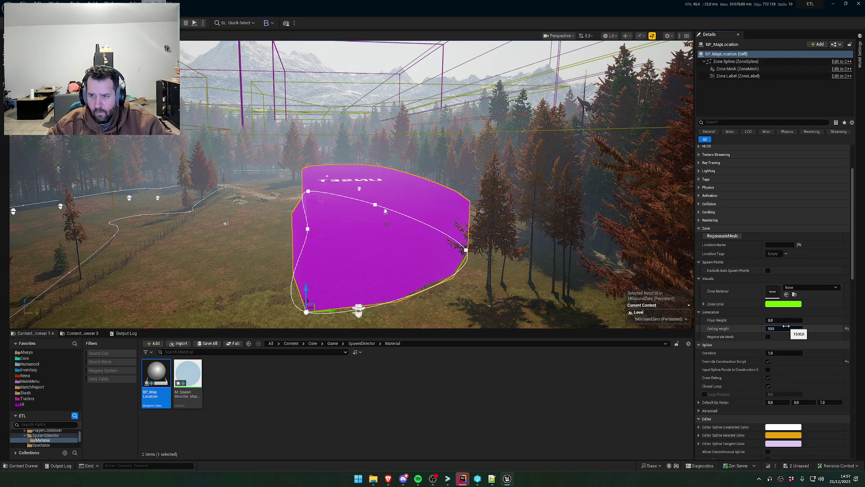
key("Return")
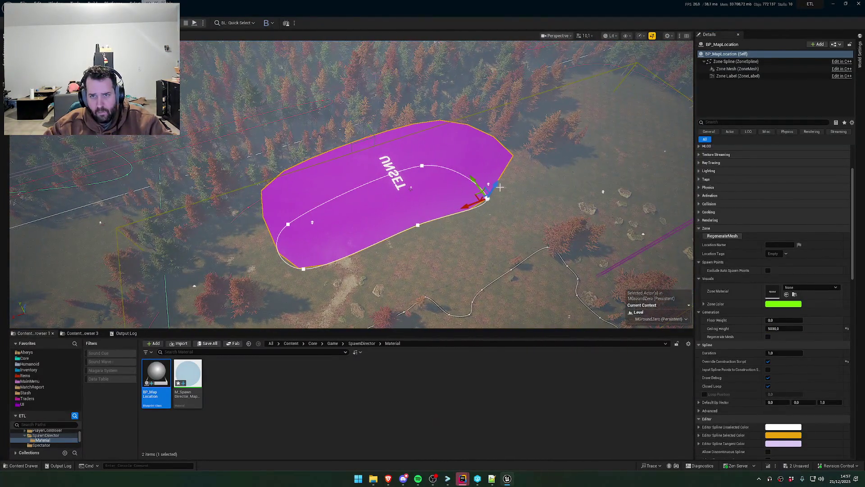
left_click_drag(496, 185, 522, 184)
- Duplicate the zone as BP_MapLocation2 and move the copy off to the side
key("w")
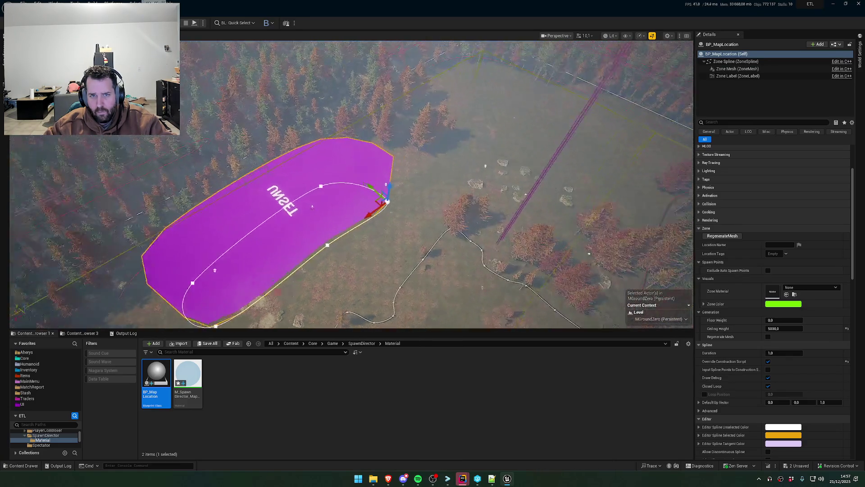
key("s")
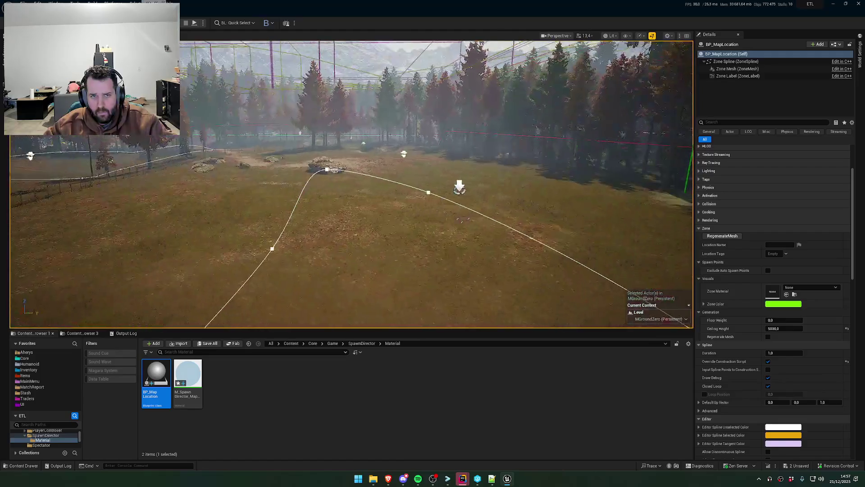
key("s")
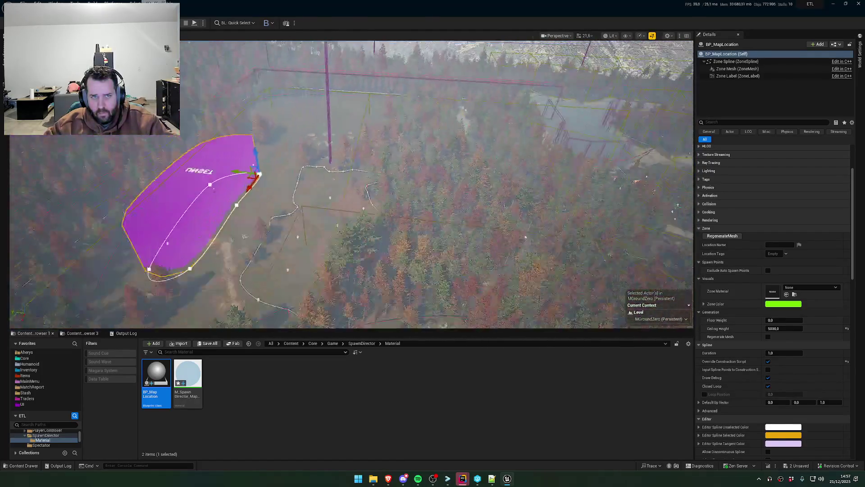
scroll(518, 185, "up", 3)
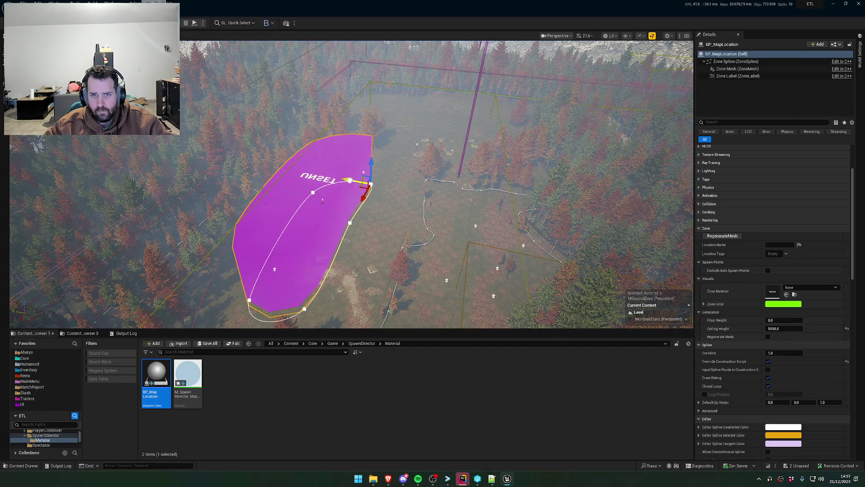
mouse_move(356, 181)
left_mouse_down("alt")
mouse_move(438, 219)
mouse_move(464, 114)
mouse_move(481, 112)
left_mouse_up("alt")
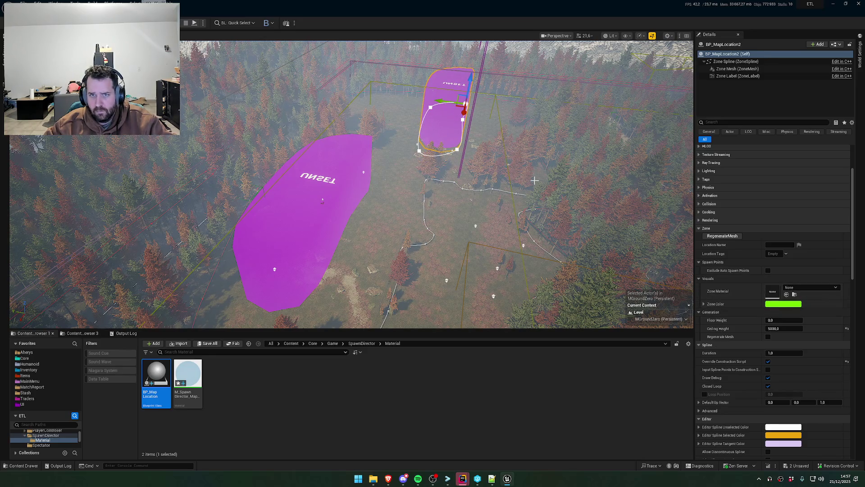
- Set the copy's Zone Material to M_SpawnDirector_MapLocation_Preview
key("f")
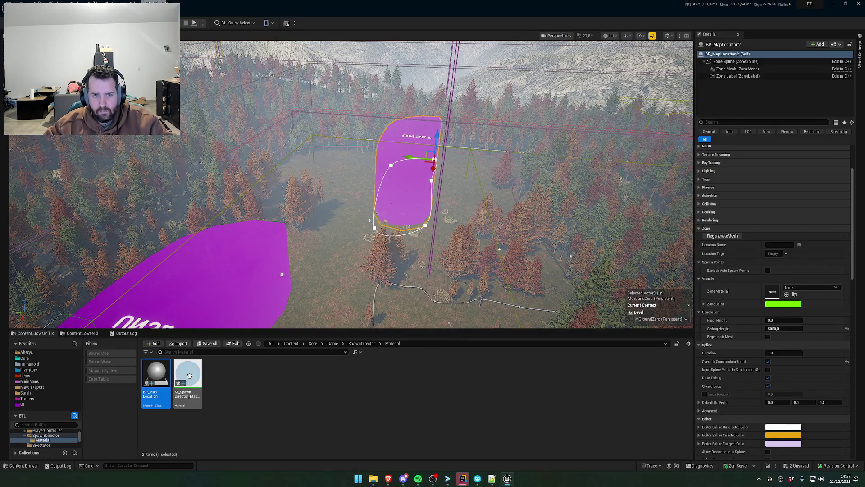
mouse_move(188, 374)
left_mouse_down()
mouse_move(773, 338)
mouse_move(773, 291)
left_mouse_up()
left_click(243, 280)
- Give the original BP_MapLocation the M_SpawnDirector_MapLocation_Preview material and reveal its Zone Color RGBA values
key("f")
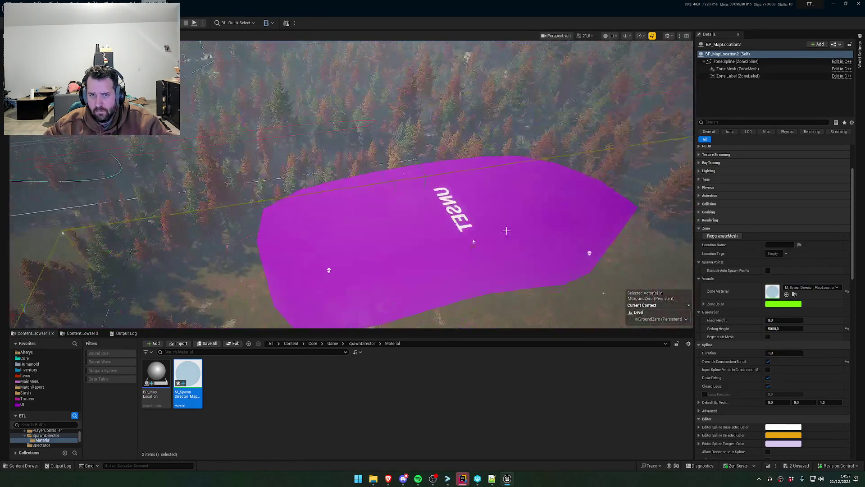
left_click_drag(187, 383, 773, 291)
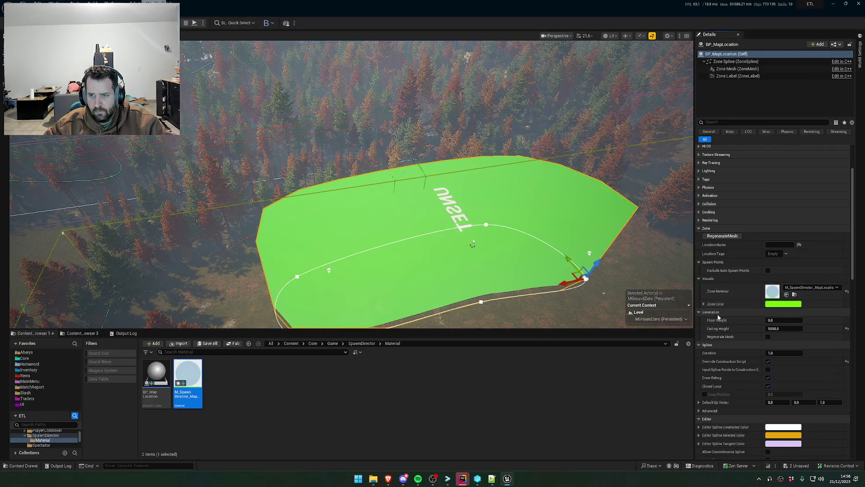
left_click(773, 306)
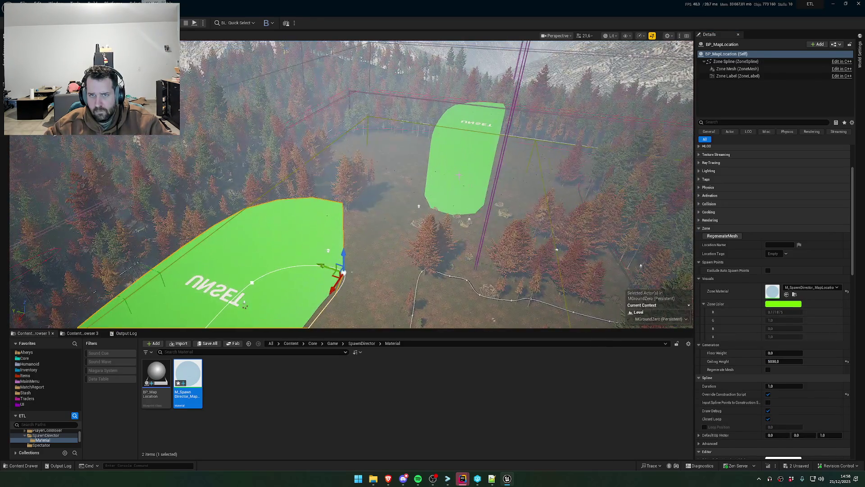
left_click(459, 180)
left_click_drag(245, 305, 194, 293)
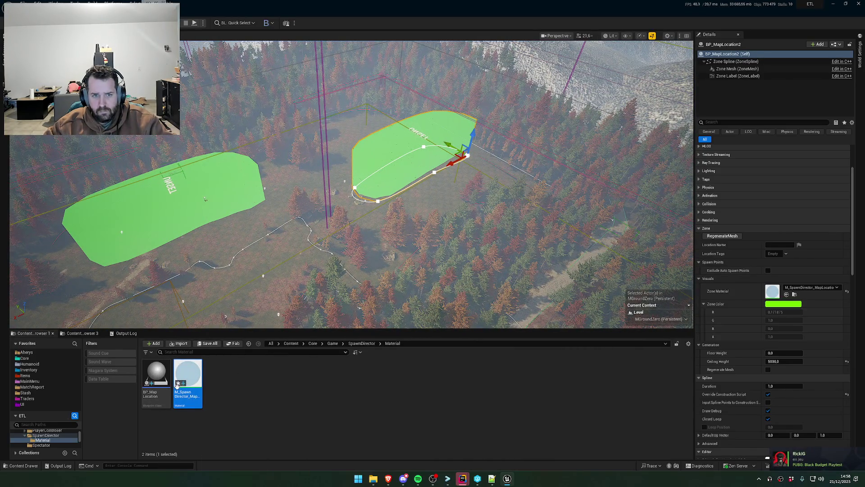
left_click(152, 379)
- Open the BP_MapLocation Blueprint and show its class defaults with collapsed Materials and Actor Tick
double_click(195, 379)
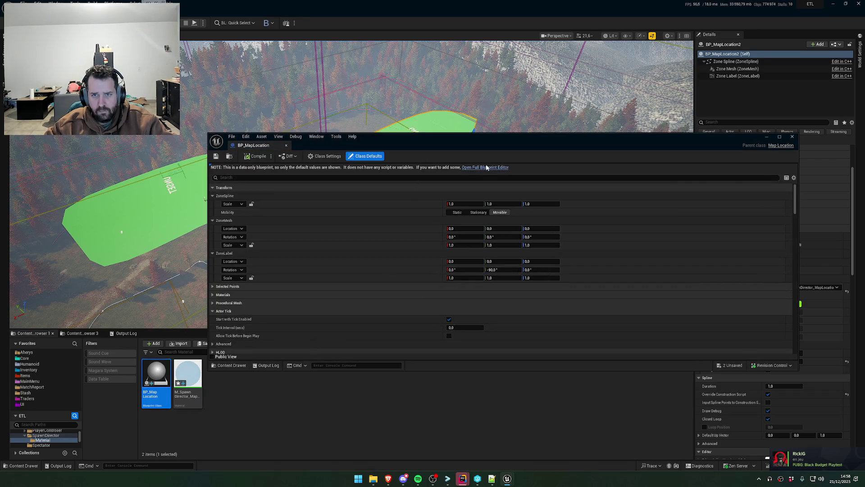
key("Escape")
key("ctrl+e")
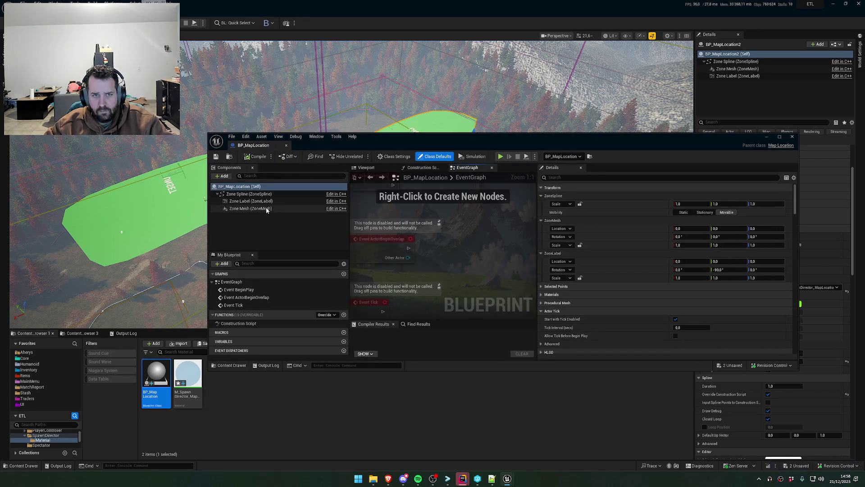
left_click(250, 208)
scroll(589, 280, "down", 15)
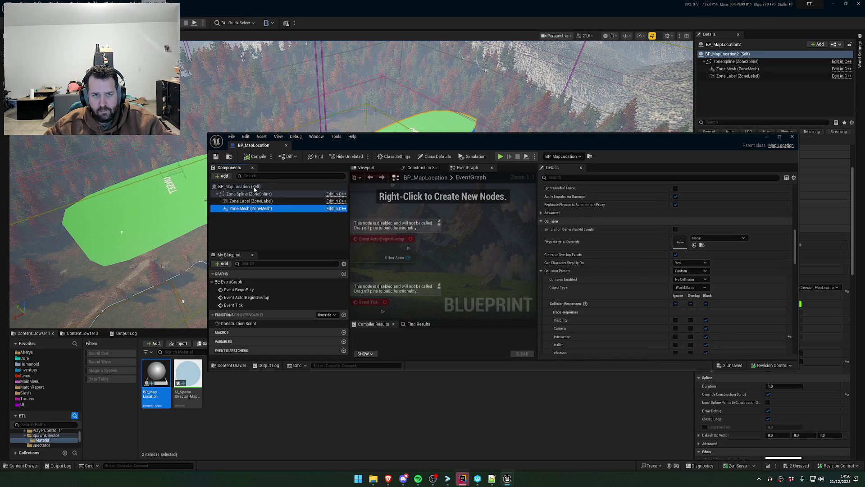
left_click(239, 187)
scroll(615, 291, "up", 10)
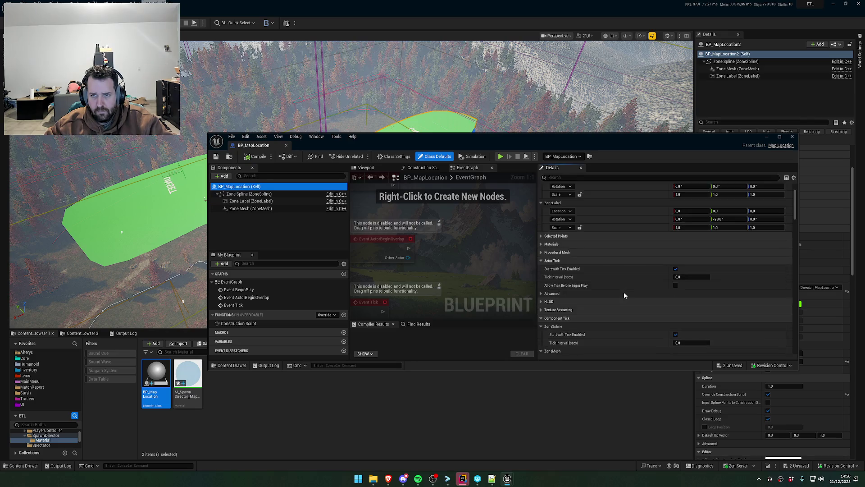
left_click(544, 295)
left_click(542, 294)
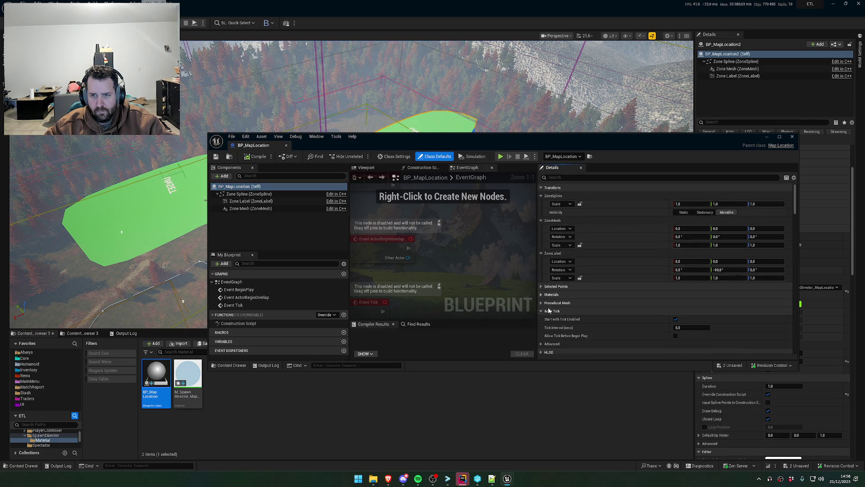
left_click(541, 311)
- Make M_SpawnDirector_MapLocation_Preview the Blueprint's default Zone Material and compile it
scroll(547, 306, "down", 10)
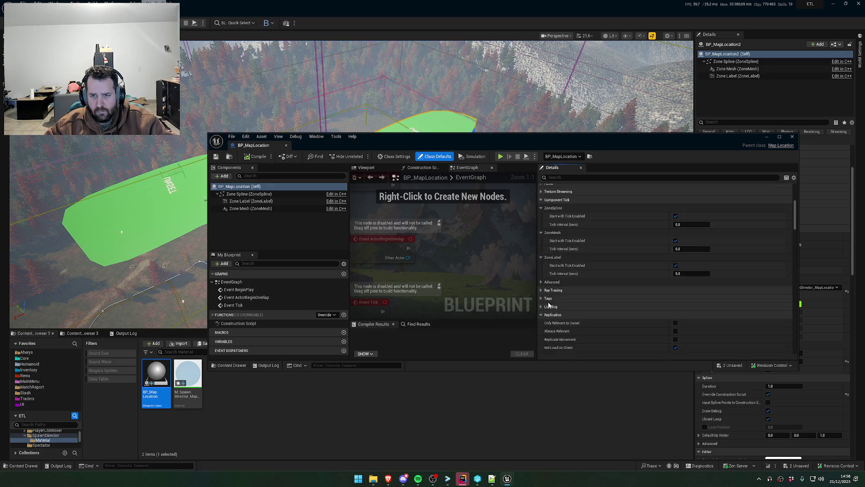
scroll(549, 302, "down", 5)
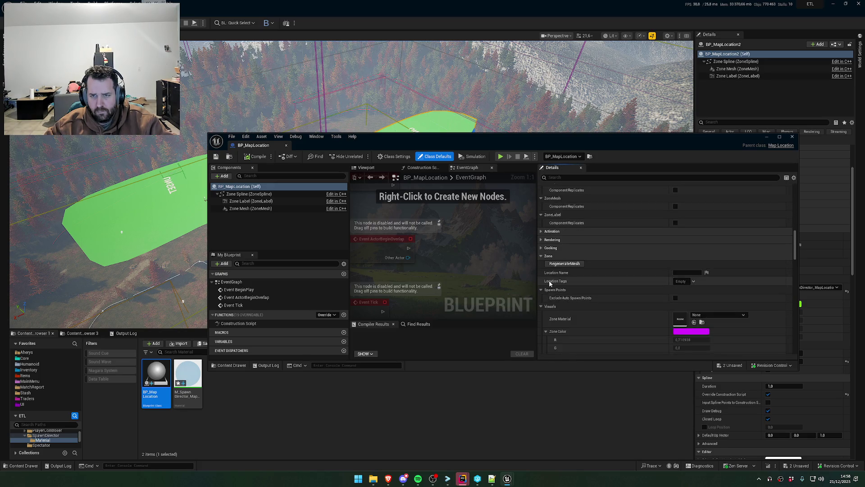
mouse_move(195, 397)
left_mouse_down()
mouse_move(618, 299)
mouse_move(705, 328)
mouse_move(697, 328)
left_mouse_up()
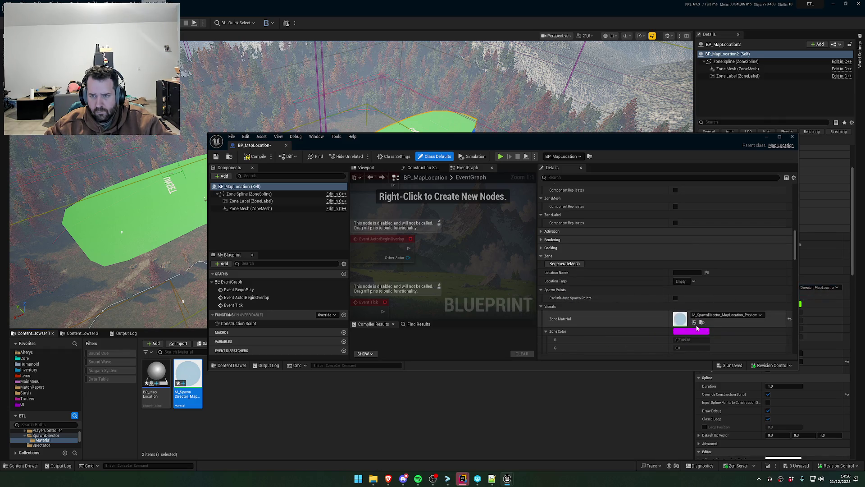
left_click(263, 157)
left_click(792, 137)
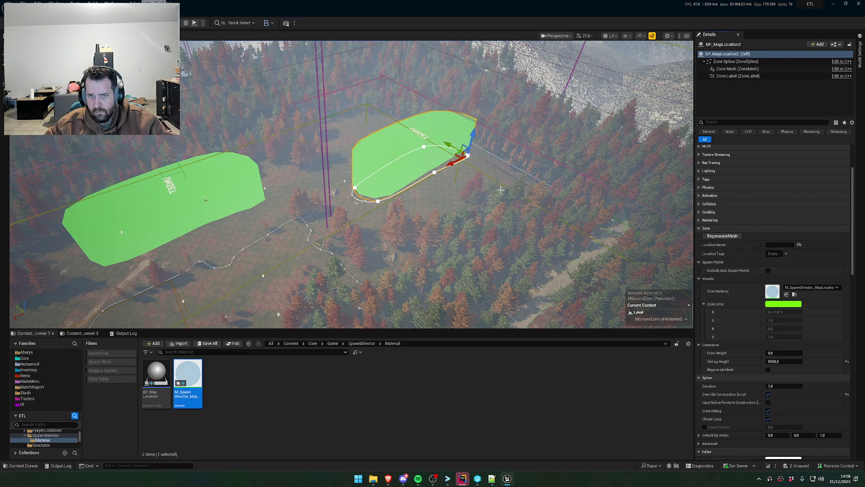
- Drag one outline point of BP_MapLocation2 down-right, spreading it into a wide fan shape
scroll(784, 362, "up", 1)
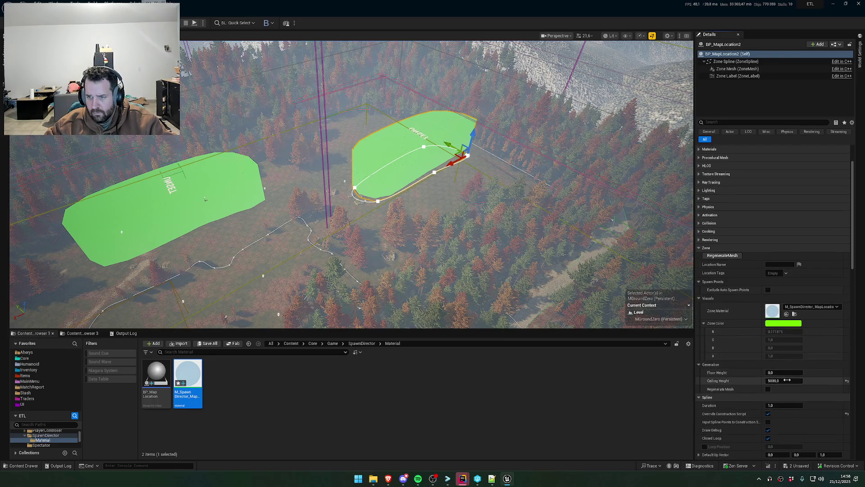
left_click(467, 156)
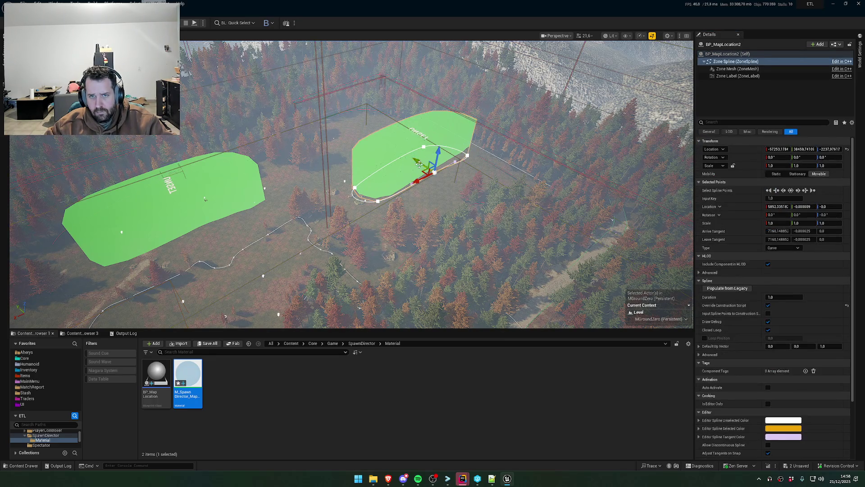
mouse_move(468, 156)
left_mouse_down()
mouse_move(540, 221)
mouse_move(597, 248)
mouse_move(588, 260)
mouse_move(451, 207)
left_mouse_up()
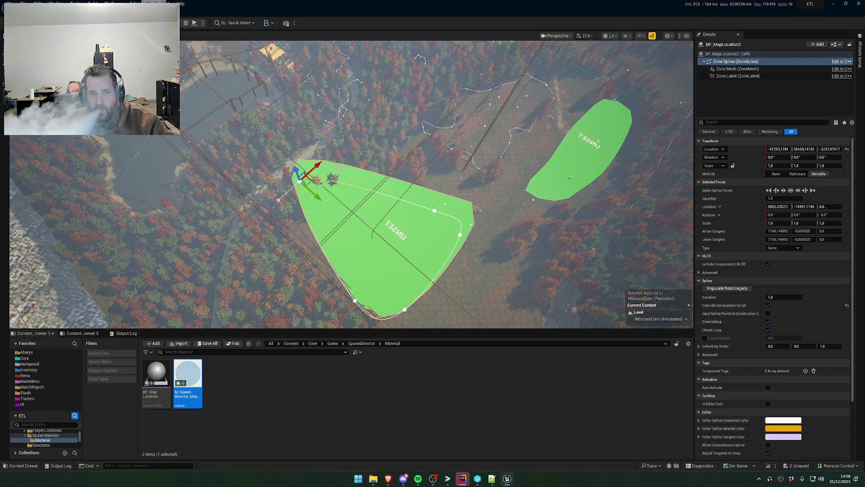
scroll(518, 167, "up", 3)
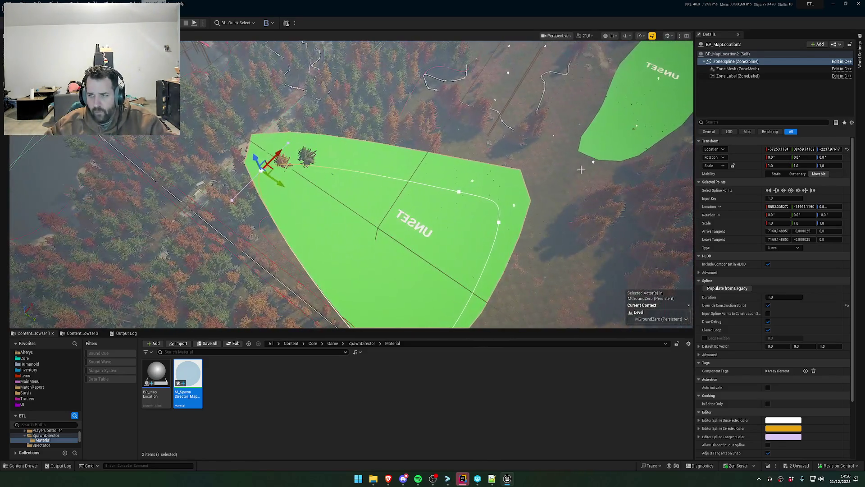
scroll(793, 338, "down", 3)
scroll(800, 345, "up", 3)
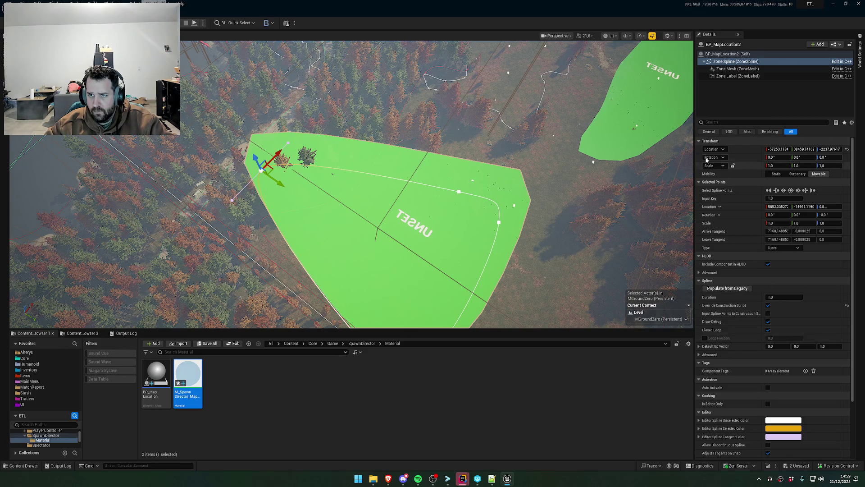
scroll(776, 412, "down", 2)
scroll(770, 388, "up", 2)
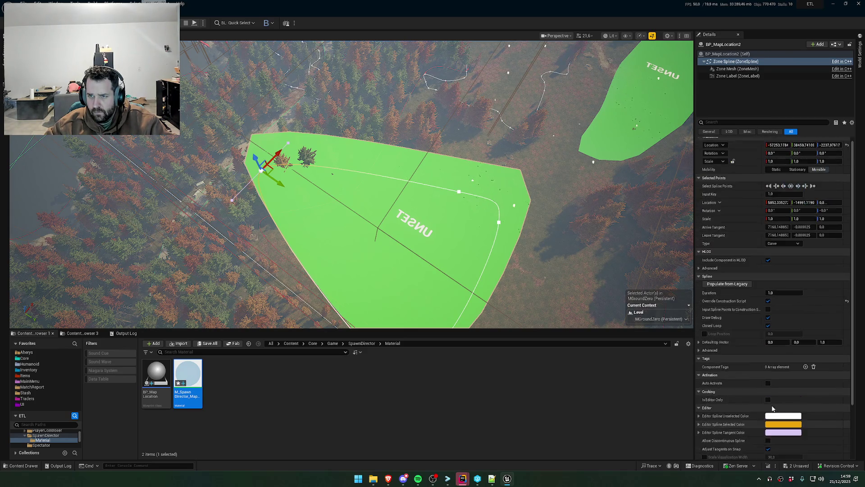
- Set the reshaped zone's Location Name to 'No Points'
left_click(739, 54)
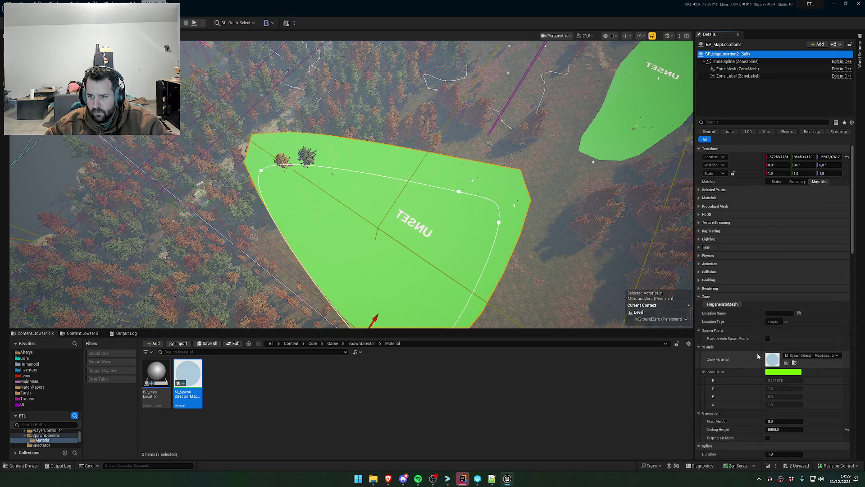
left_click(772, 313)
type("M Points")
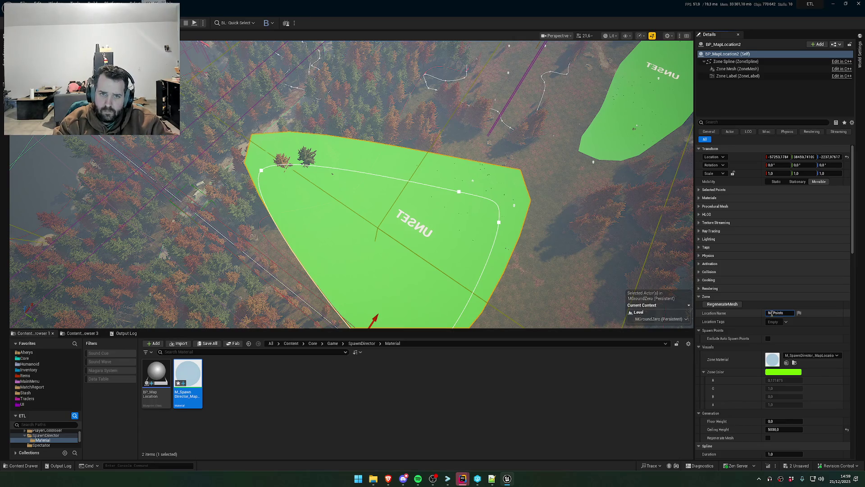
key("Return")
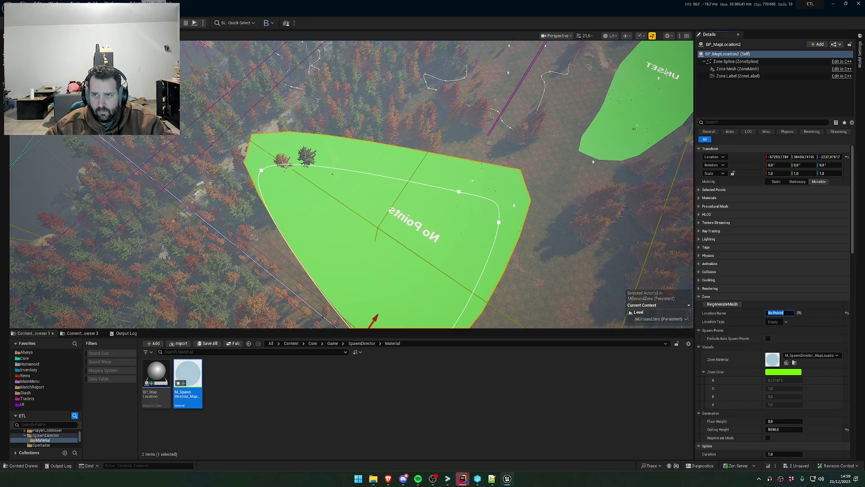
- Set the other UNSET zone's Location Name to 'Forest Test' and frame it
left_click(666, 72)
left_click(775, 312)
type("Fo")
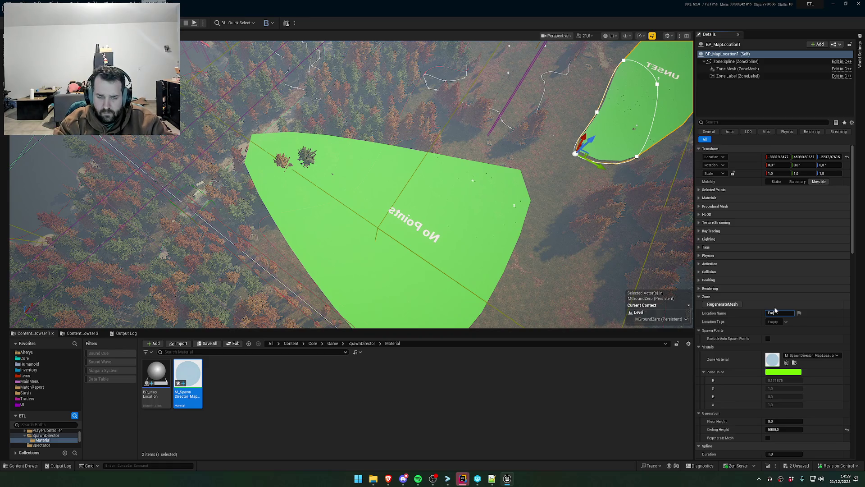
type("restTest")
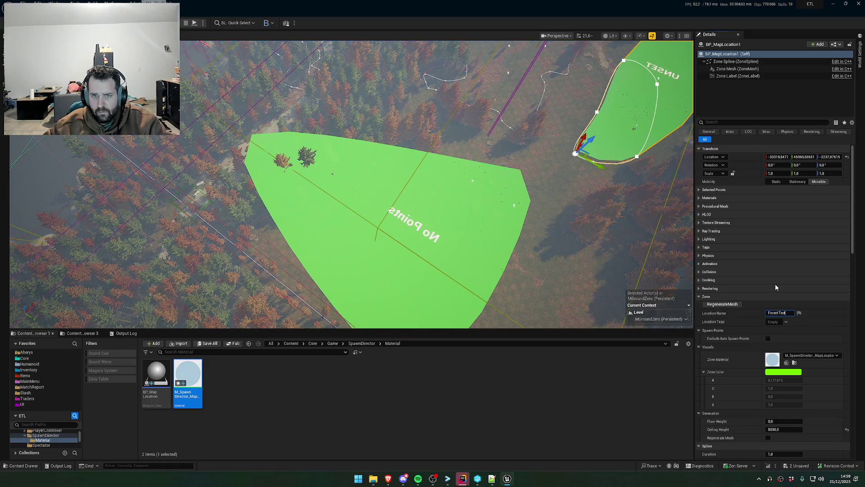
key("Return")
key("f")
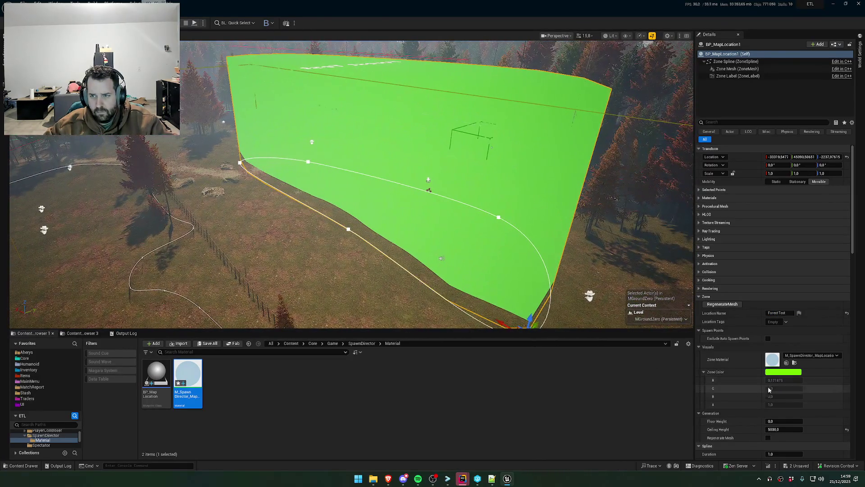
left_click(193, 400)
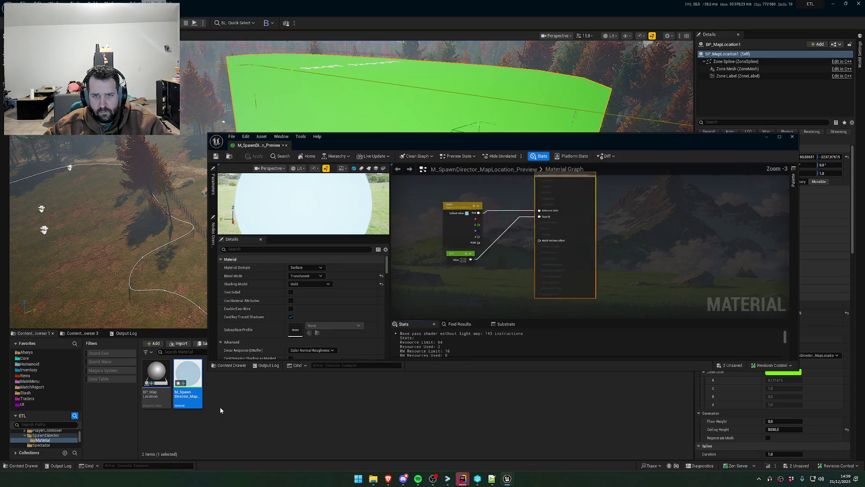
- Commit the new opacity on the preview material, apply it, and minimize the material editor
key("Return")
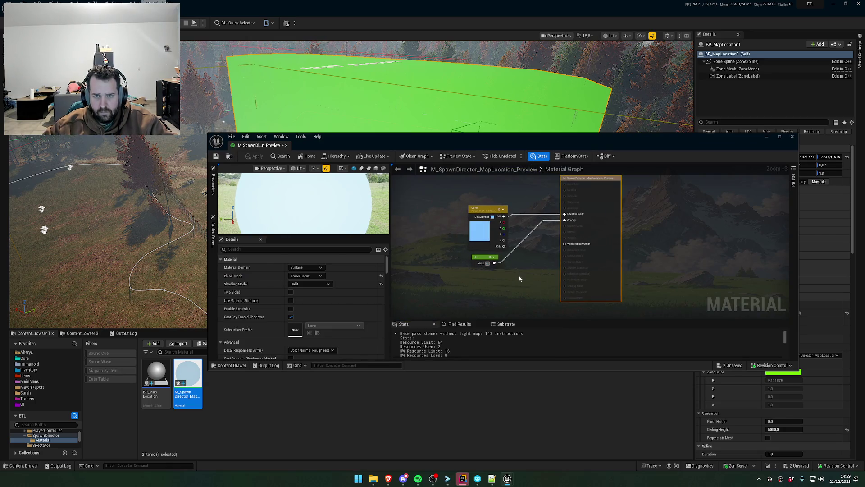
left_click(257, 158)
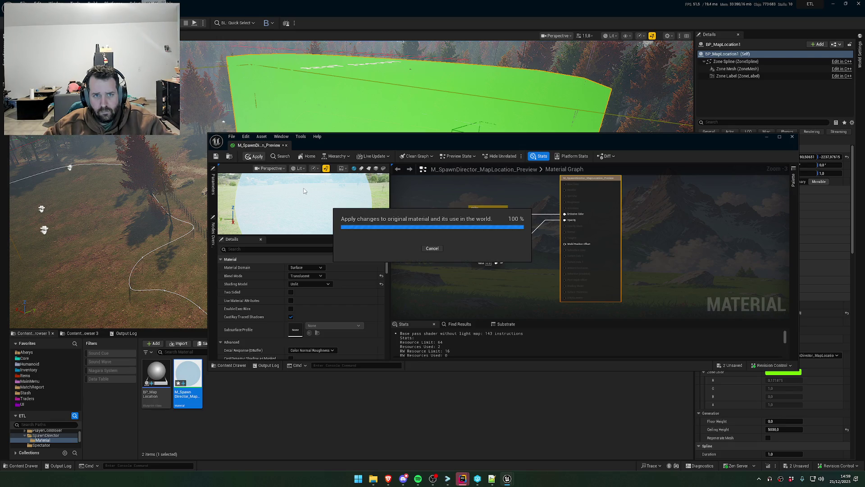
left_click_drag(720, 152, 597, 231)
left_click(643, 220)
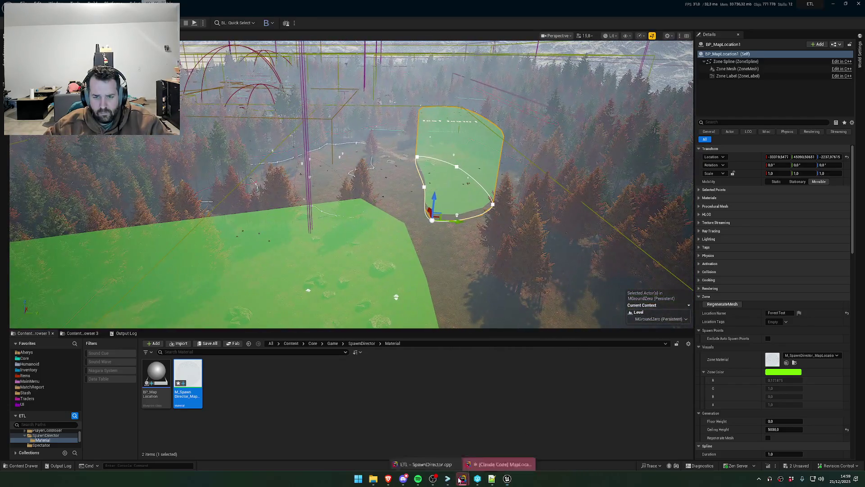
- Review line 17 of the MapLocation.h diff and apply it, so every Zone category auto-expands and is prioritized
left_click(462, 478)
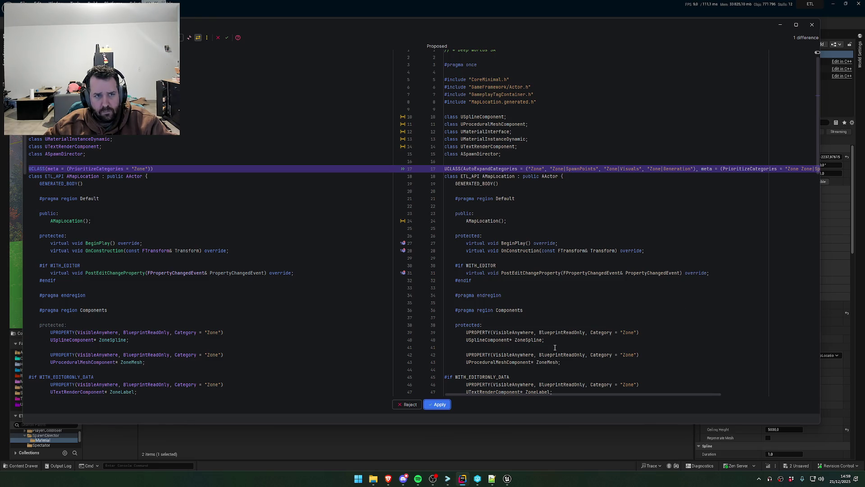
left_click(698, 169)
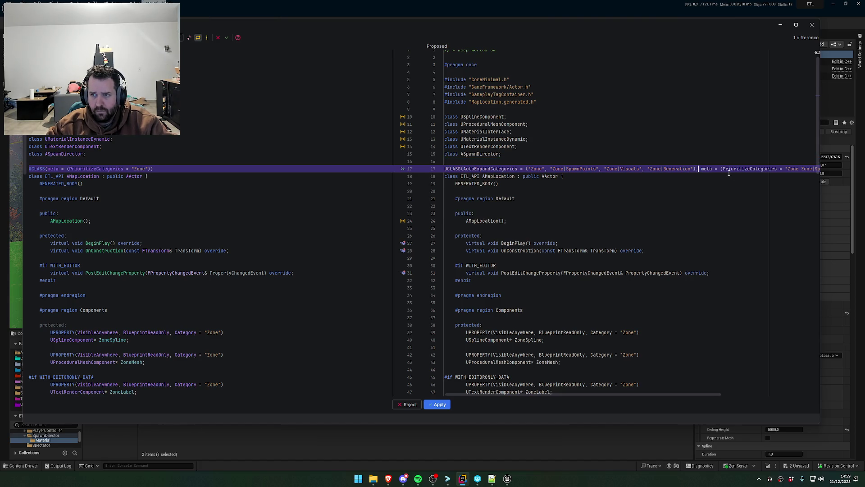
key("End")
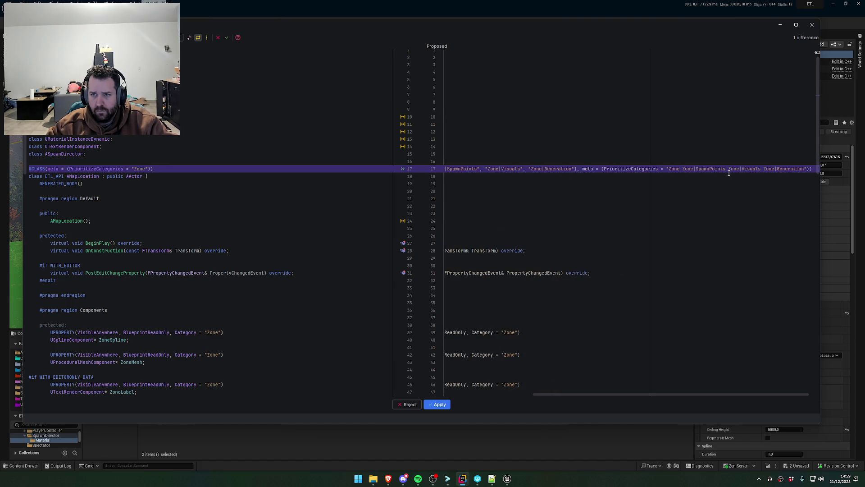
key("Home")
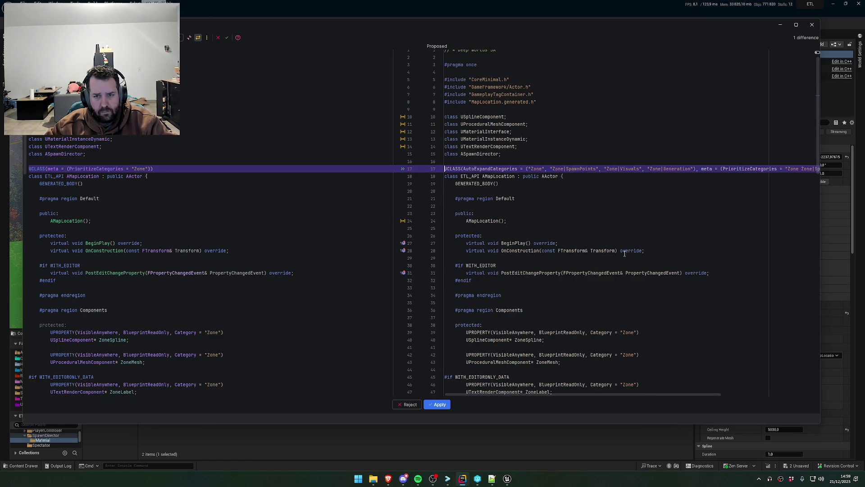
left_click(439, 407)
left_click(462, 479)
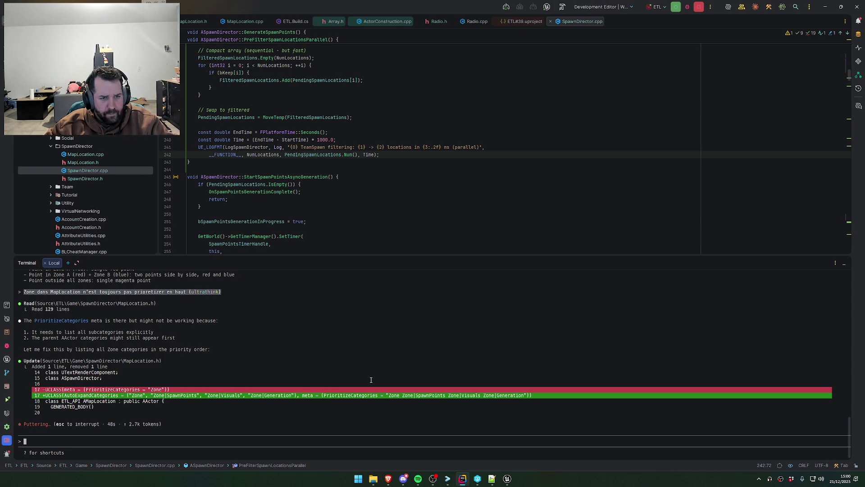
key("alt+Tab")
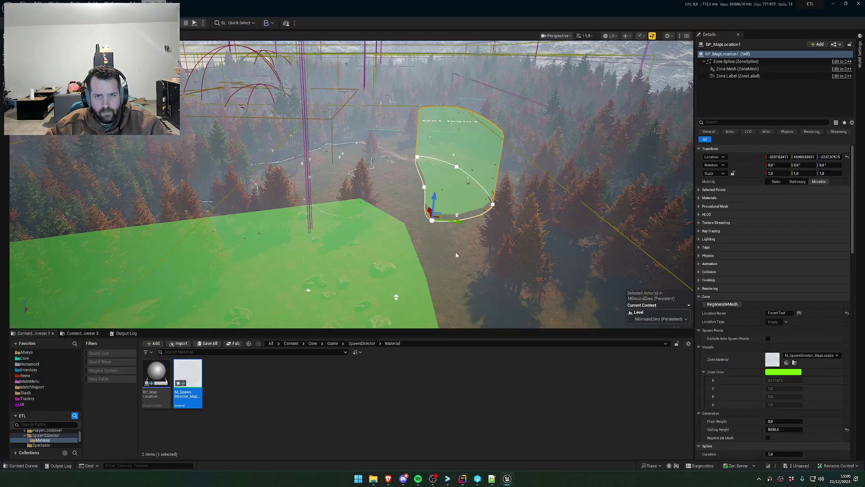
- Frame the selected zone and orbit the view down over the green forest zones
scroll(456, 252, "down", 5)
key("f")
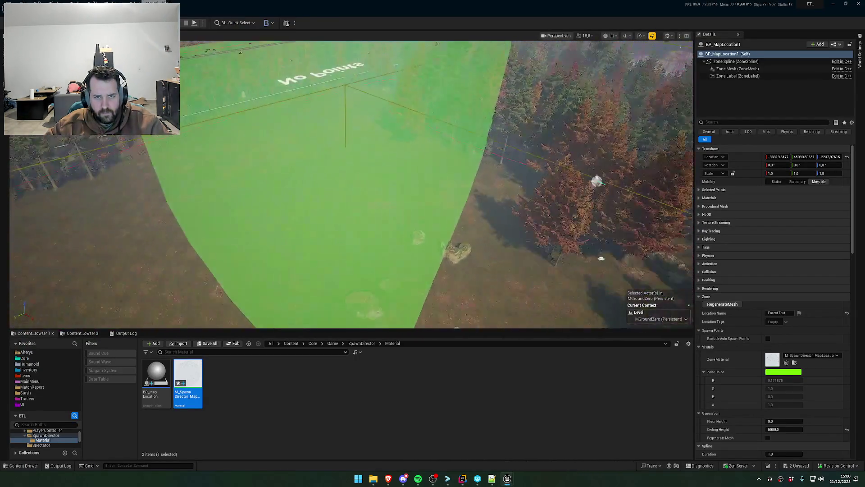
scroll(351, 184, "down", 10)
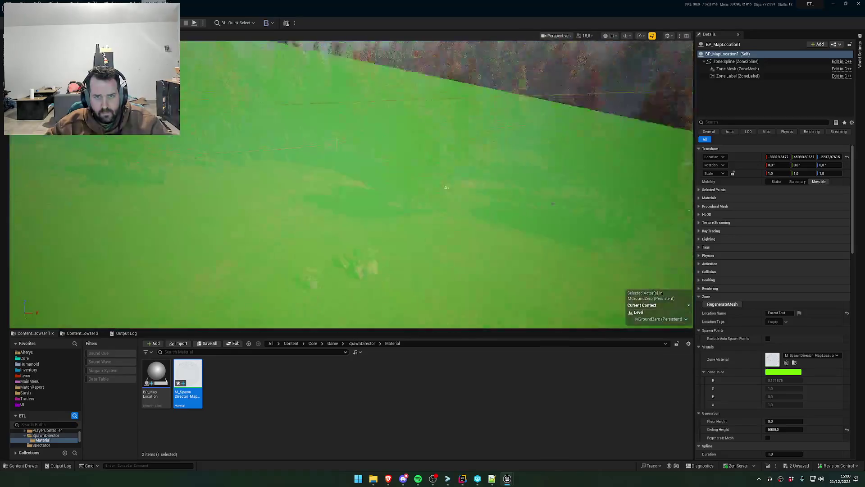
left_click_drag(352, 184, 324, 199)
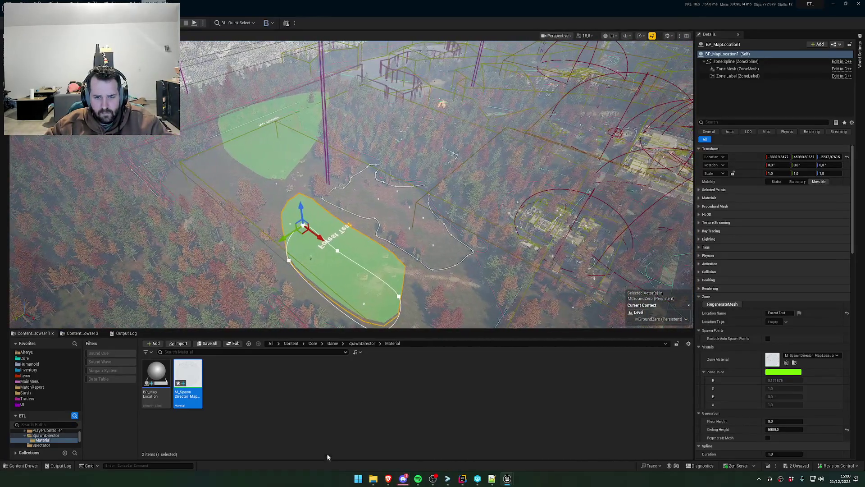
left_click(399, 481)
left_click(400, 481)
mouse_move(351, 180)
left_mouse_down()
mouse_move(334, 185)
mouse_move(347, 188)
mouse_move(333, 194)
mouse_move(379, 180)
left_mouse_up()
left_click(462, 480)
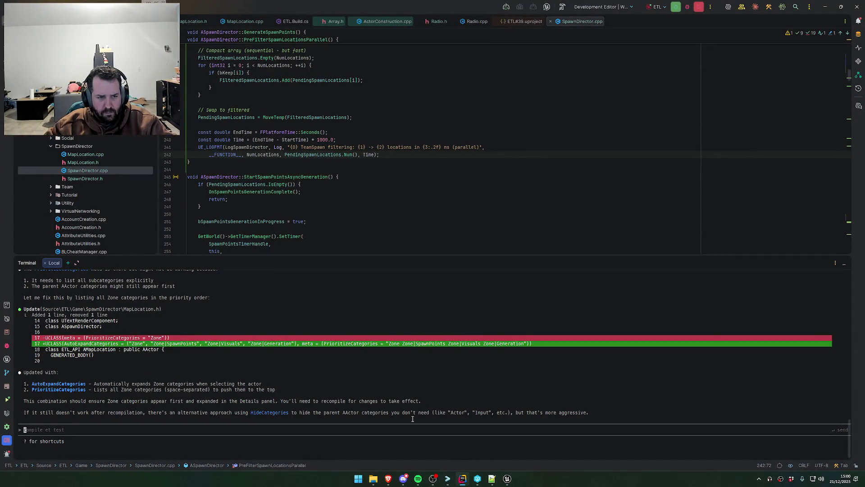
- Submit a French request for a random-colour button, spline colour matching, hidden categories and fixed 3D text
type("Rajoute un")
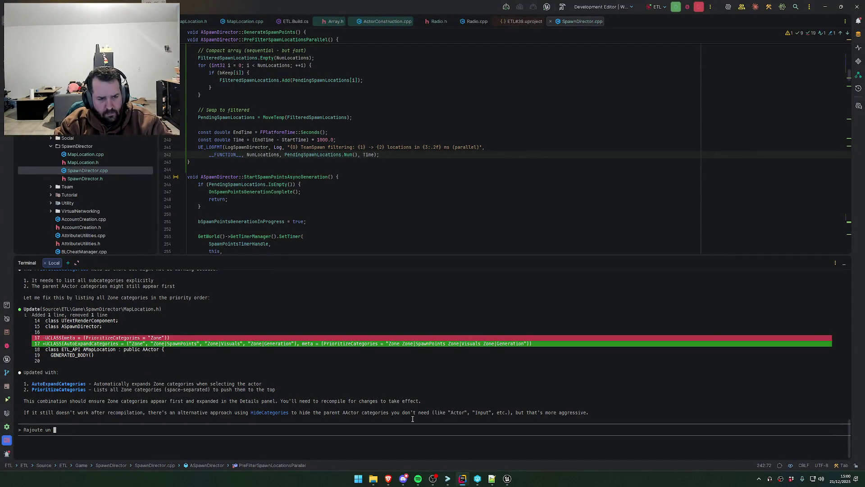
type("bouton pour donner changer la couleur aleatoire. Fait mat")
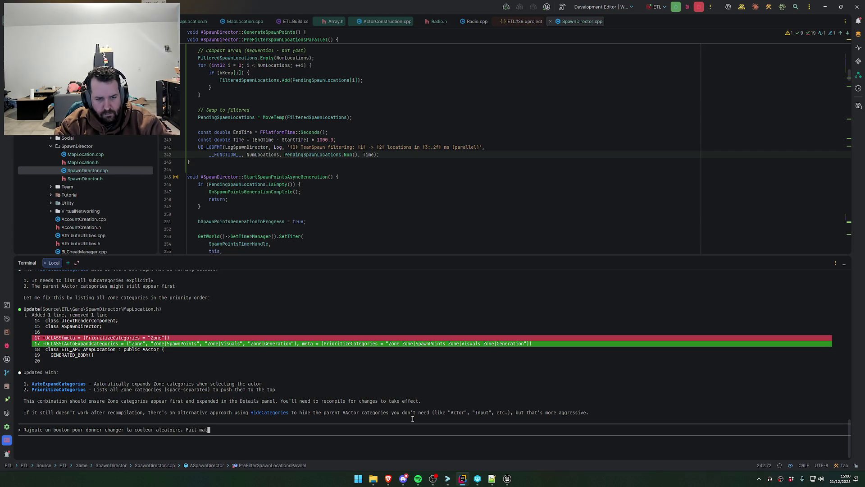
type("e avec cel")
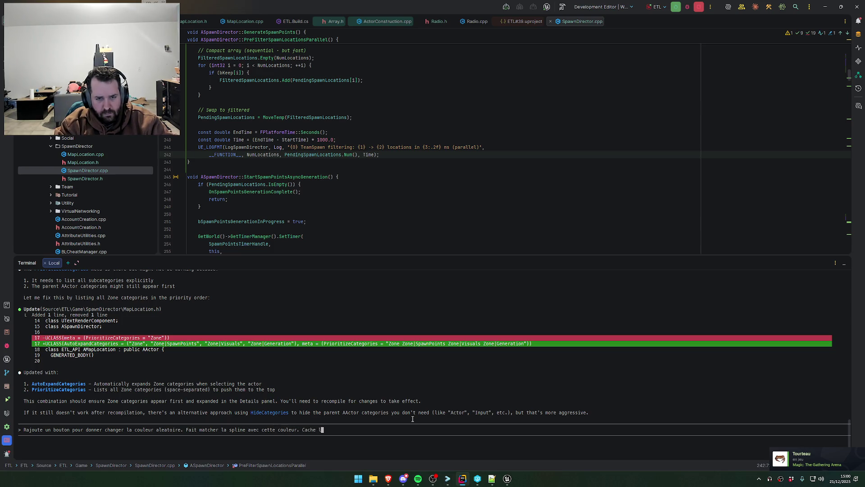
key("BackSpace")
key("BackSpace")
type("es categories inutiles.")
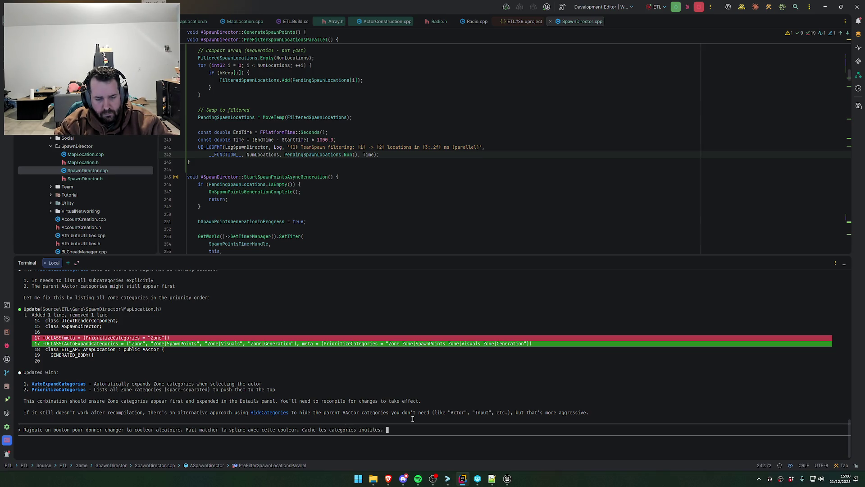
key("alt+Tab")
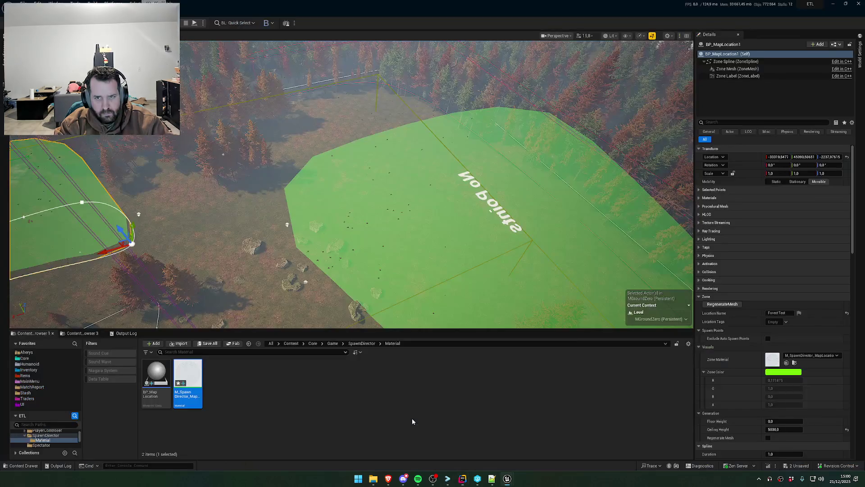
key("alt+Tab")
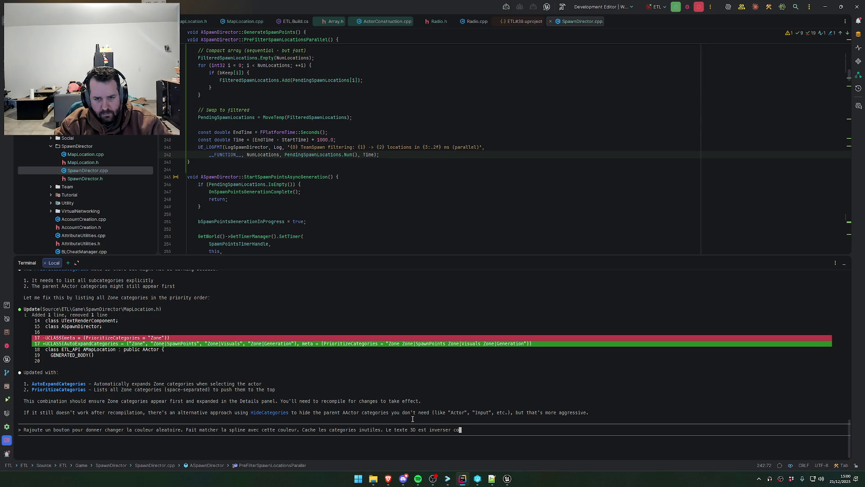
type("e ca.")
key("Return")
key("alt+Tab")
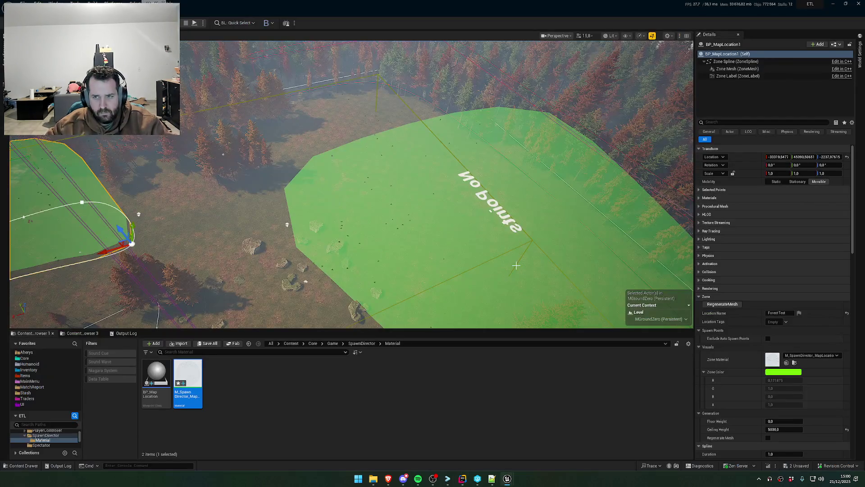
- Tick Exclude Auto Spawn Points on the No Points zone and run RegenerateSpawnData on SpawnDirector
key("f")
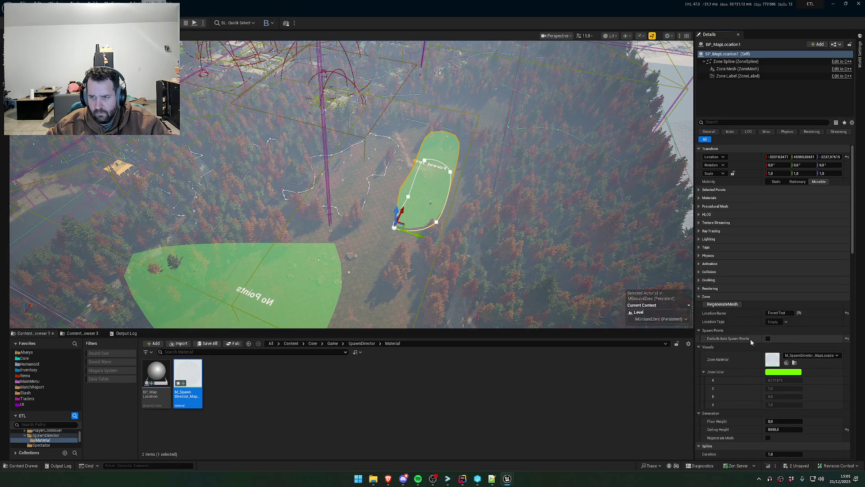
left_click(768, 338)
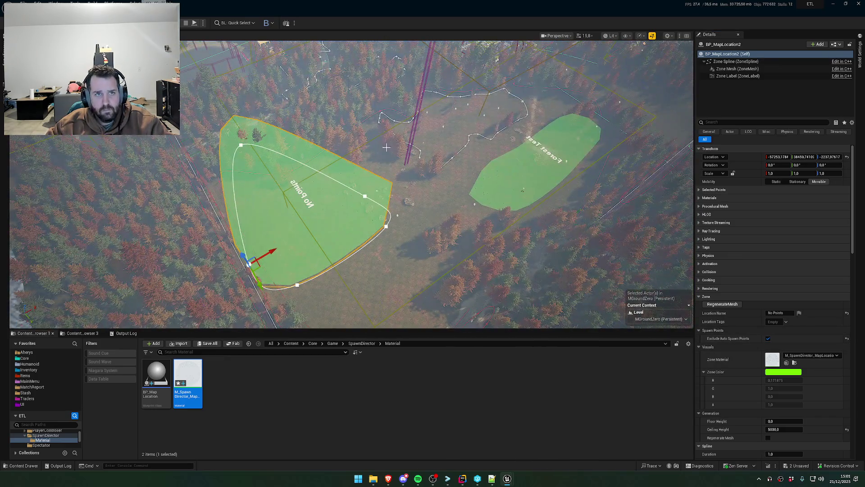
left_click(3, 104)
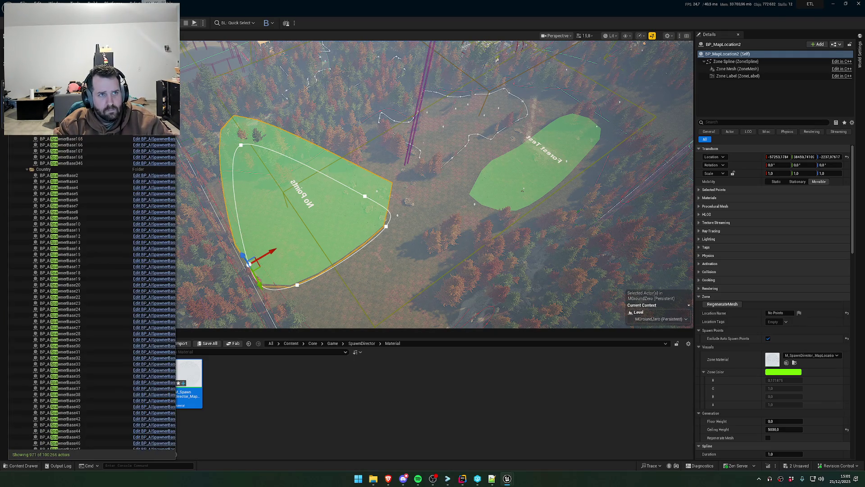
left_click(45, 42)
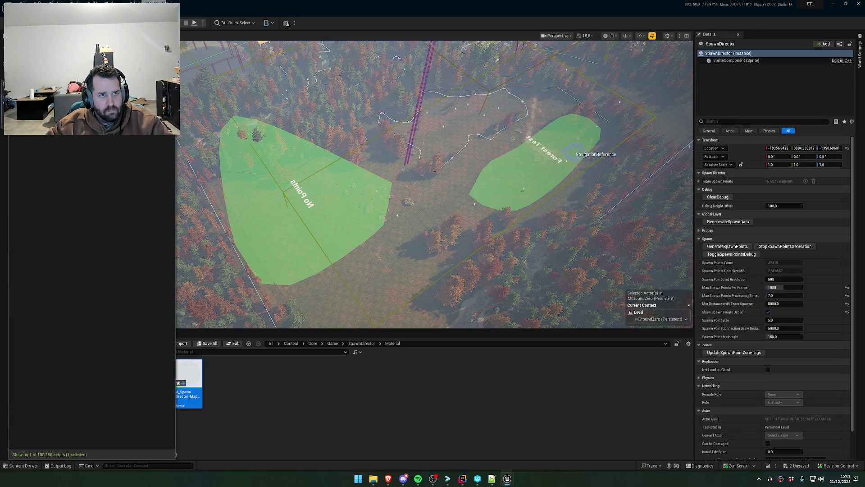
left_click(735, 223)
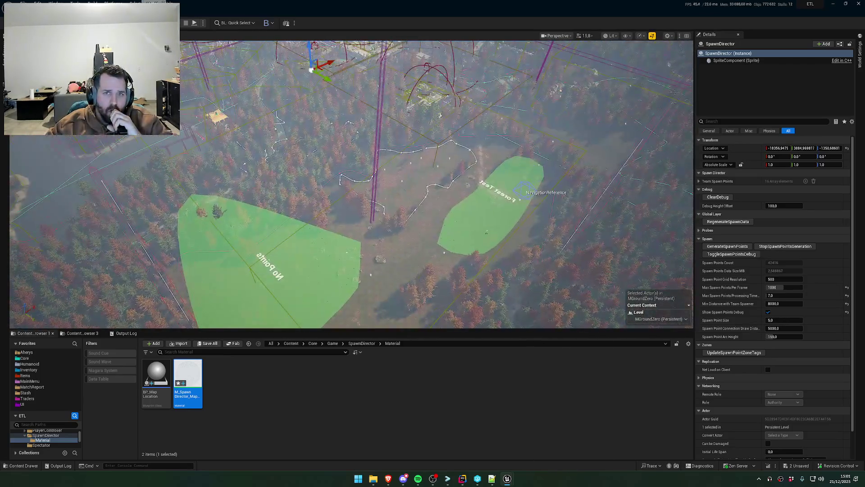
mouse_move(513, 203)
left_mouse_down()
mouse_move(501, 160)
mouse_move(478, 140)
mouse_move(512, 204)
left_mouse_up()
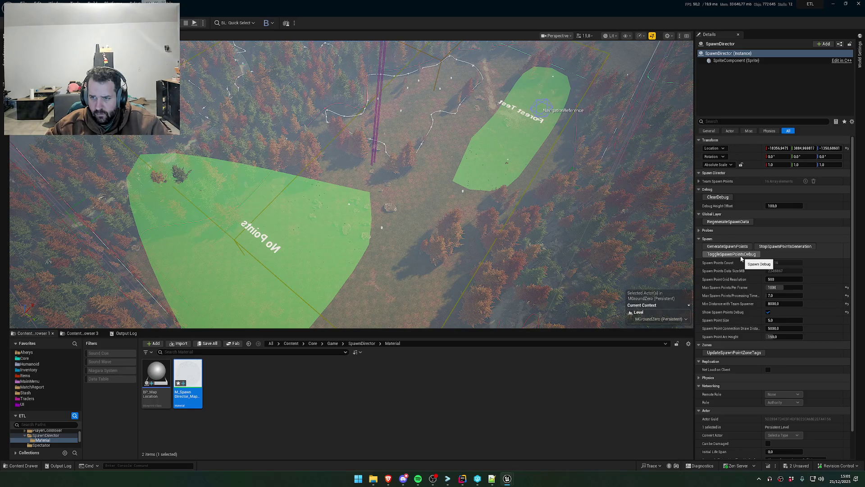
left_click_drag(512, 204, 511, 191)
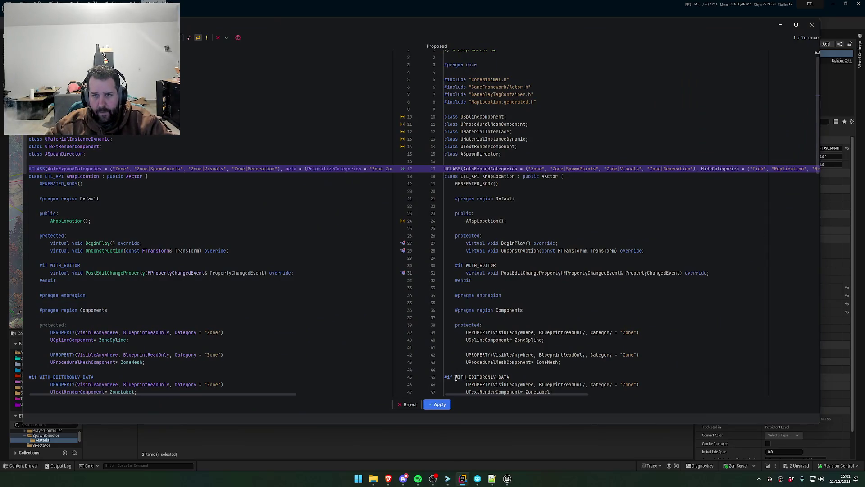
- Apply the HideCategories header change and show probe debug points with ToggleProbesPersistentDebug
left_click(444, 405)
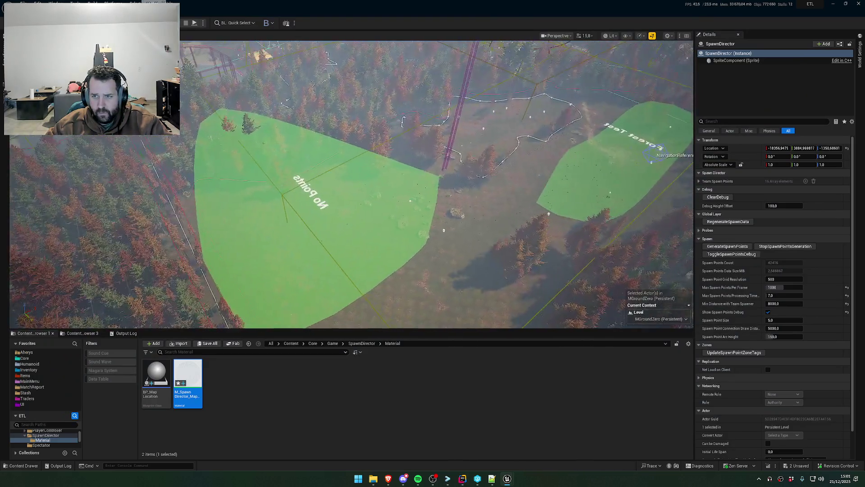
left_click(700, 230)
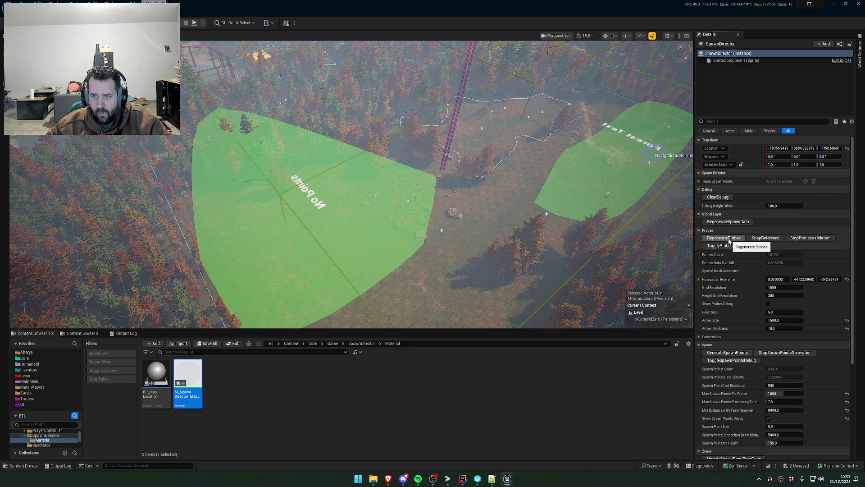
left_click(745, 246)
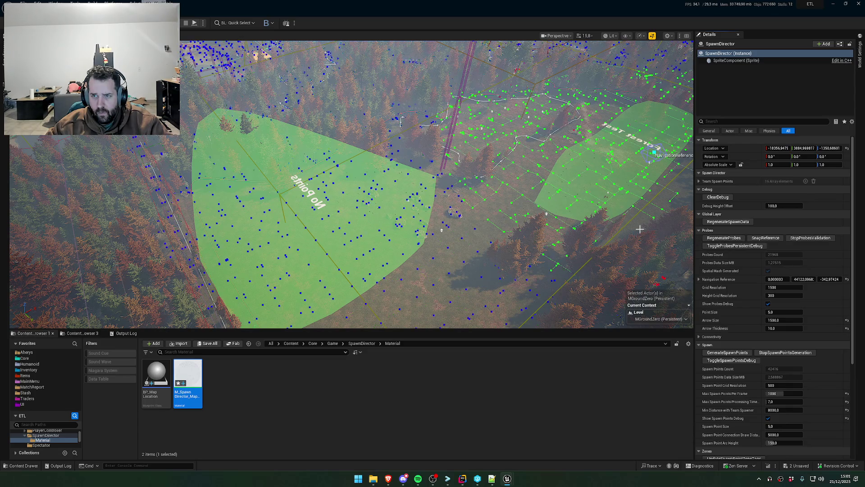
left_click_drag(640, 229, 640, 255)
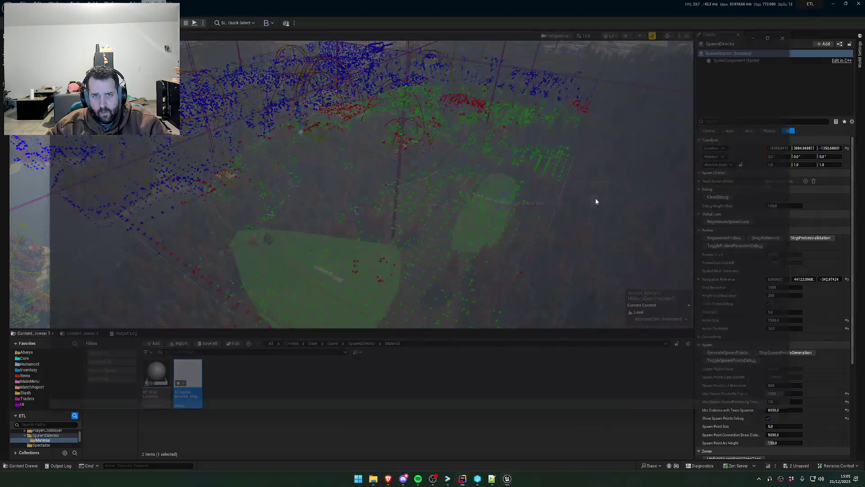
- Apply the next code change and run EnableAllScreenMessages in the console
left_click(437, 403)
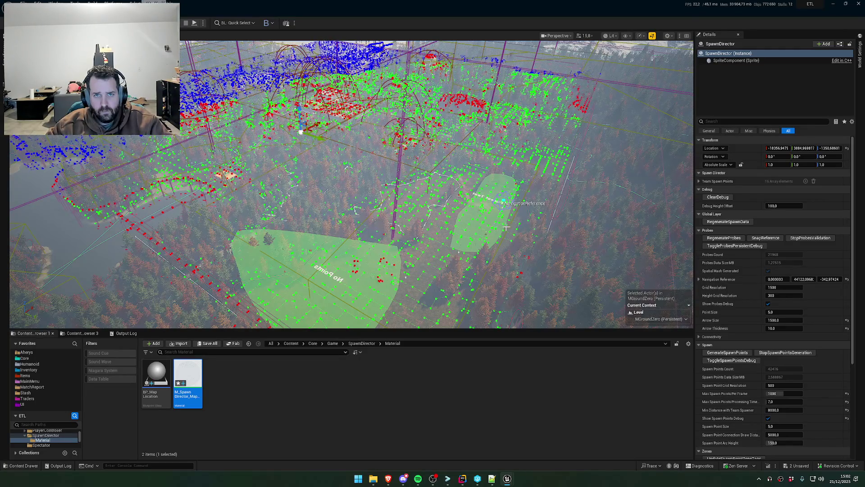
scroll(506, 228, "down", 5)
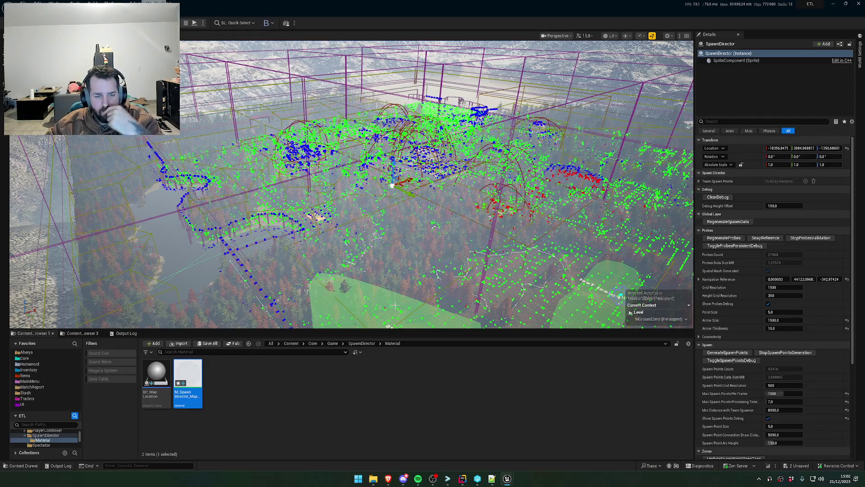
type("EnableAllScreenMessages")
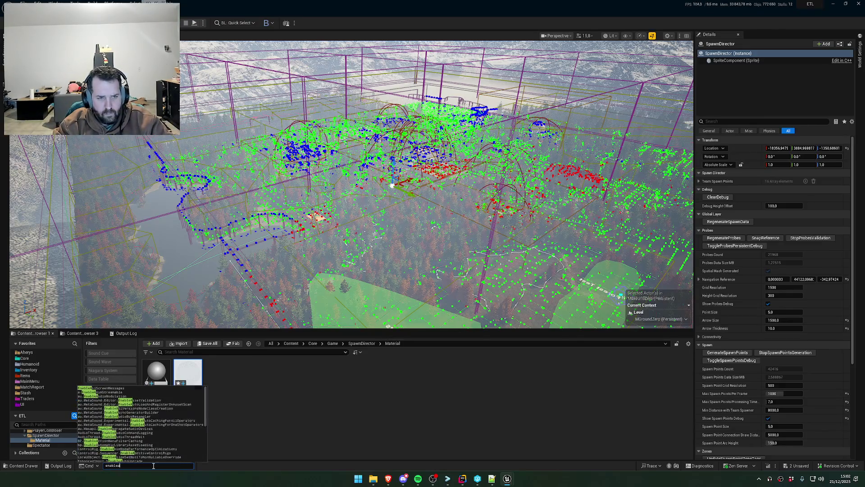
key("Return")
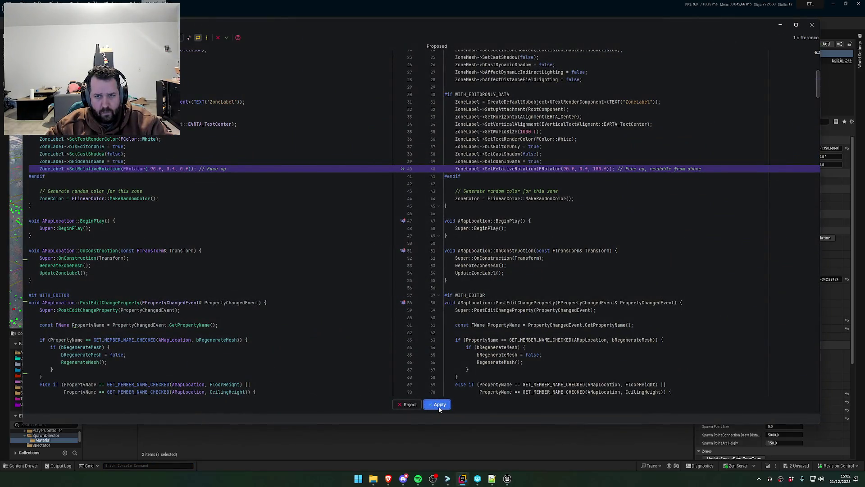
- Apply the ZoneLabel rotation fix, FRotator(90, 0, 180), and orbit over the probe debug points
left_click(439, 406)
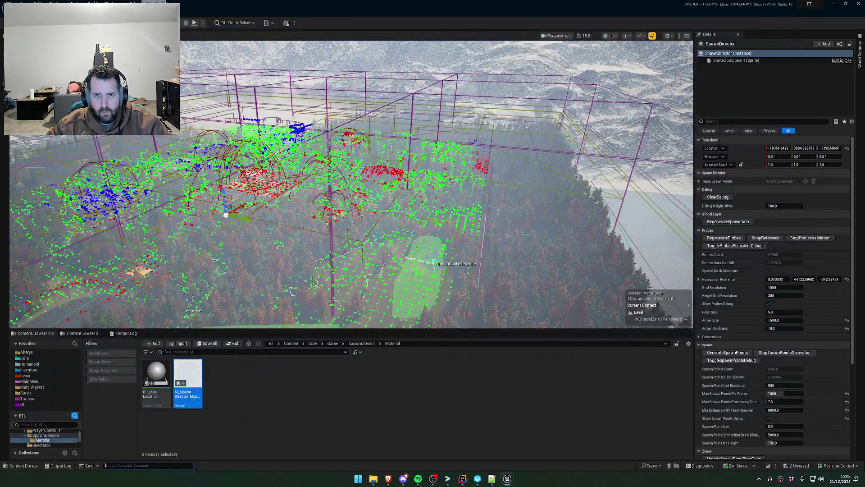
mouse_move(351, 181)
left_mouse_down()
mouse_move(356, 198)
mouse_move(361, 189)
left_mouse_up()
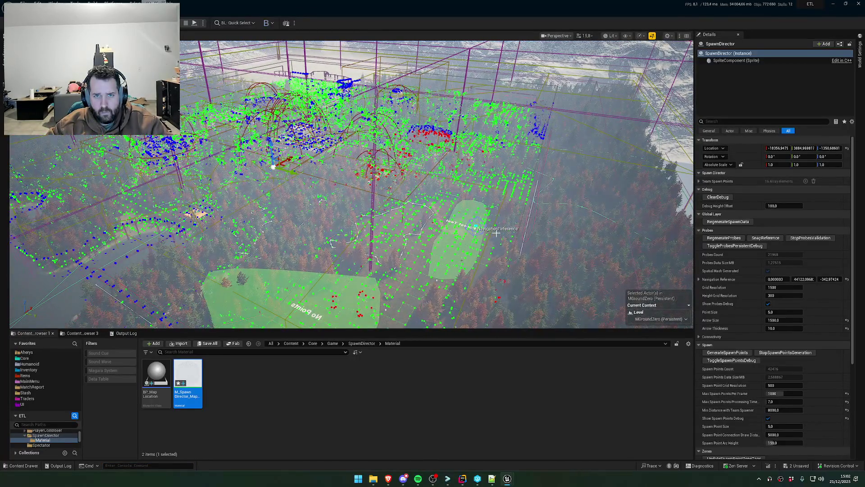
mouse_move(516, 212)
left_mouse_down()
mouse_move(451, 212)
mouse_move(510, 212)
left_mouse_up()
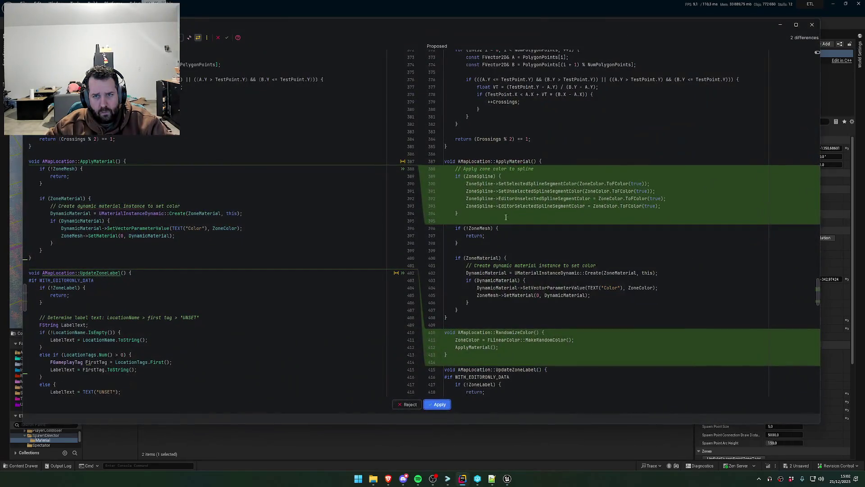
- Apply the spline-colour and RandomizeColor change, then show the Output Log with the SpawnDirector messages
left_click(439, 405)
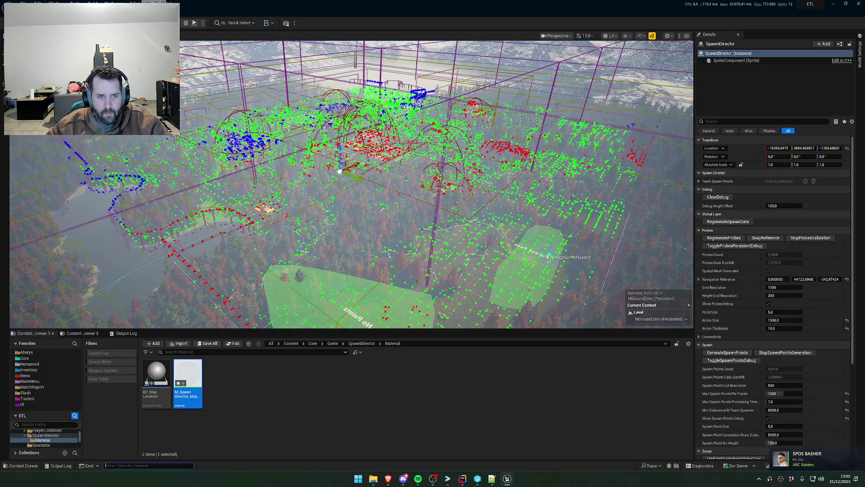
left_click(128, 334)
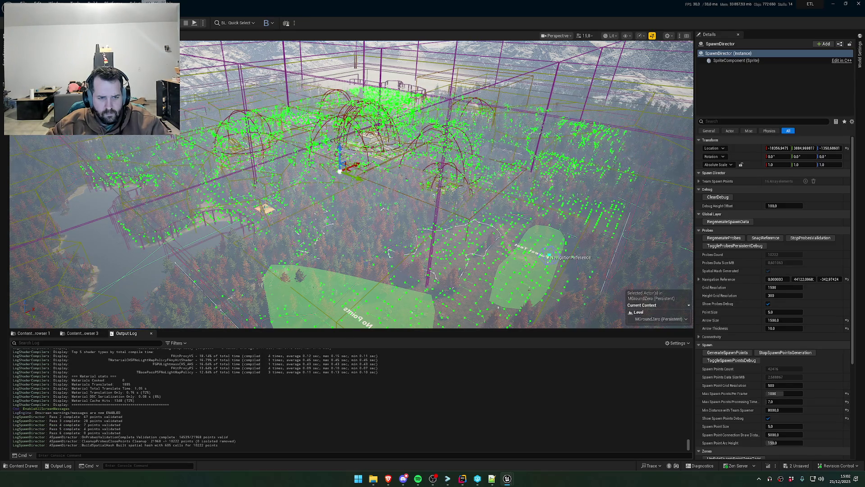
scroll(352, 184, "up", 2)
scroll(351, 185, "down", 3)
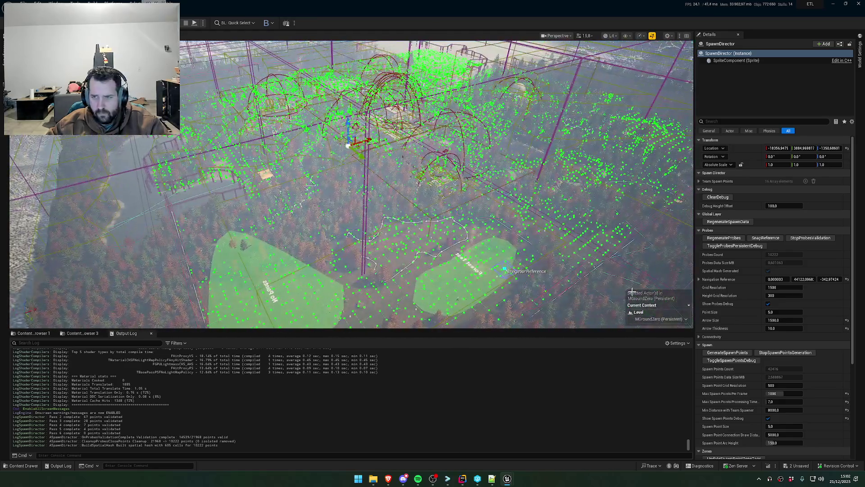
- Hide the persistent probe debug points, re-toggle spawn point debug, and run GenerateSpawnPoints
left_click(732, 246)
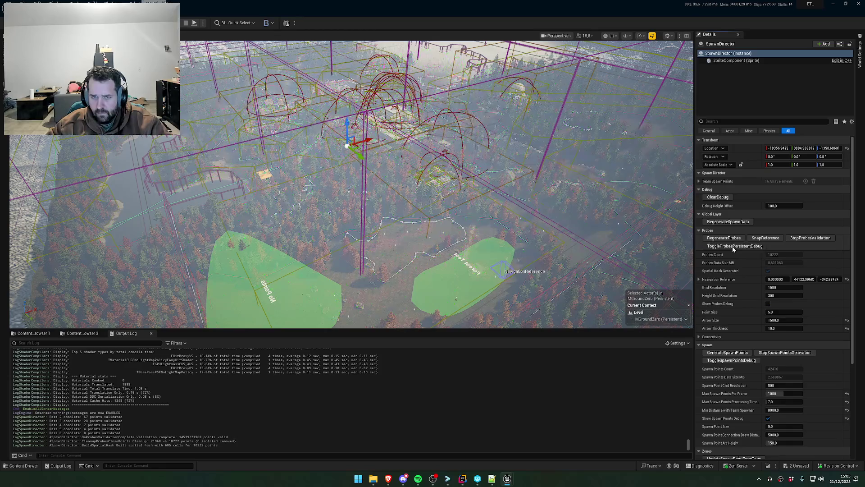
left_click(731, 362)
left_click(731, 361)
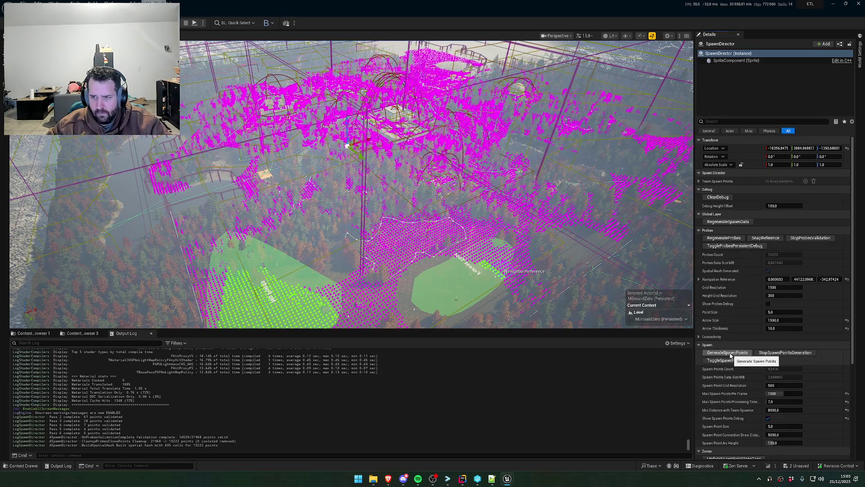
left_click(731, 354)
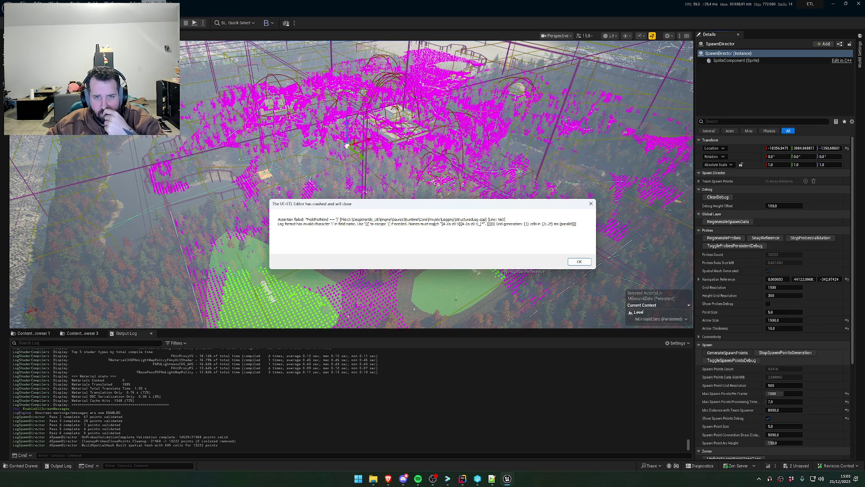
- Copy the assertion text from the crash dialog and dismiss it with OK
left_click_drag(579, 226, 278, 219)
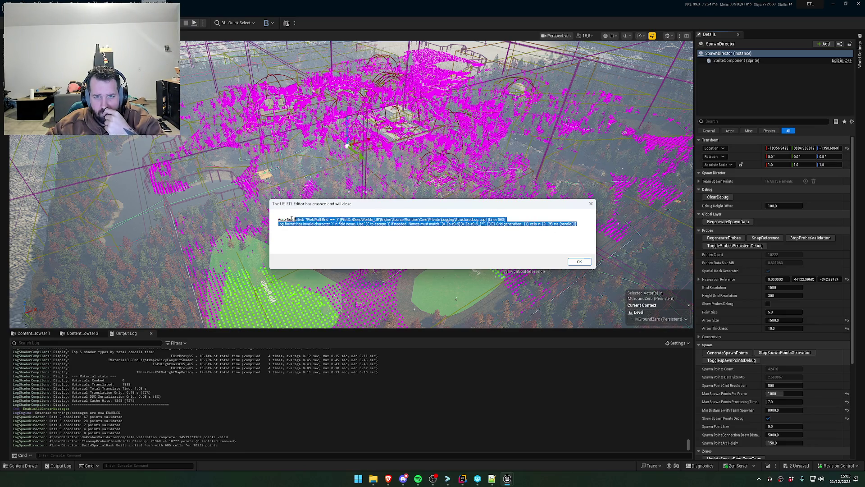
right_click(334, 219)
left_click(365, 242)
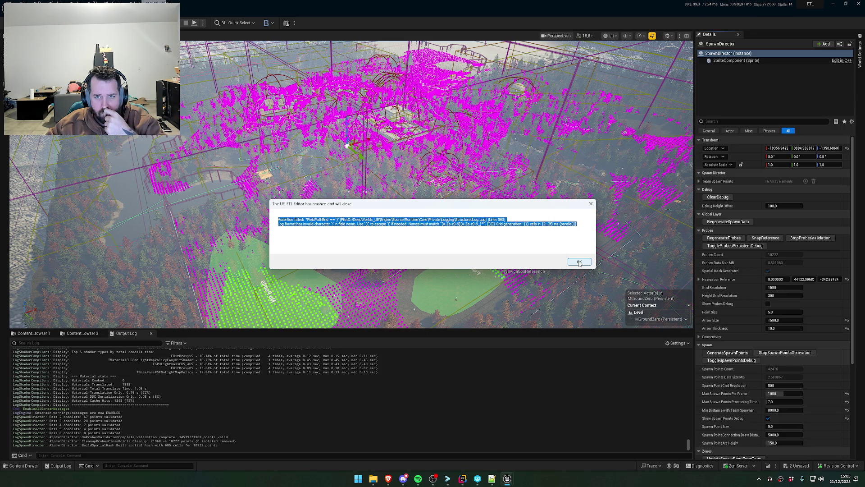
left_click(579, 262)
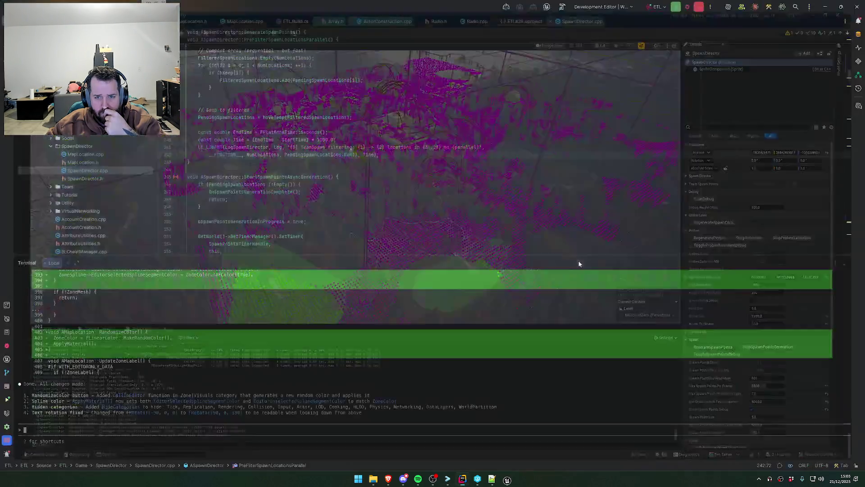
- Paste the crash log and ask for a fix and a dirty state when points, zones or probes change
scroll(395, 375, "up", 1)
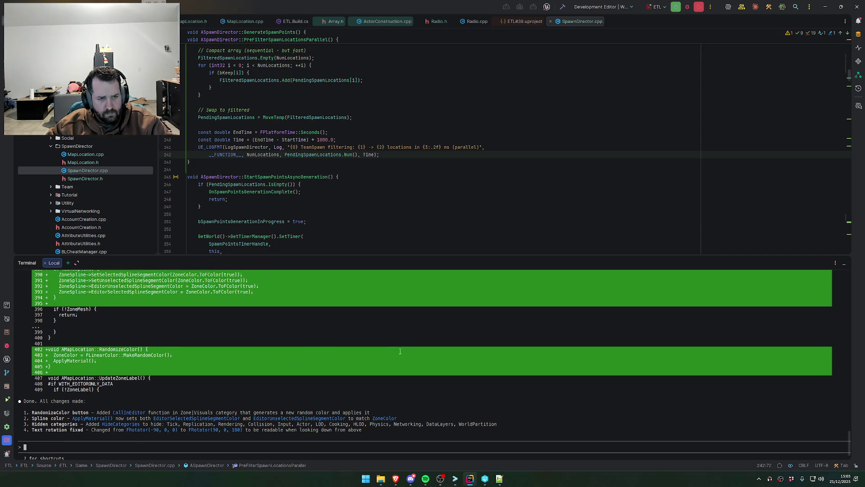
right_click(364, 356)
left_click(396, 398)
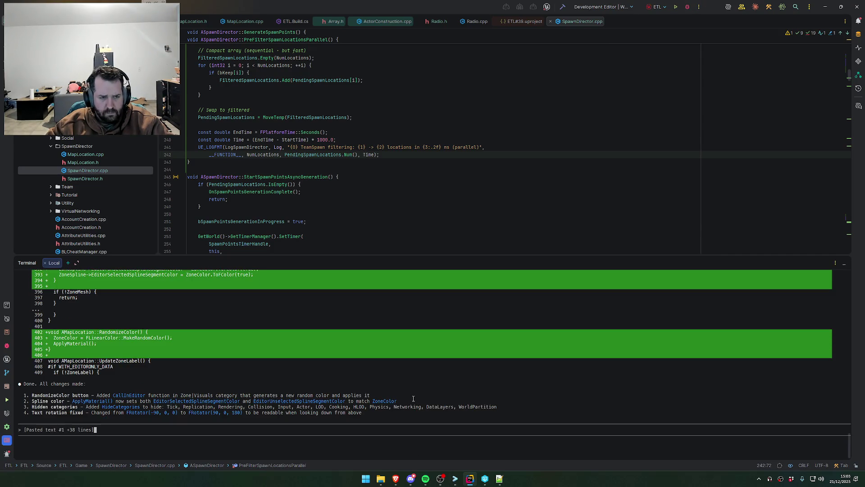
type("crash sur le log")
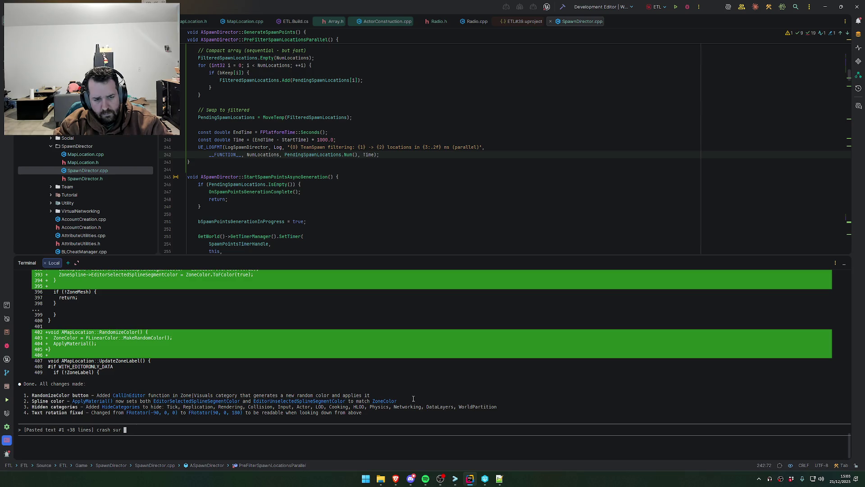
type(", fix. ")
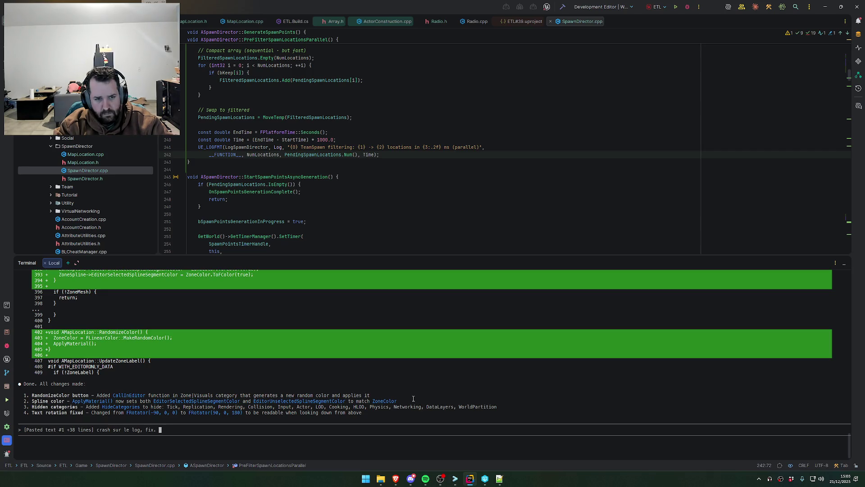
type("Done egalemen")
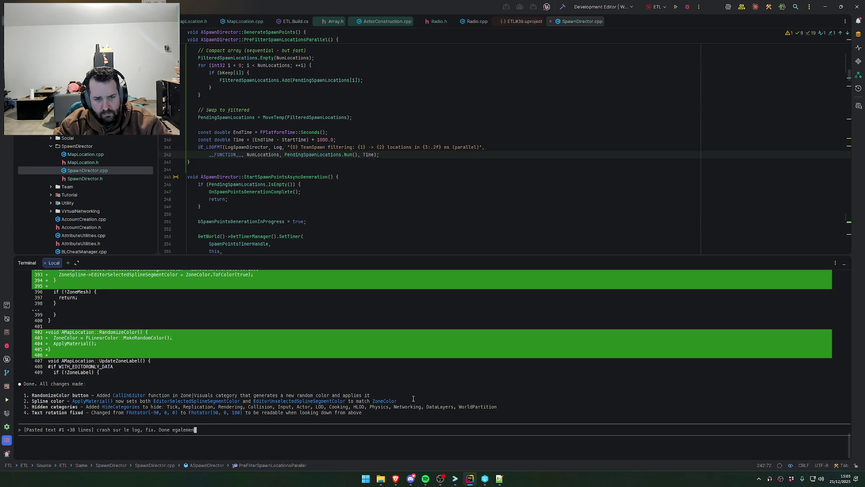
type("t un state d")
type("irty au")
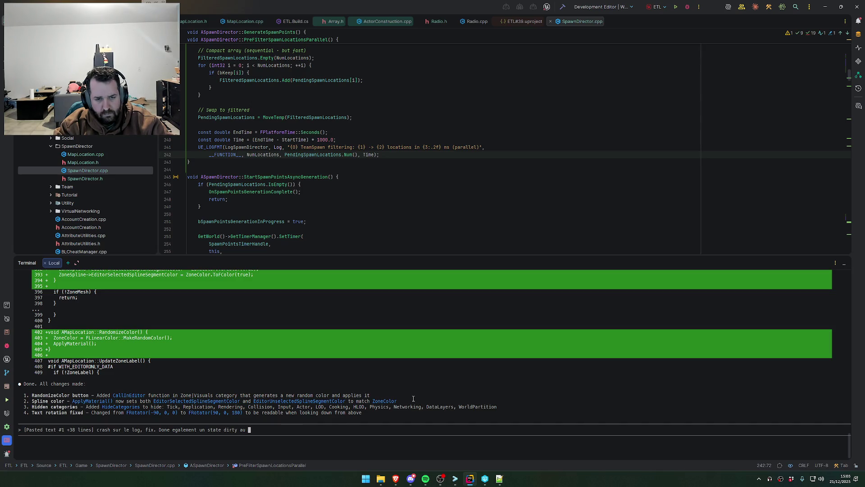
type("spawn director s")
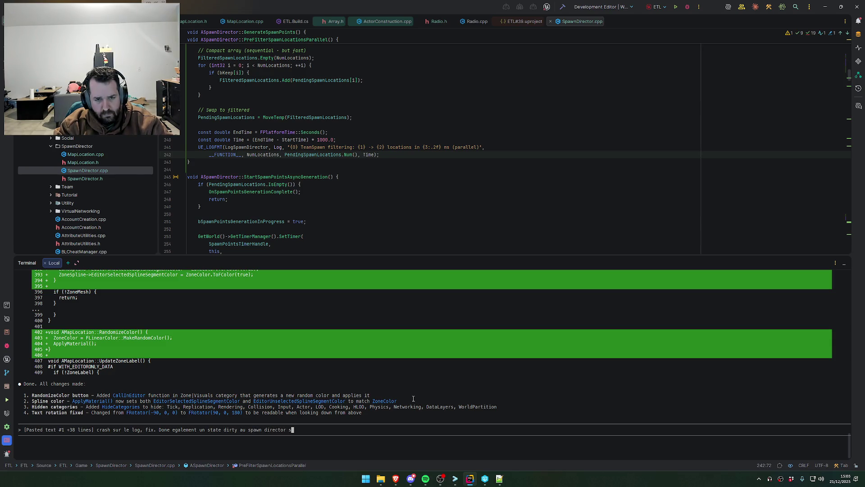
type("i des points ou")
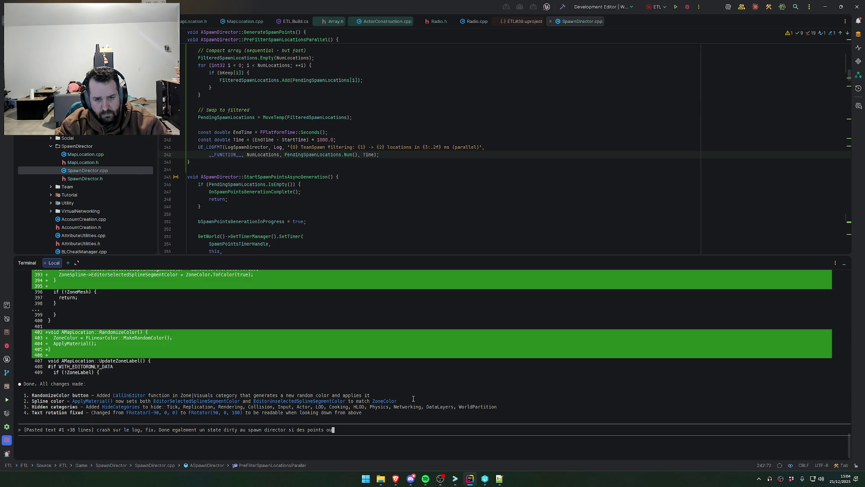
type(" des zones ont chan")
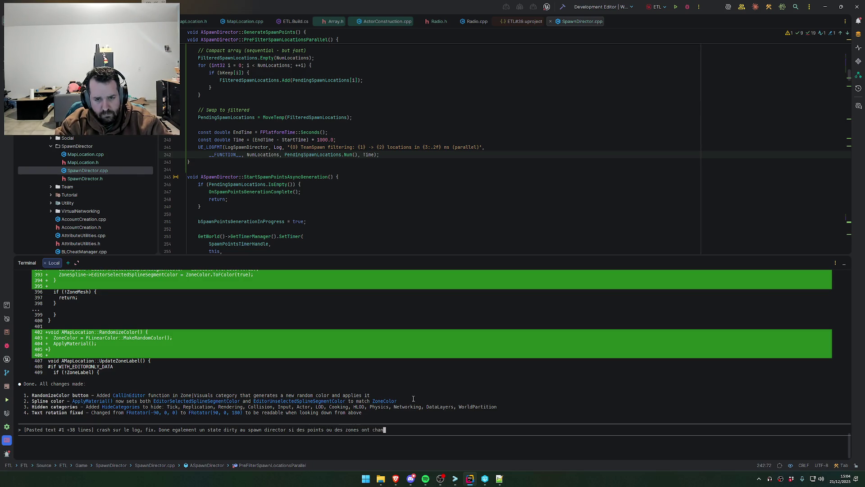
type("ger, en fonc")
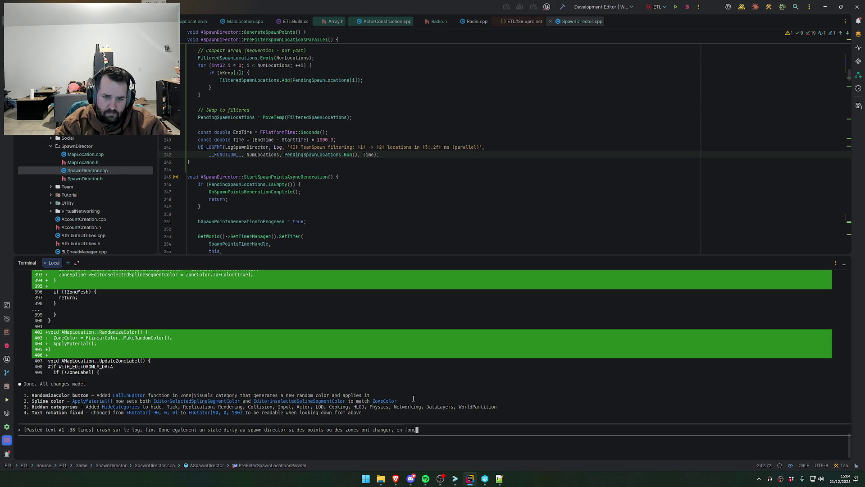
type("tion des probes, ")
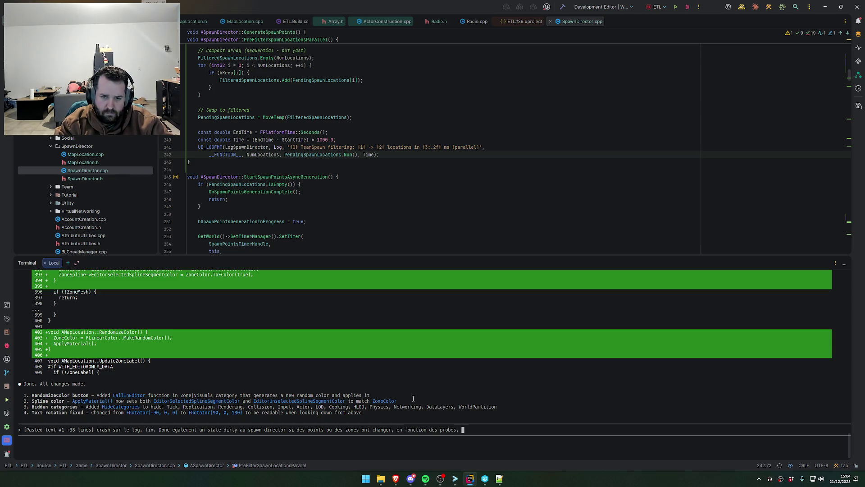
type("ou des")
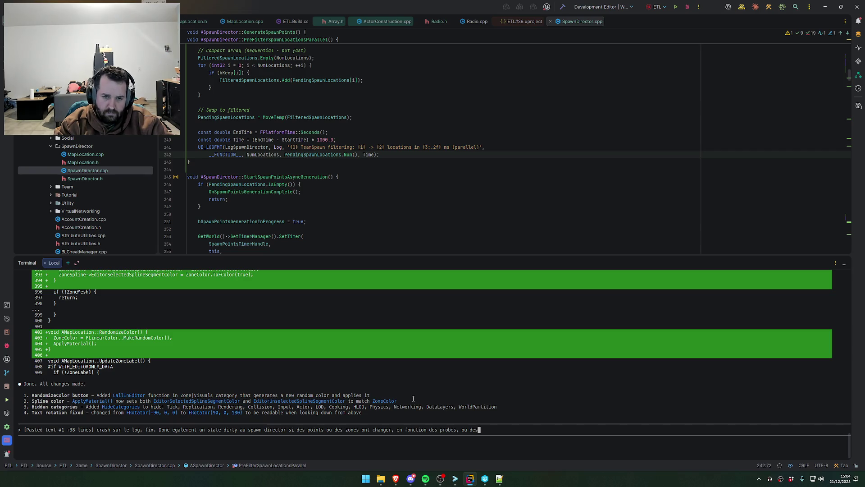
key("BackSpace")
key("BackSpace")
key("BackSpace")
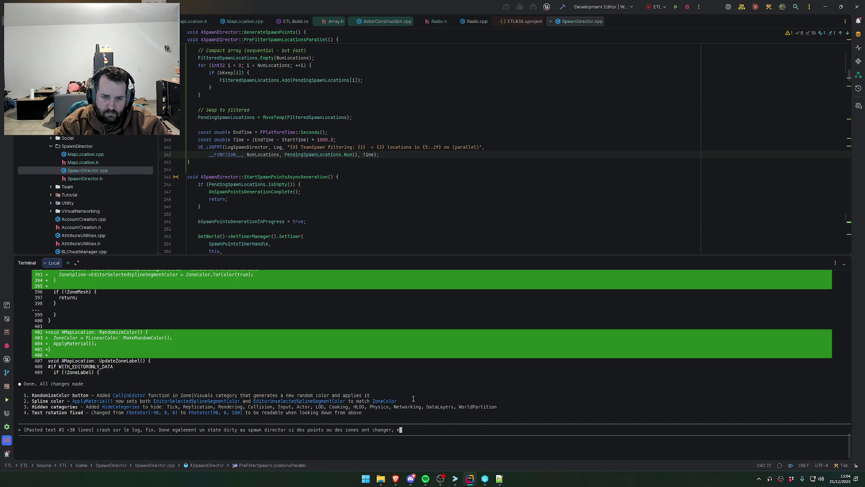
type("probes et/ou ")
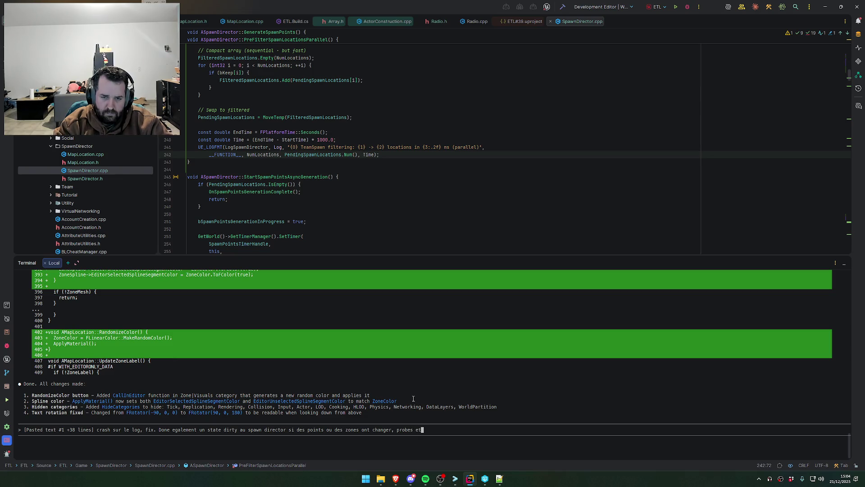
type("spawn")
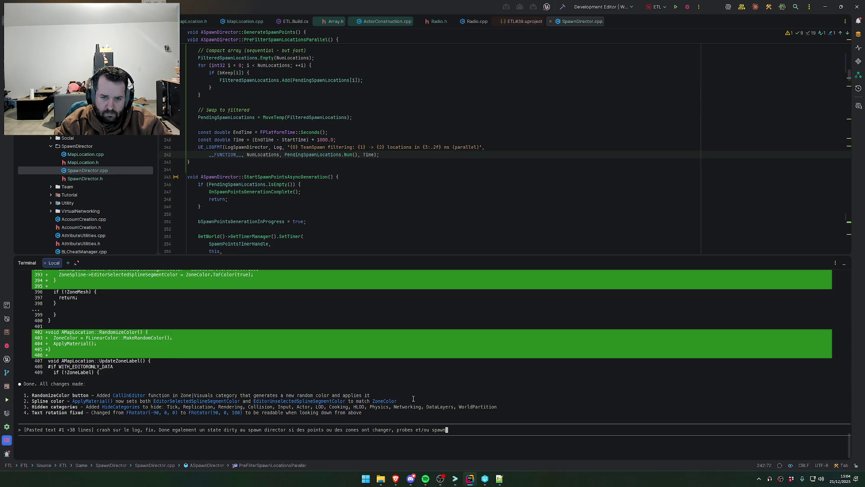
type(" point doivent etre ger")
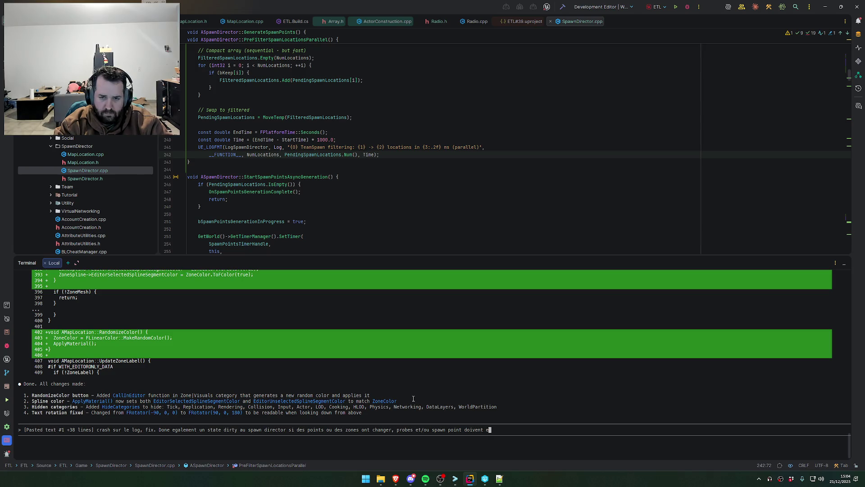
key("Return")
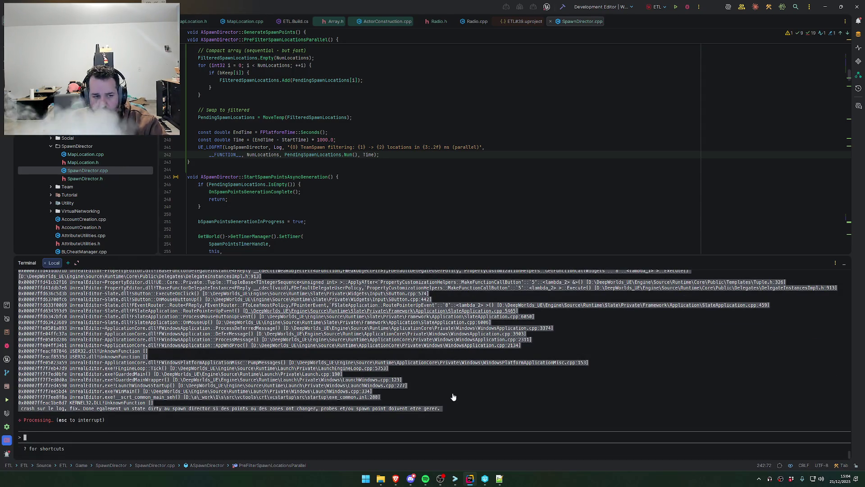
- Wait for the SpawnDirector.cpp diff that replaces the grid UE_LOGFMT with UE_LOG using %d and %.2f
scroll(454, 397, "up", 5)
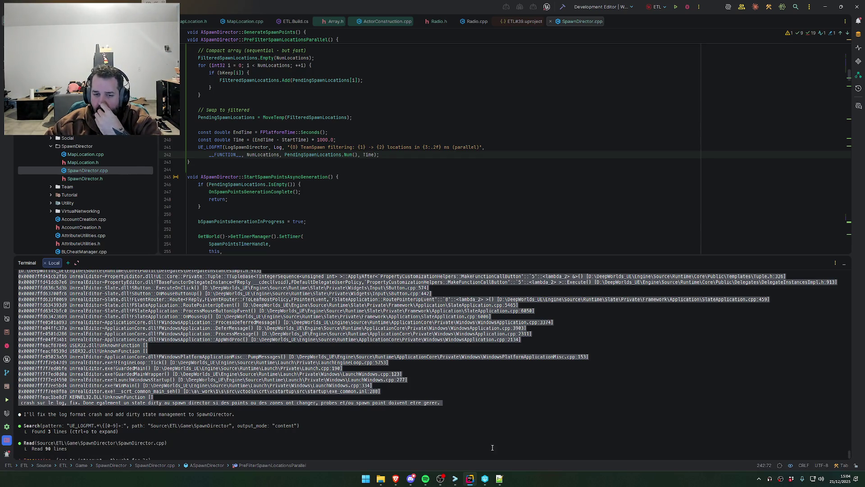
left_click(396, 479)
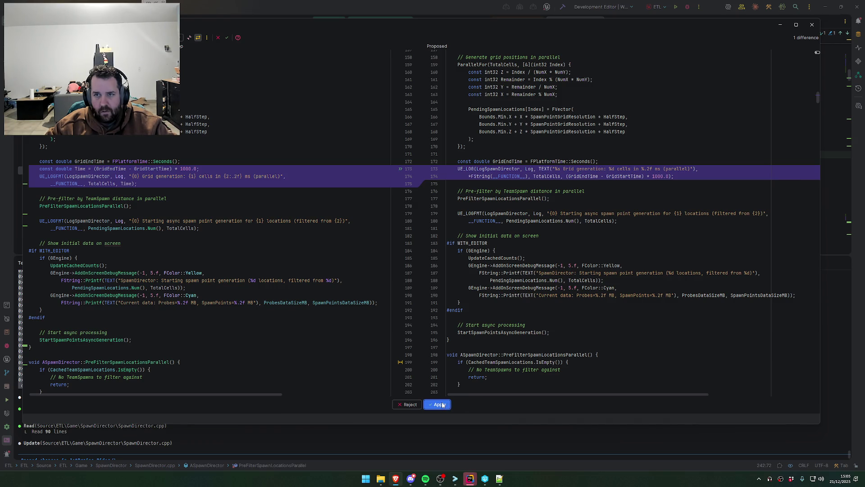
- Apply the assistant's UE_LOG format fixes for grid-generation and zone-tag logging in SpawnDirector.cpp
left_click(442, 404)
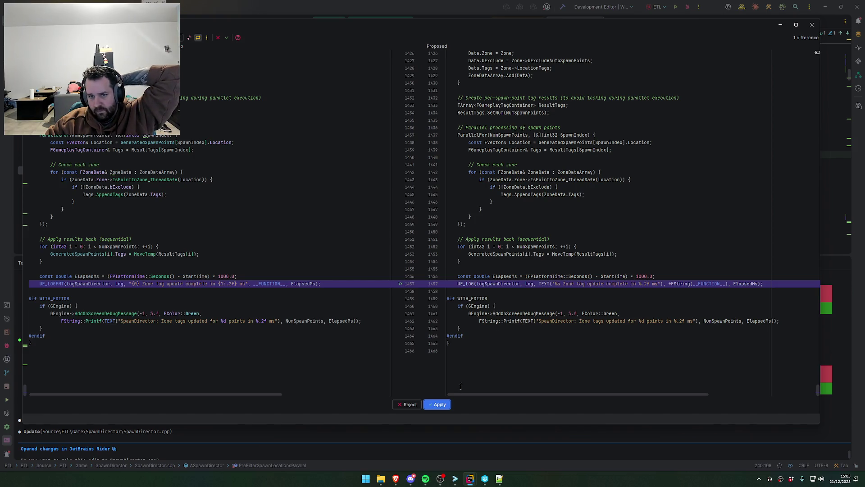
left_click(439, 404)
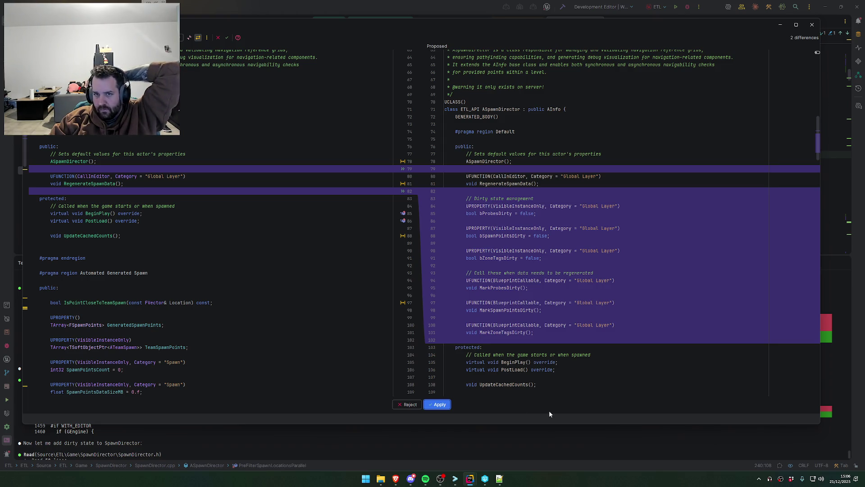
- Apply the SpawnDirector dirty flags and MarkProbesDirty, MarkSpawnPointsDirty, MarkZoneTagsDirty functions
left_click(440, 405)
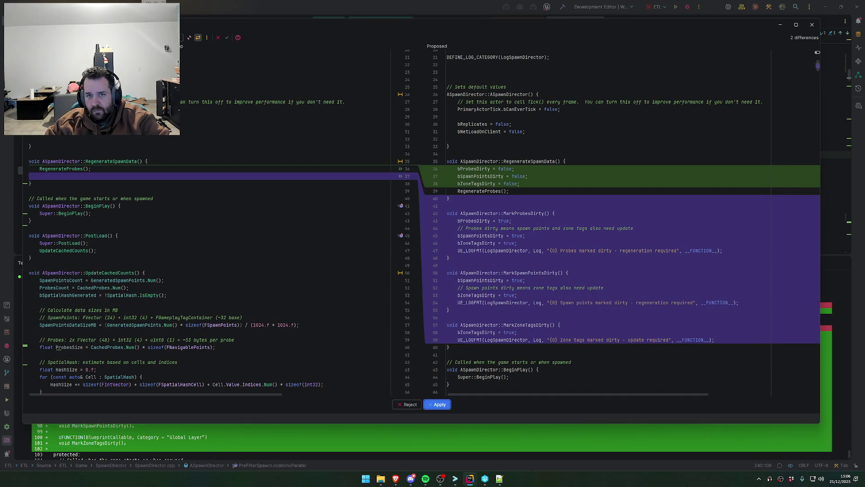
scroll(483, 336, "down", 5)
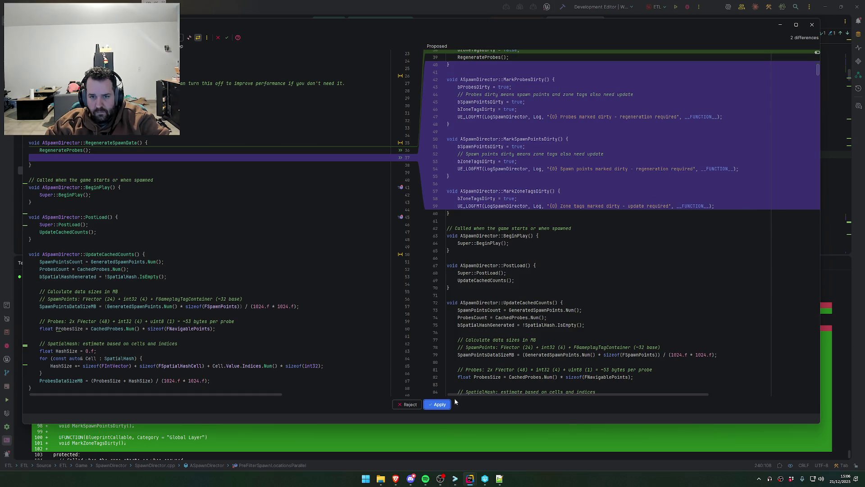
left_click(443, 405)
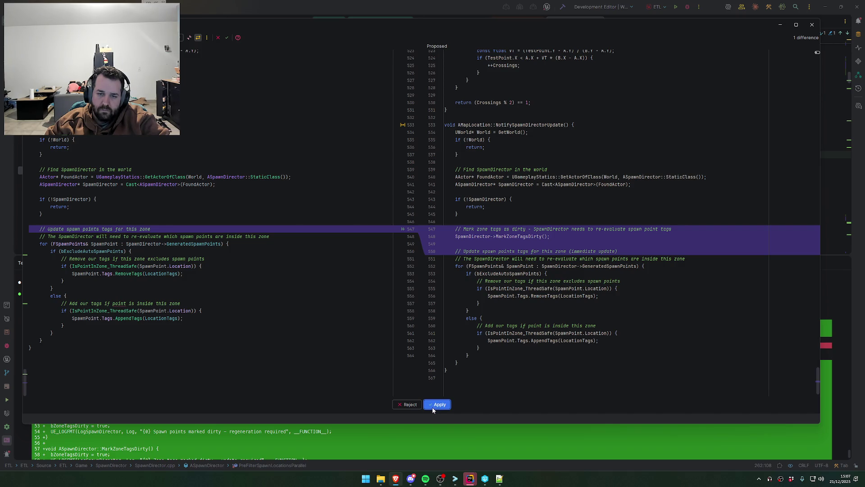
- Apply the MapLocation.cpp diff that calls SpawnDirector->MarkZoneTagsDirty() in NotifySpawnDirectorUpdate
left_click(433, 407)
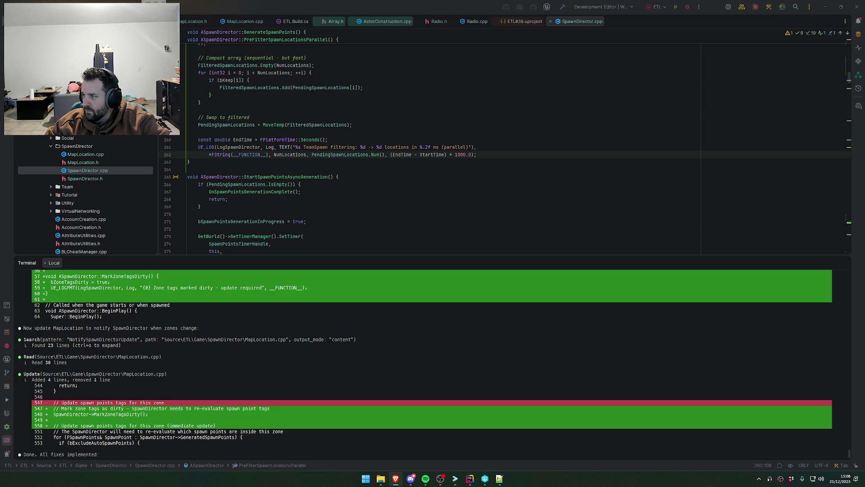
- Review the terminal fix summary, then build the selected projects in Rider with Ctrl+Shift+B
scroll(420, 381, "down", 5)
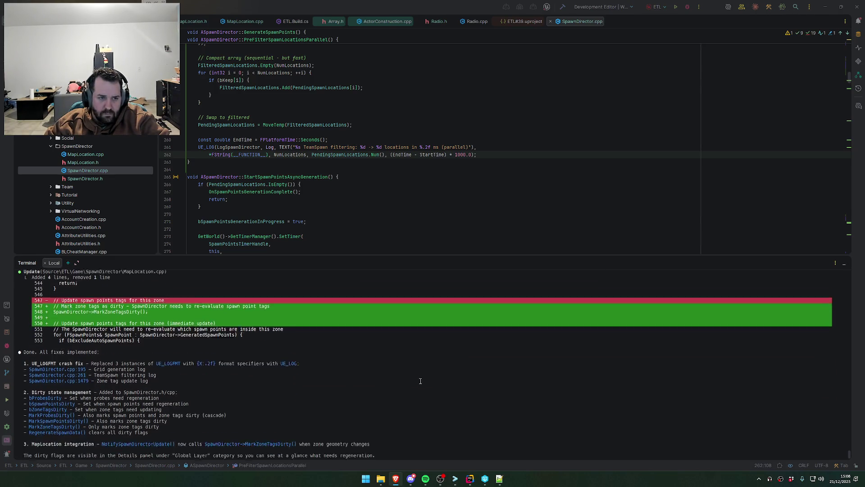
scroll(420, 381, "down", 2)
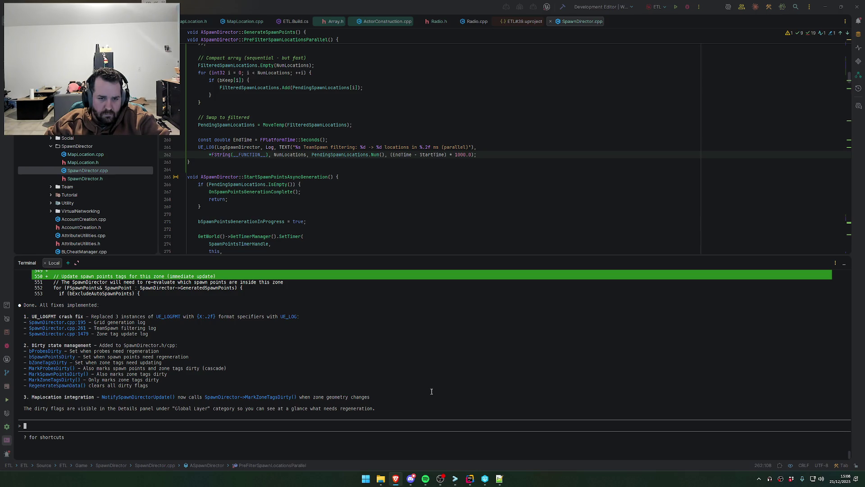
scroll(420, 395, "up", 5)
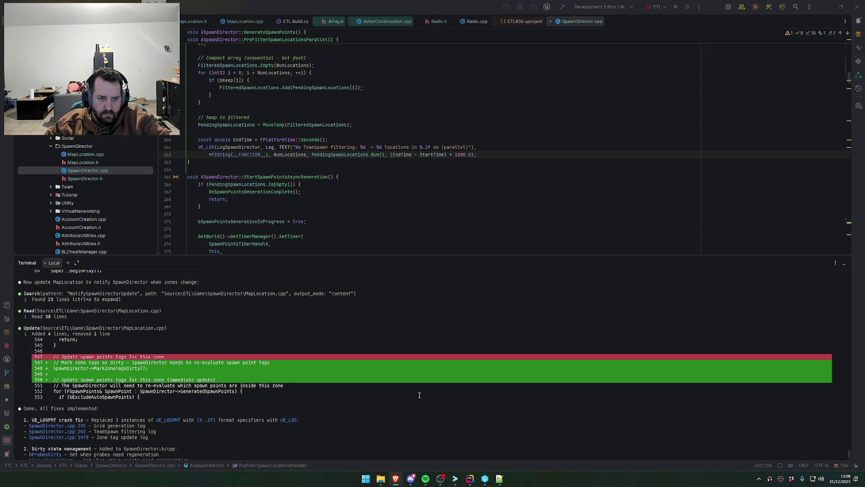
scroll(420, 396, "down", 5)
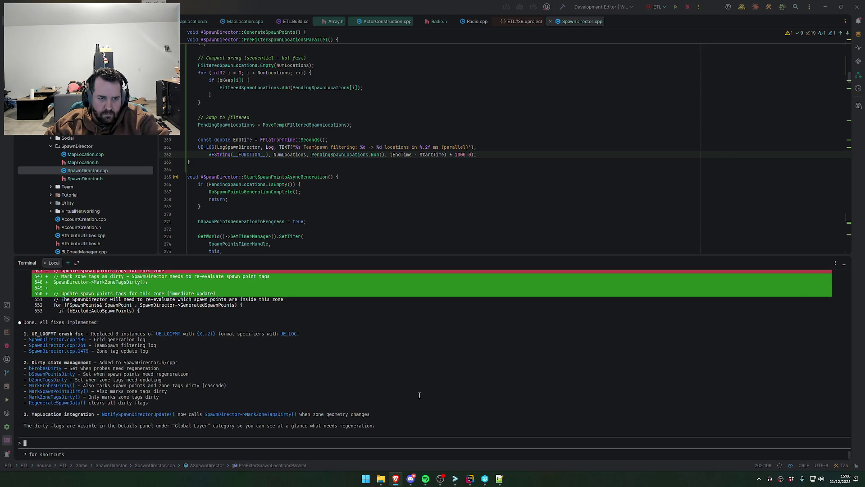
scroll(419, 396, "up", 10)
scroll(419, 395, "down", 10)
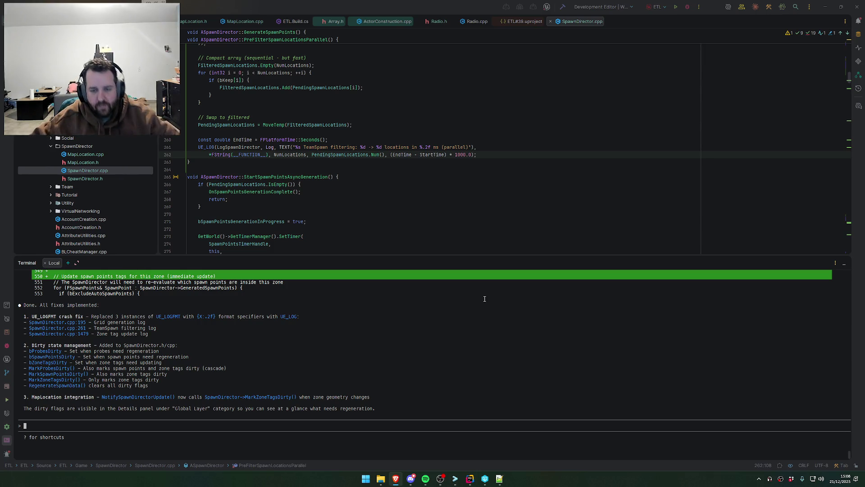
key("alt+Tab")
key("ctrl+shift+b")
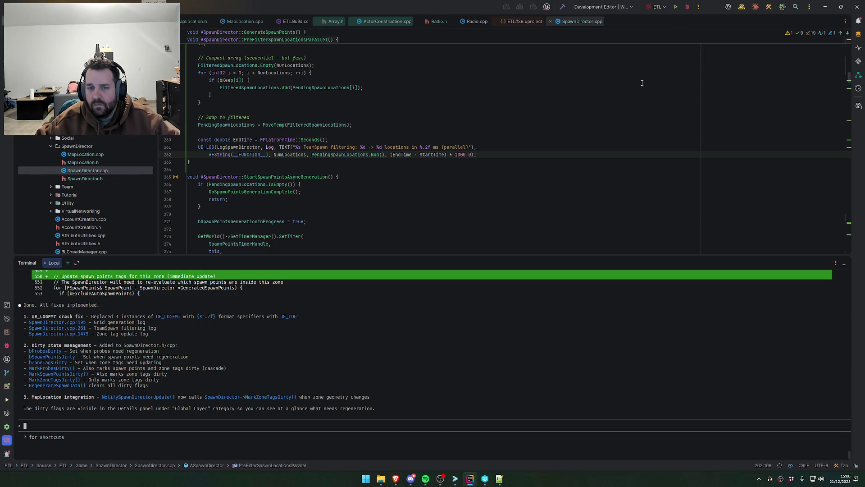
- Launch Steam from the Windows search
key("super")
type("steam")
key("Return")
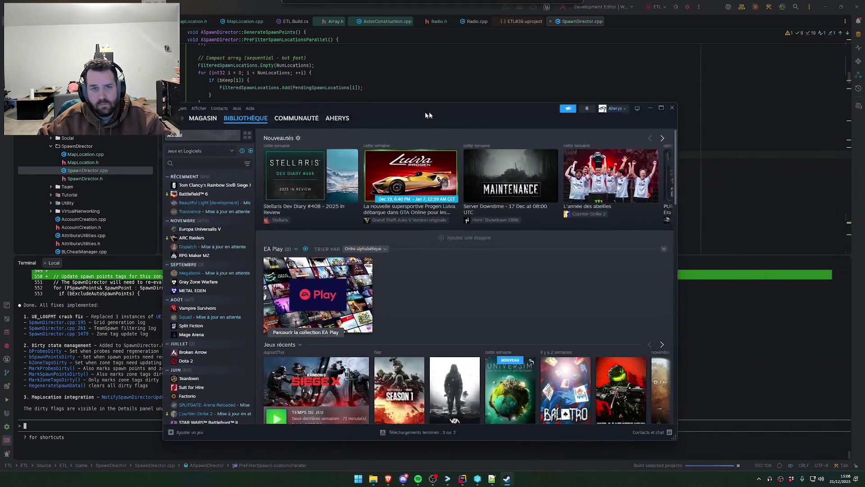
- Start the pending Beautiful Light update from the Steam library, then return to the browser
left_click(188, 205)
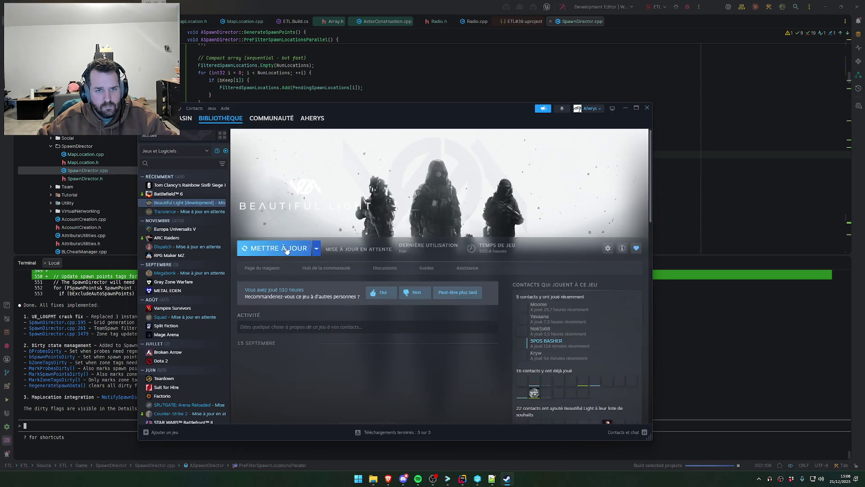
left_click(278, 248)
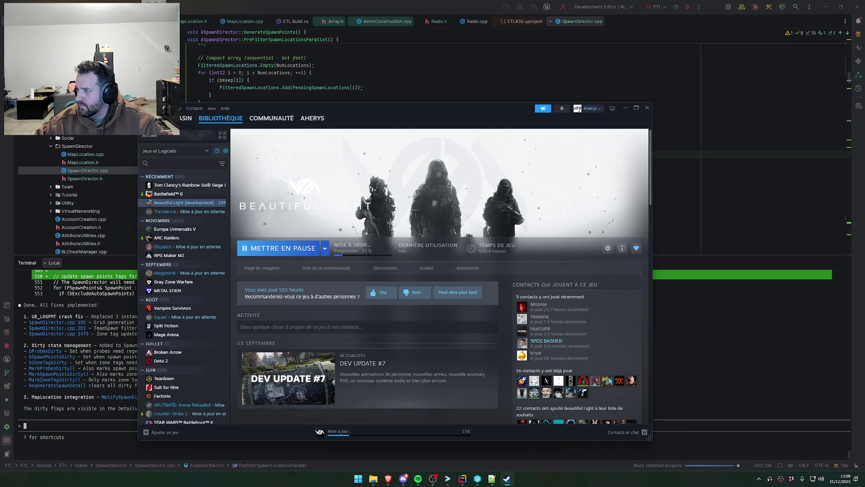
left_click(388, 479)
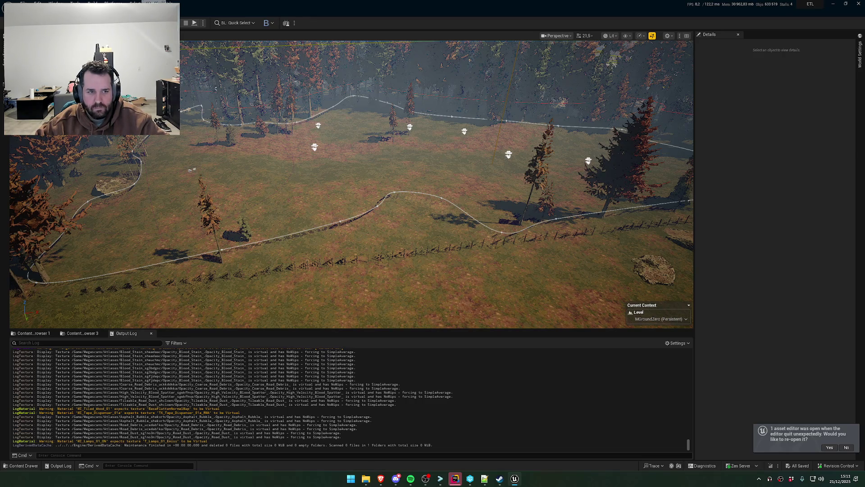
- Show the SpawnDirector Material assets in Content Browser 1 and select BP_MapLocation
left_click(82, 333)
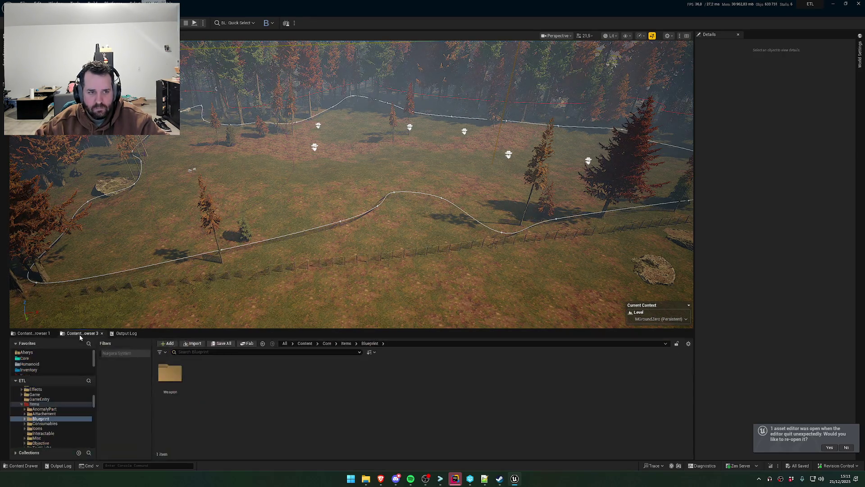
left_click(34, 333)
left_click(150, 391)
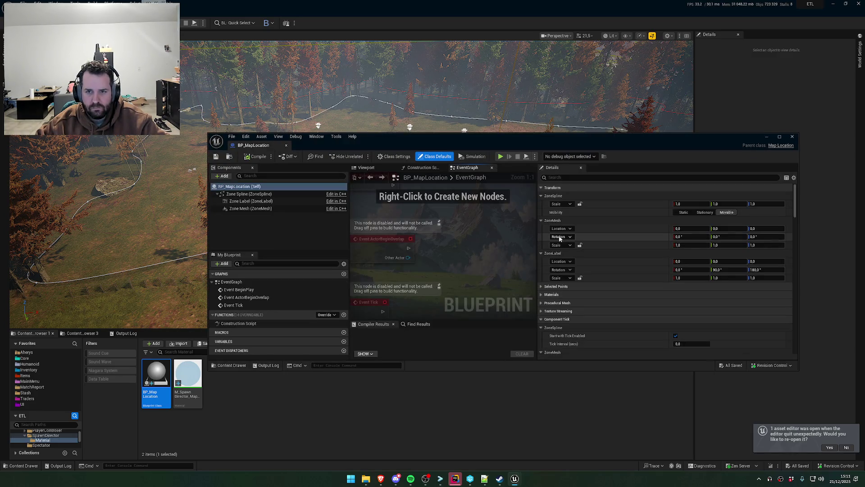
- Review BP_MapLocation's Zone Color and Ceiling Height settings, then close the Blueprint
scroll(571, 311, "down", 5)
scroll(569, 298, "down", 5)
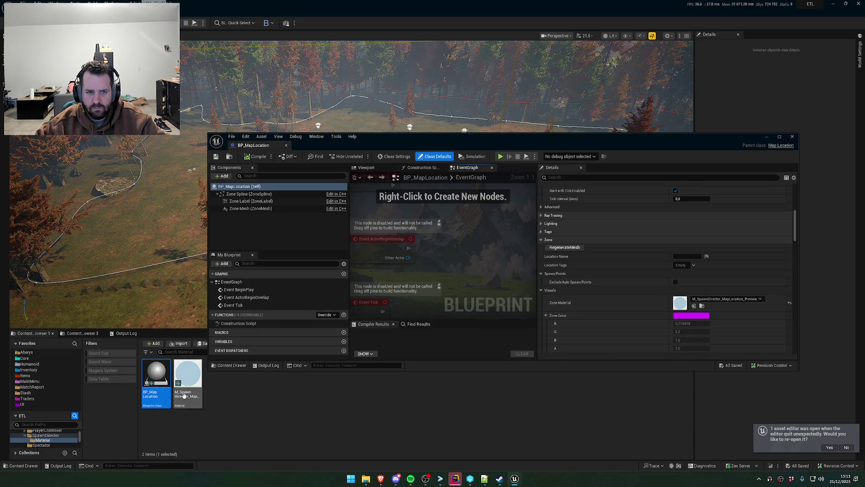
scroll(616, 283, "up", 4)
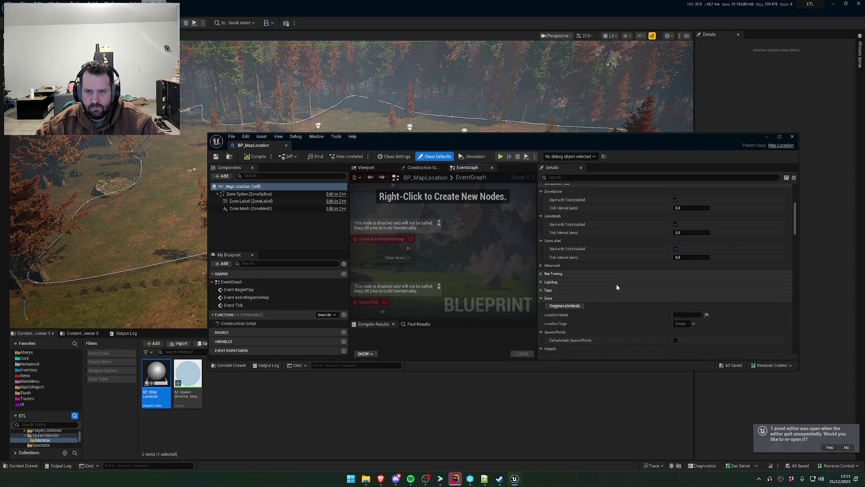
scroll(604, 289, "down", 3)
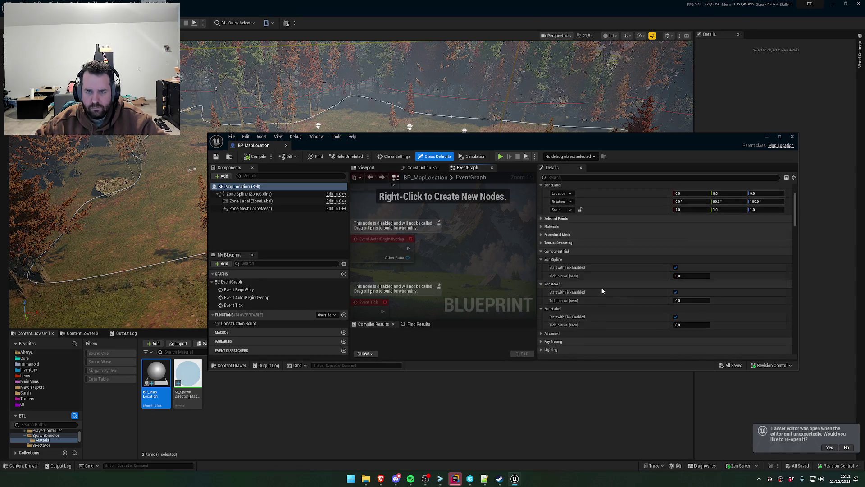
scroll(602, 289, "down", 3)
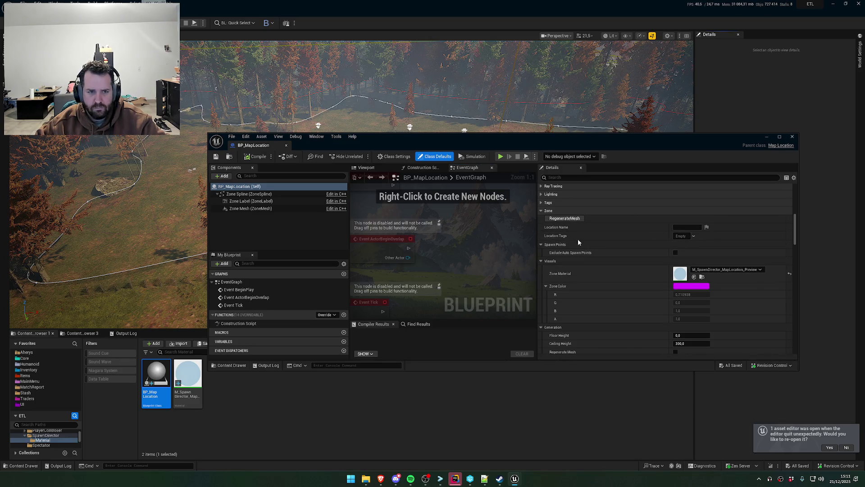
scroll(632, 283, "down", 3)
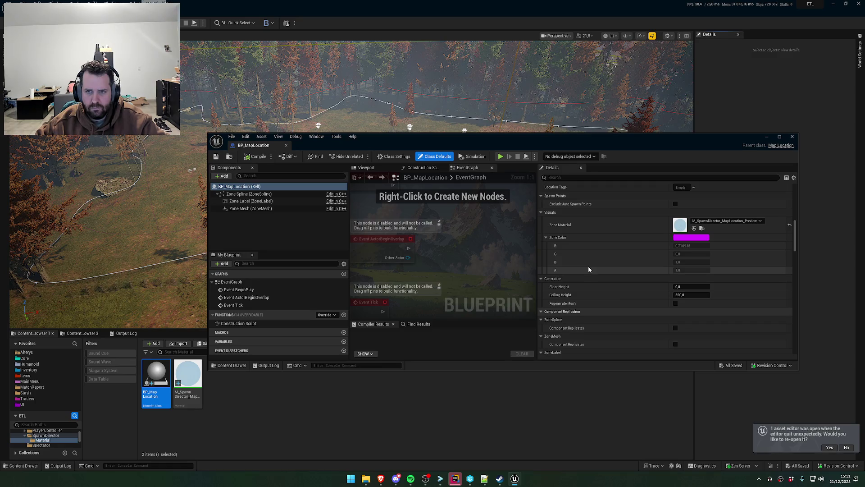
scroll(588, 266, "up", 3)
scroll(587, 285, "up", 10)
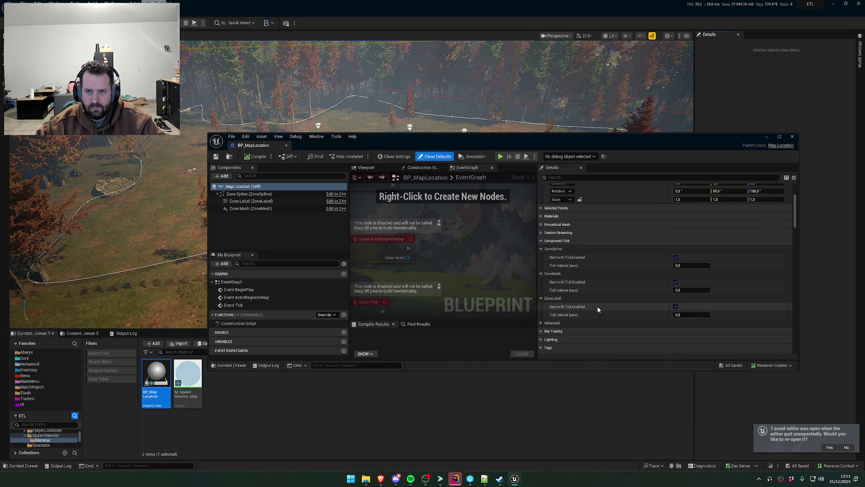
scroll(577, 272, "down", 8)
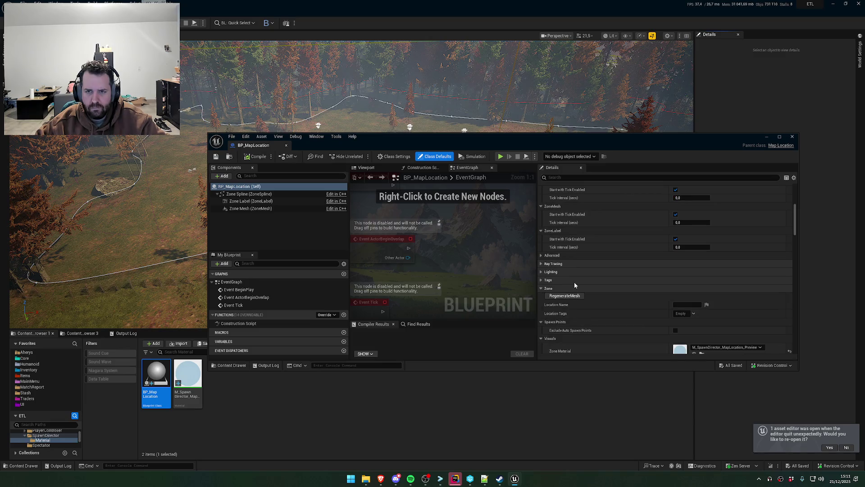
scroll(622, 284, "down", 6)
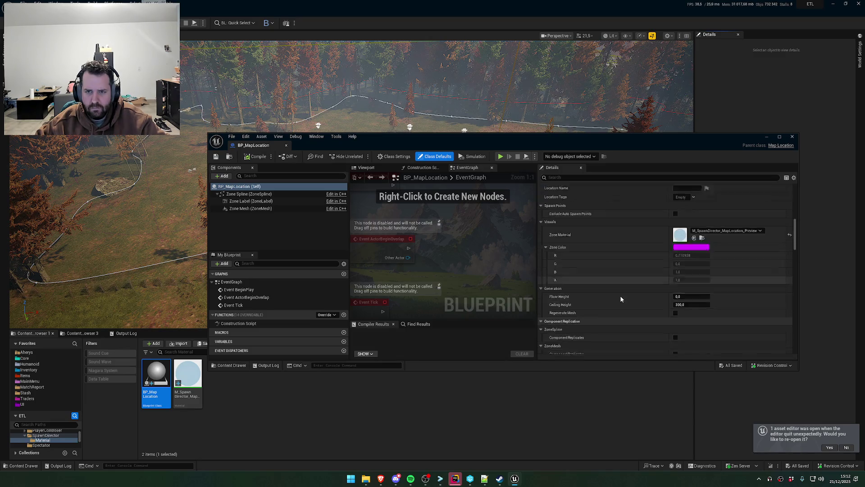
left_click(792, 136)
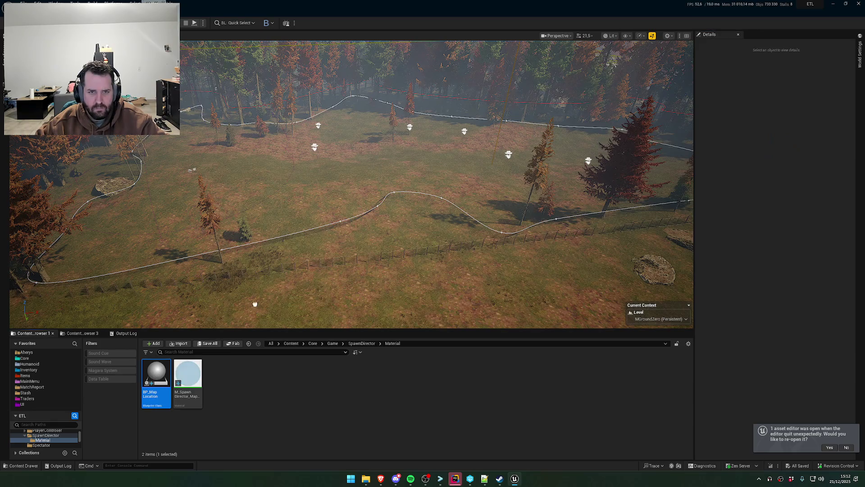
- Place a BP_MapLocation zone actor in the clearing and frame the view on it
left_click_drag(156, 378, 380, 287)
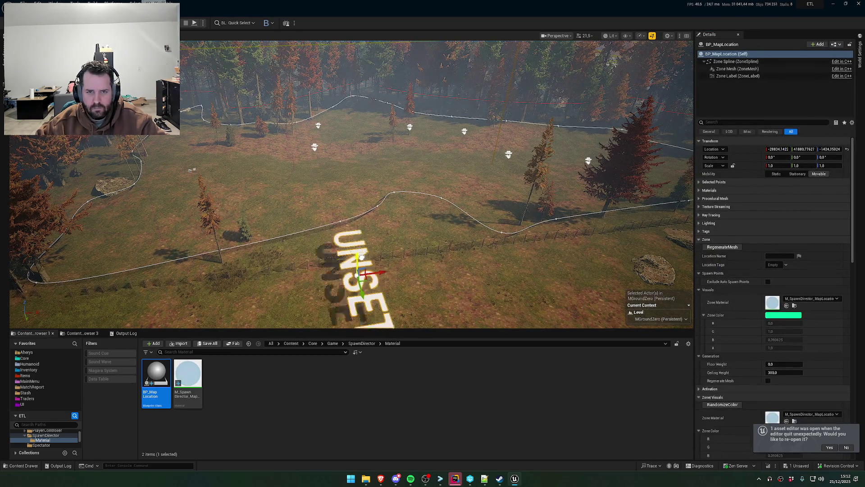
key("f")
scroll(347, 196, "up", 5)
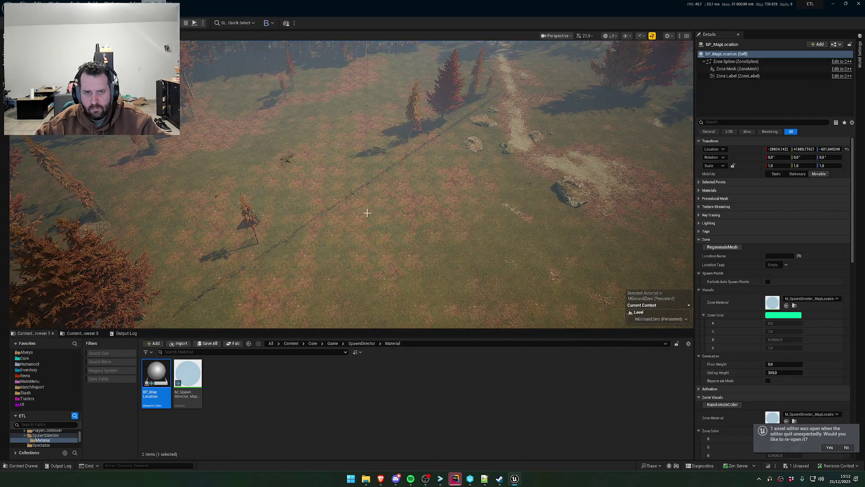
scroll(378, 237, "up", 3)
scroll(351, 184, "down", 5)
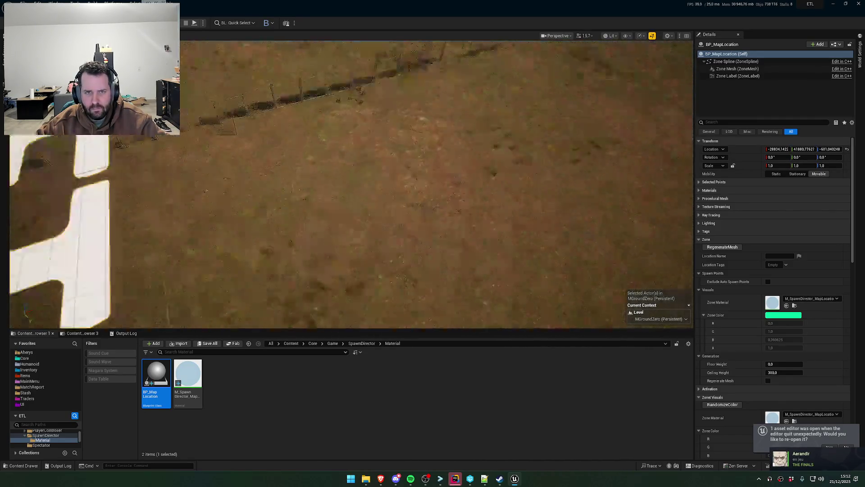
scroll(321, 196, "down", 2)
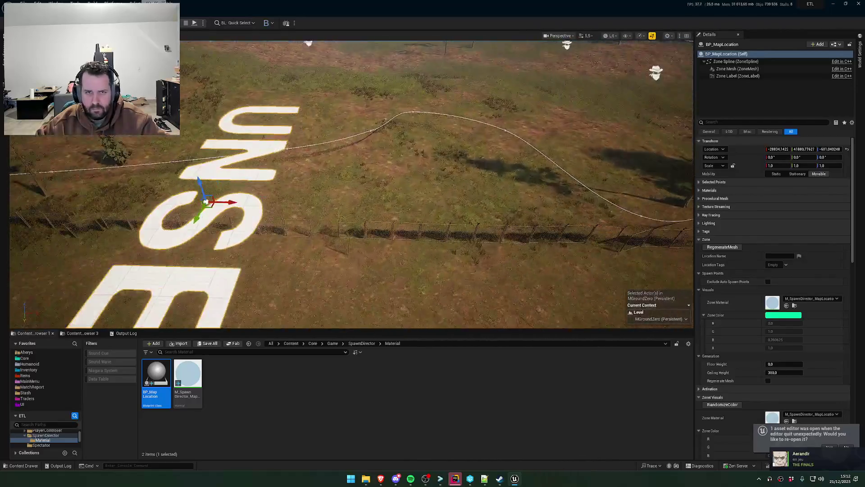
- Select a zone spline point and orbit around the green UNSET zone walls from above and close up
left_click(214, 179)
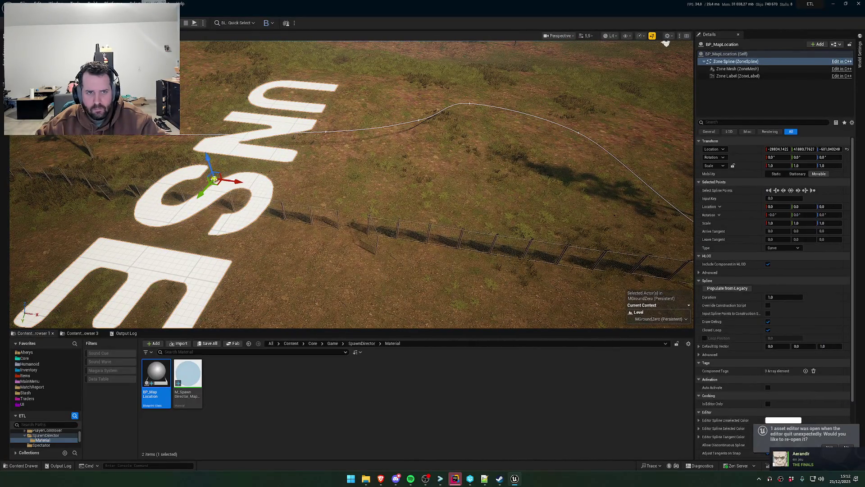
left_click_drag(215, 179, 270, 180)
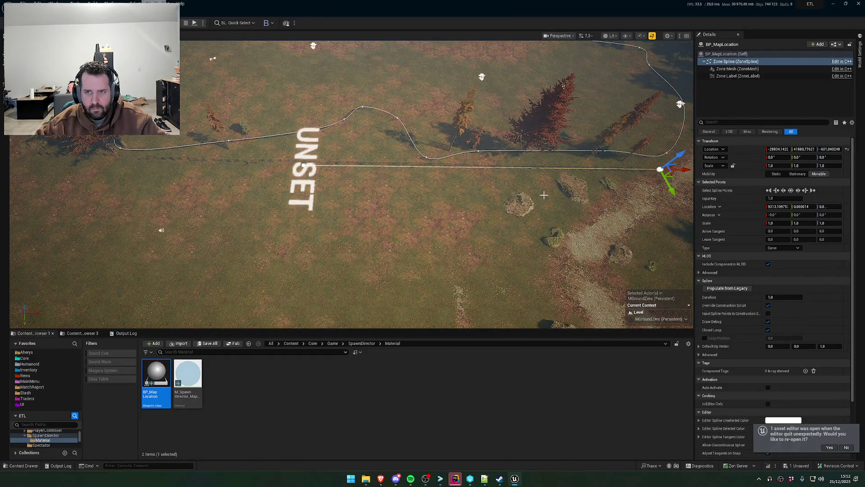
mouse_move(495, 59)
left_mouse_down()
mouse_move(387, 78)
mouse_move(388, 52)
left_mouse_up()
left_click_drag(421, 148, 422, 136)
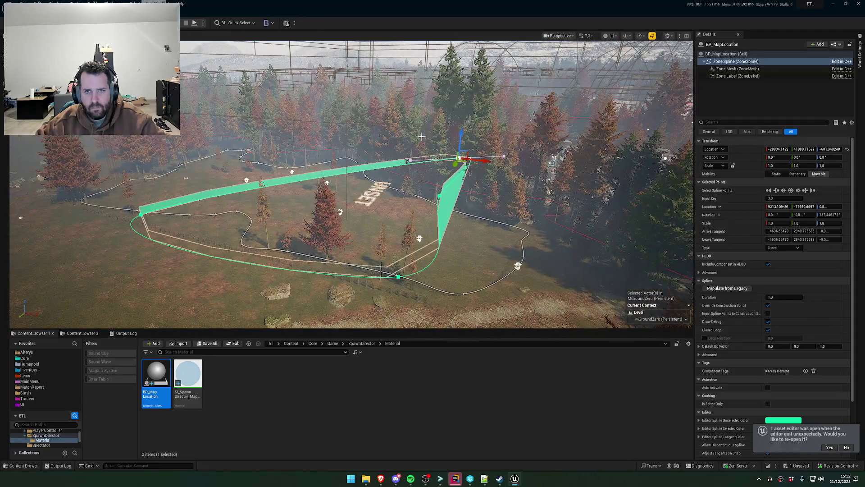
left_click_drag(478, 164, 478, 138)
mouse_move(351, 180)
left_mouse_down()
mouse_move(378, 176)
mouse_move(369, 178)
left_mouse_up()
scroll(780, 279, "down", 2)
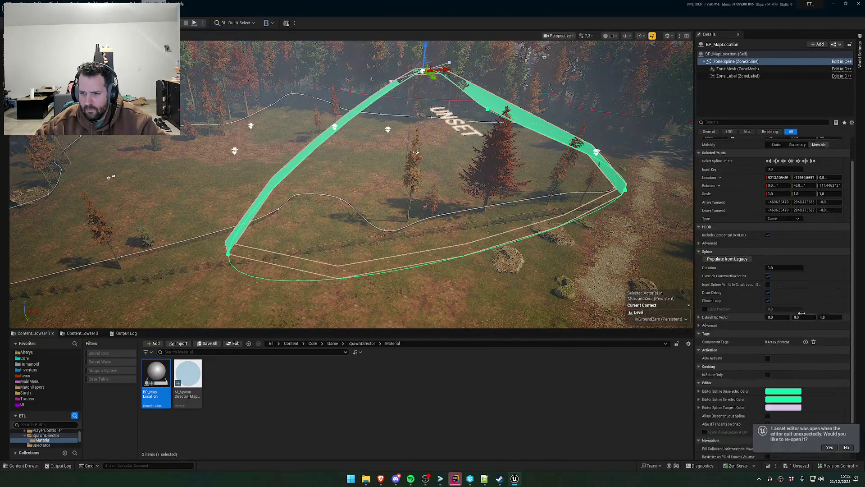
- Select the BP_MapLocation (Self) actor and set its Ceiling Height to 1200
scroll(750, 347, "up", 2)
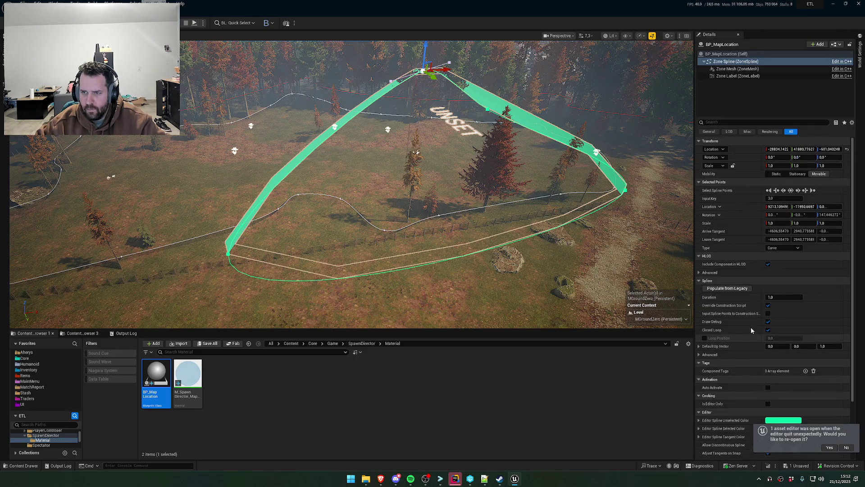
scroll(753, 321, "down", 4)
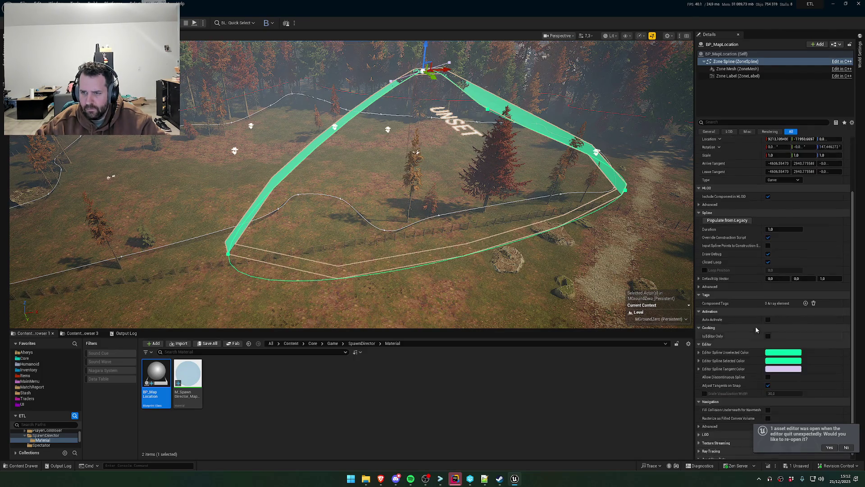
left_click(726, 54)
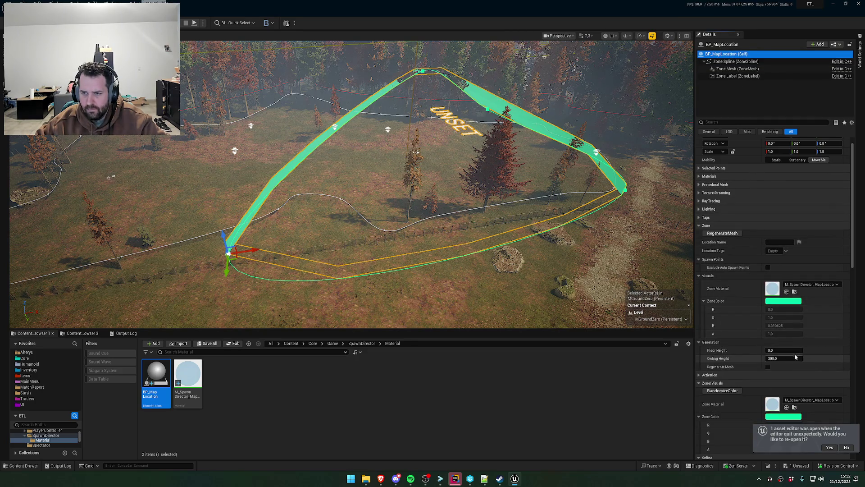
left_click(794, 358)
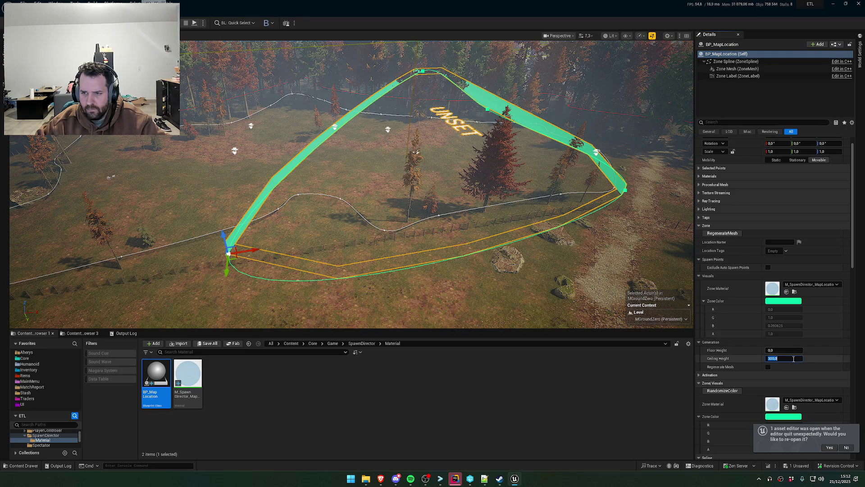
type("400")
key("Return")
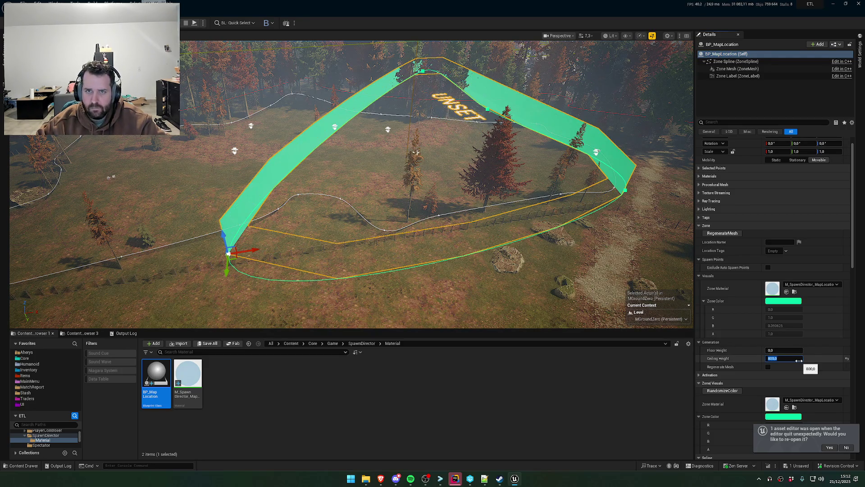
key("Return")
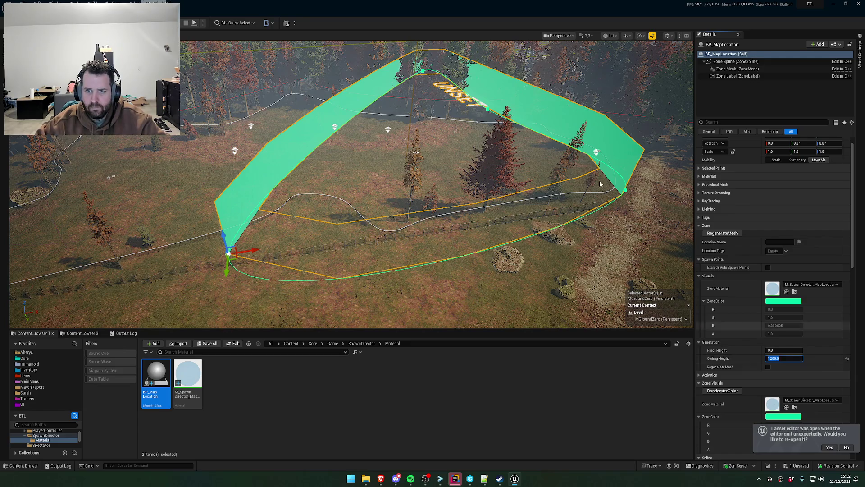
- Fly the camera through the forest to check the taller zone walls
key("w")
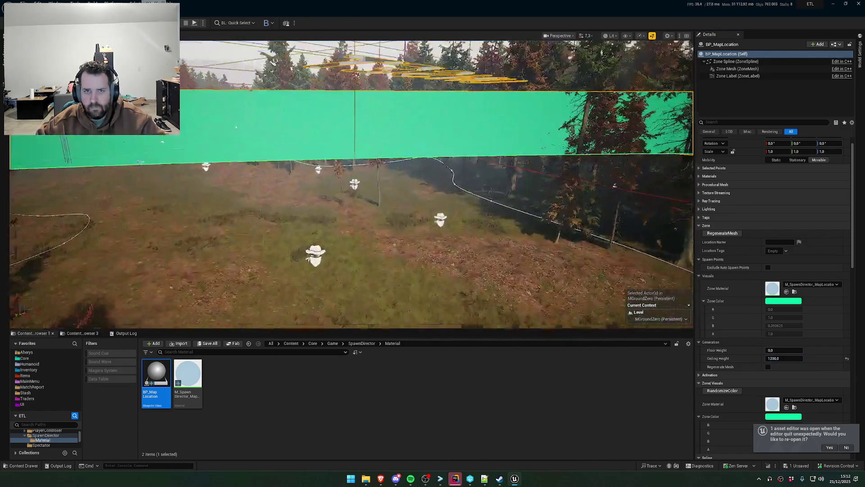
scroll(351, 185, "up", 3)
key("s")
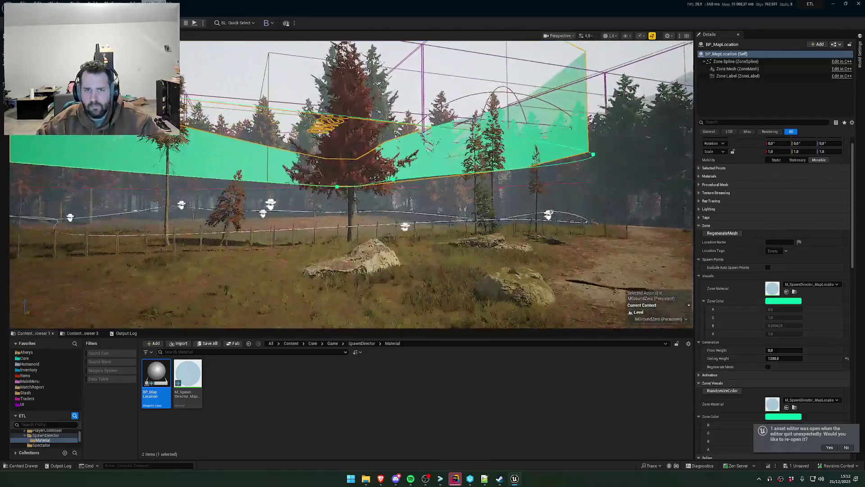
key("s")
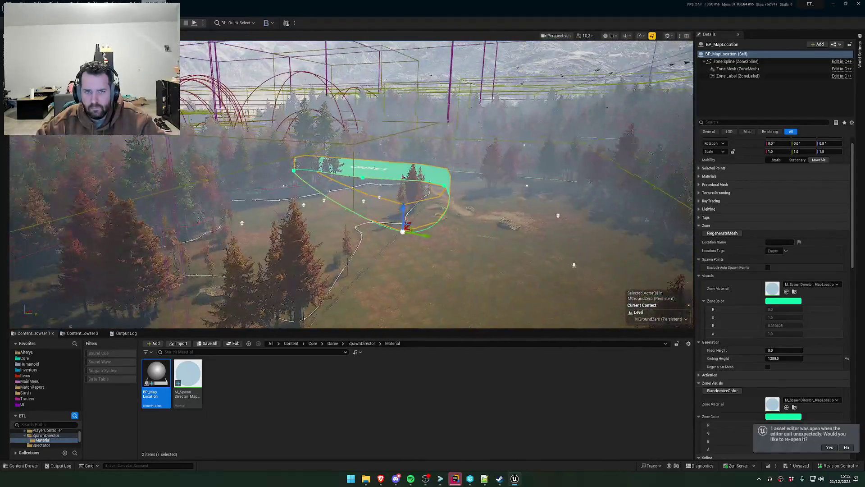
key("a")
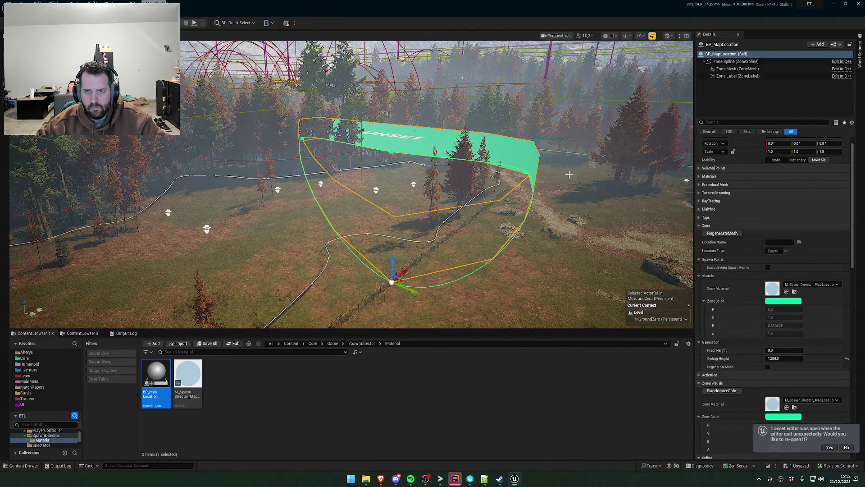
key("w")
scroll(352, 185, "down", 2)
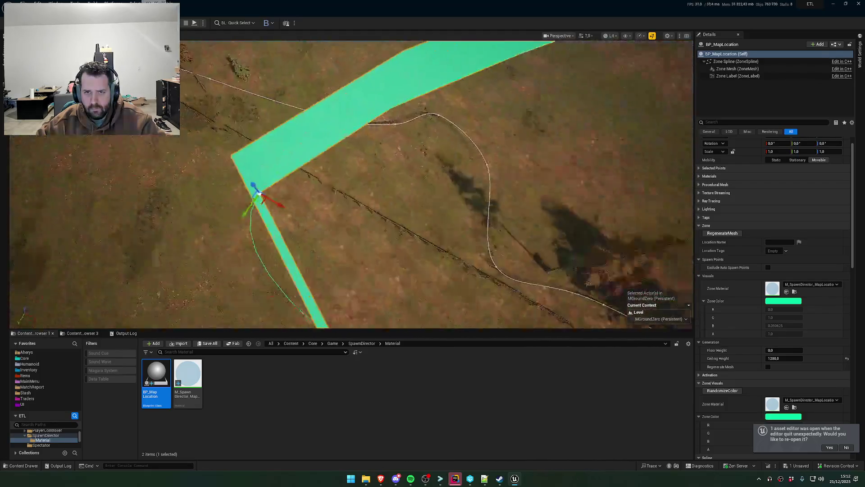
- Drag a Zone Spline point outward along X and Y to round the zone around the clearing
left_click_drag(426, 241, 426, 240)
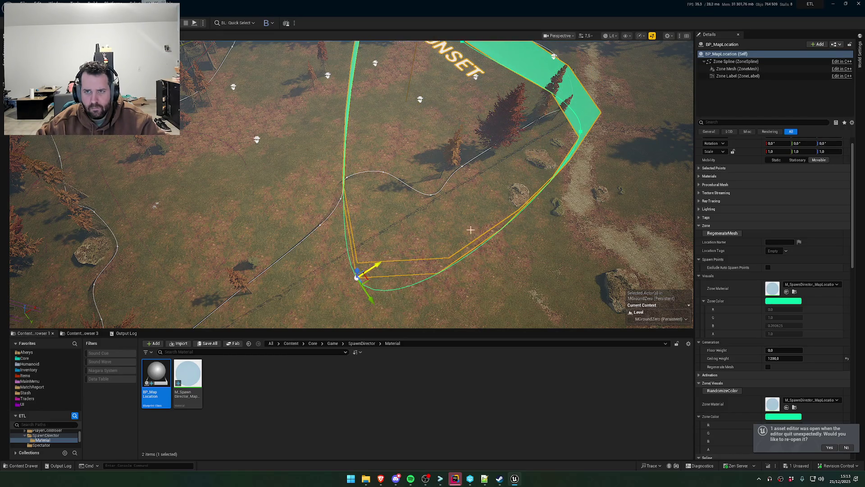
left_click_drag(470, 230, 456, 218)
left_click(466, 194)
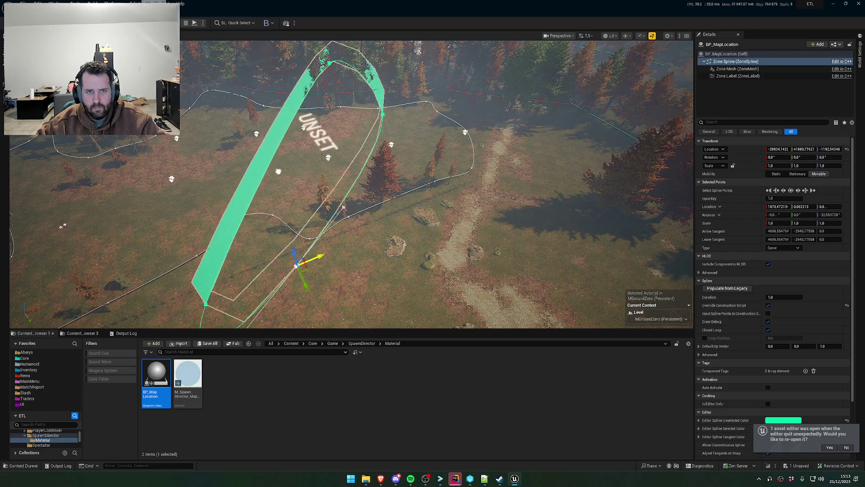
left_click_drag(493, 174, 500, 177)
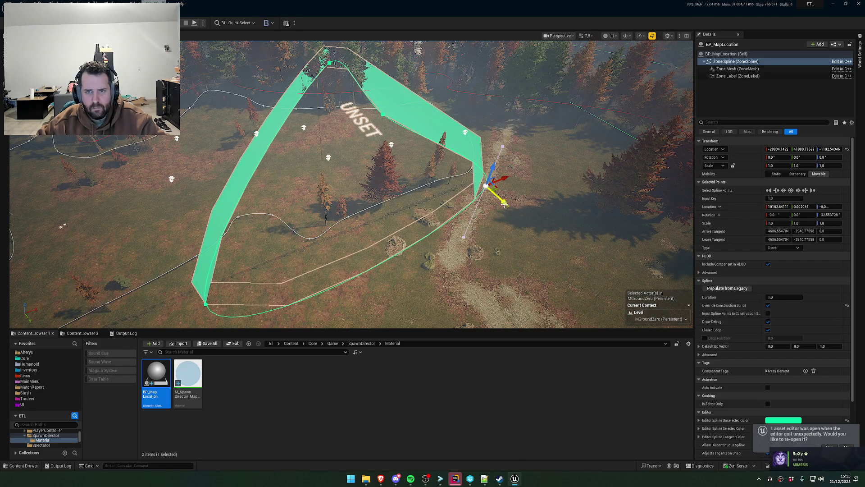
mouse_move(407, 134)
left_mouse_down()
mouse_move(420, 153)
mouse_move(405, 185)
mouse_move(417, 228)
left_mouse_up()
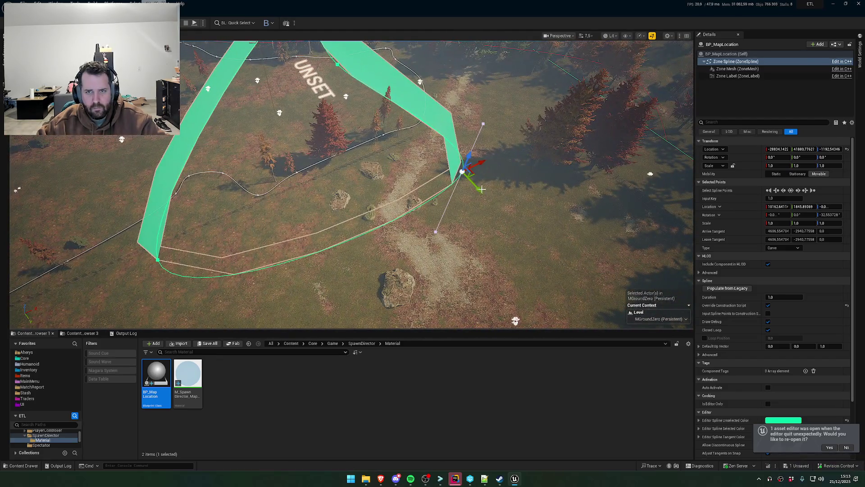
mouse_move(482, 190)
left_mouse_down()
mouse_move(531, 244)
mouse_move(387, 320)
mouse_move(406, 225)
mouse_move(324, 72)
left_mouse_up()
left_click_drag(412, 167, 562, 169)
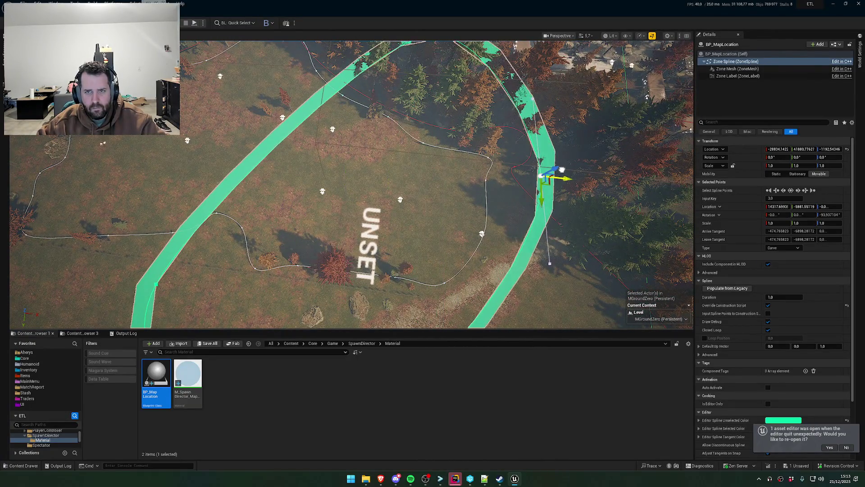
mouse_move(491, 170)
left_mouse_down()
mouse_move(352, 155)
mouse_move(667, 184)
mouse_move(509, 186)
mouse_move(536, 186)
mouse_move(518, 186)
mouse_move(499, 149)
left_mouse_up()
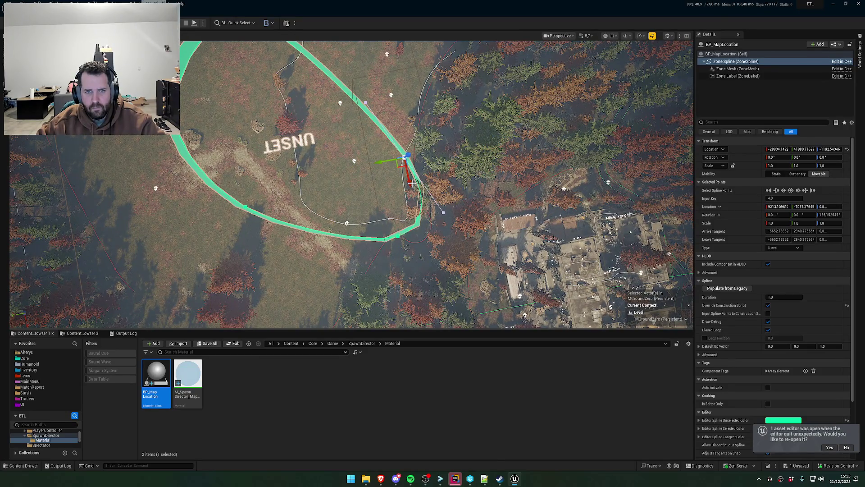
mouse_move(393, 149)
left_mouse_down()
mouse_move(164, 310)
mouse_move(143, 289)
left_mouse_up()
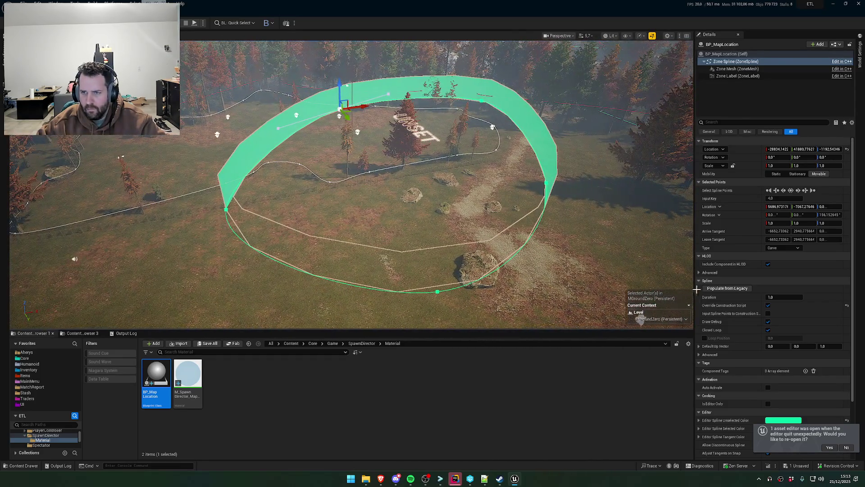
- Select the zone actor and randomize its Zone Color until it turns blue
scroll(766, 203, "down", 2)
left_click(737, 56)
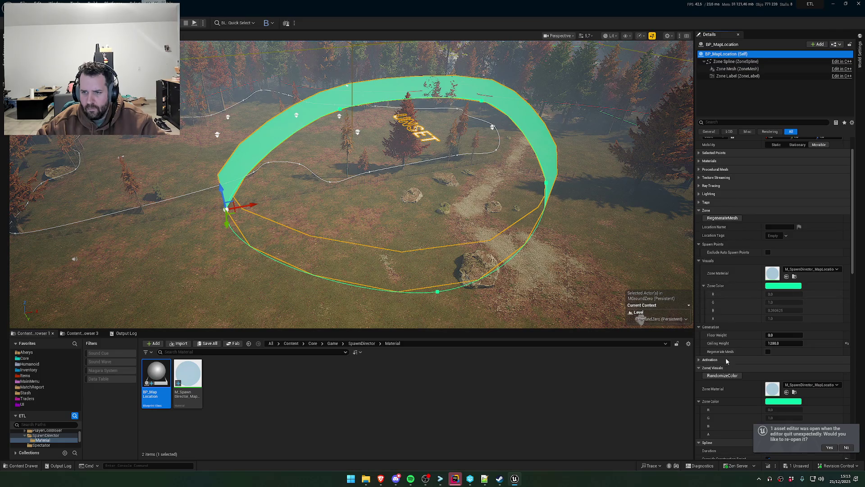
left_click(722, 376)
left_click(723, 375)
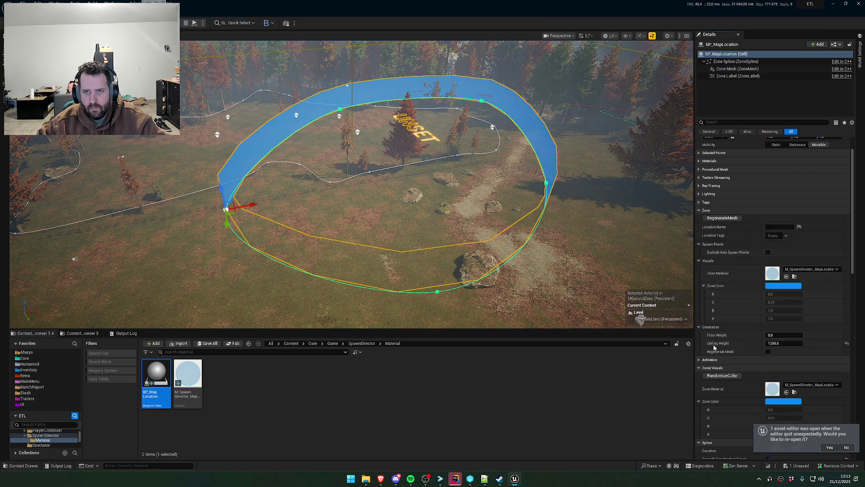
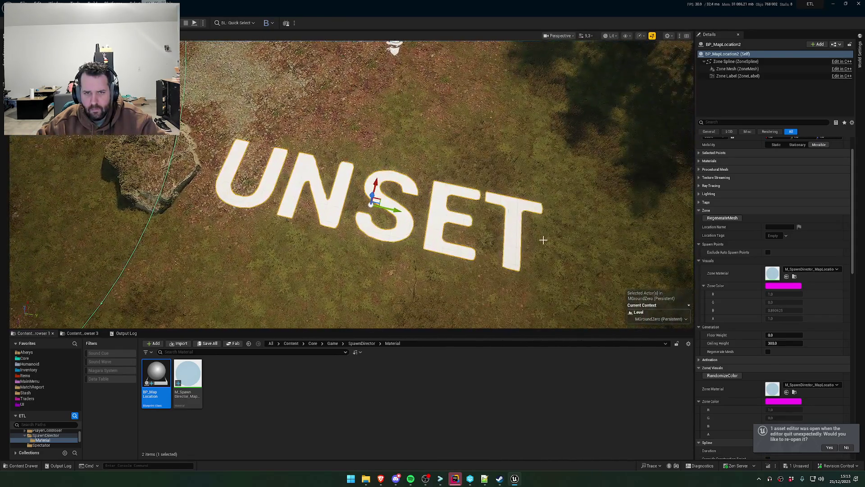
- Drag a Zone Spline point on BP_MapLocation2 to reshape the loop into a small magenta oval around UNSET
left_click_drag(543, 240, 451, 243)
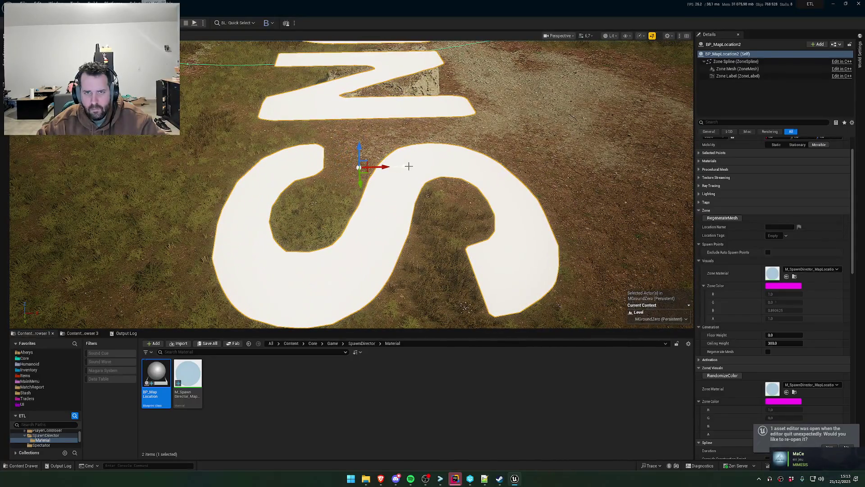
left_click(409, 166)
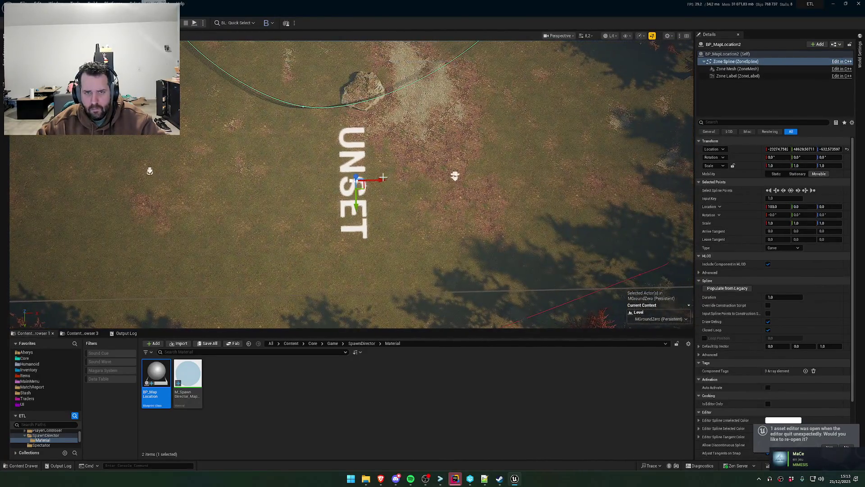
left_click_drag(607, 198, 589, 50)
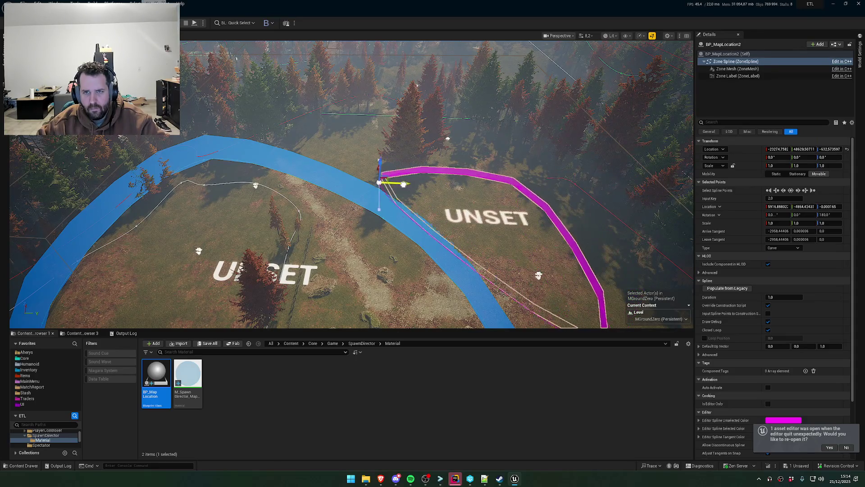
key("w")
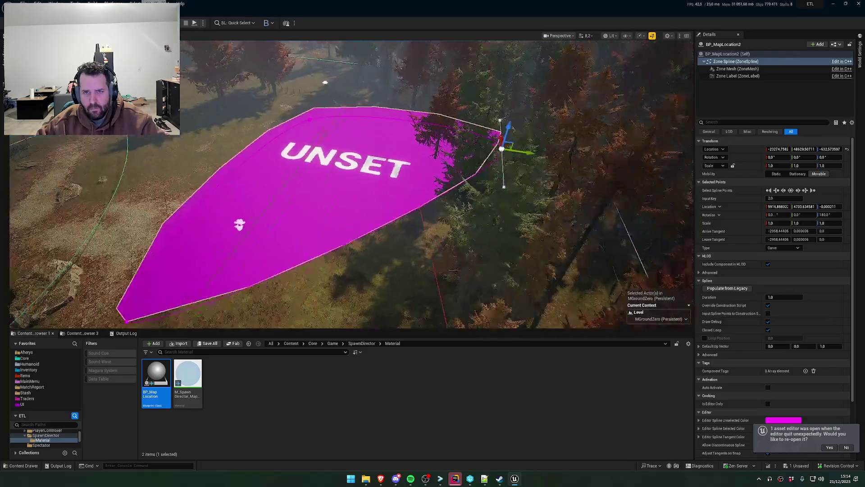
mouse_move(523, 205)
left_mouse_down()
mouse_move(373, 200)
mouse_move(280, 224)
left_mouse_up()
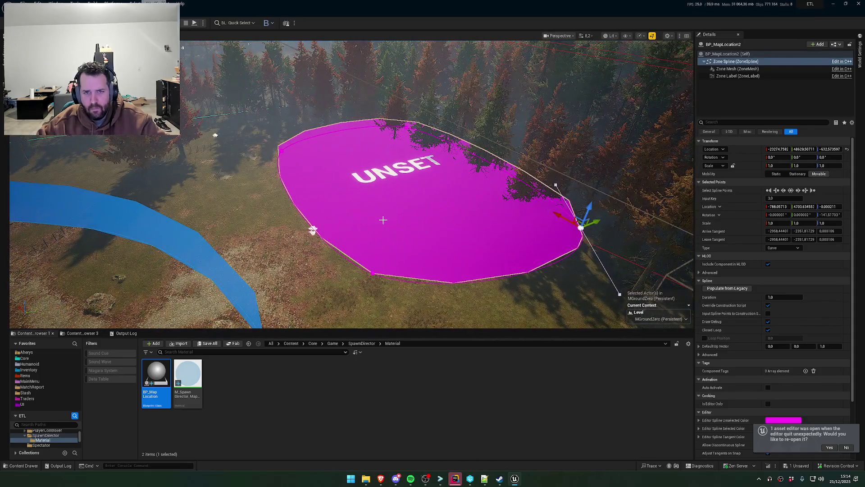
left_click(738, 69)
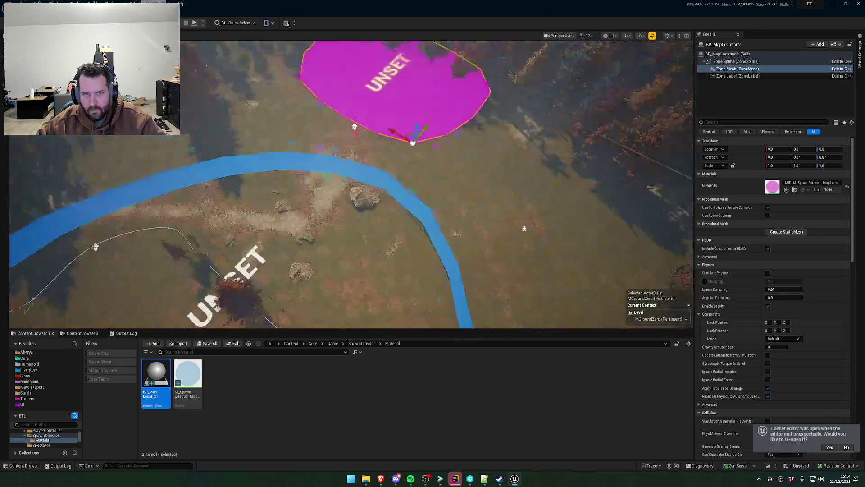
left_click(728, 54)
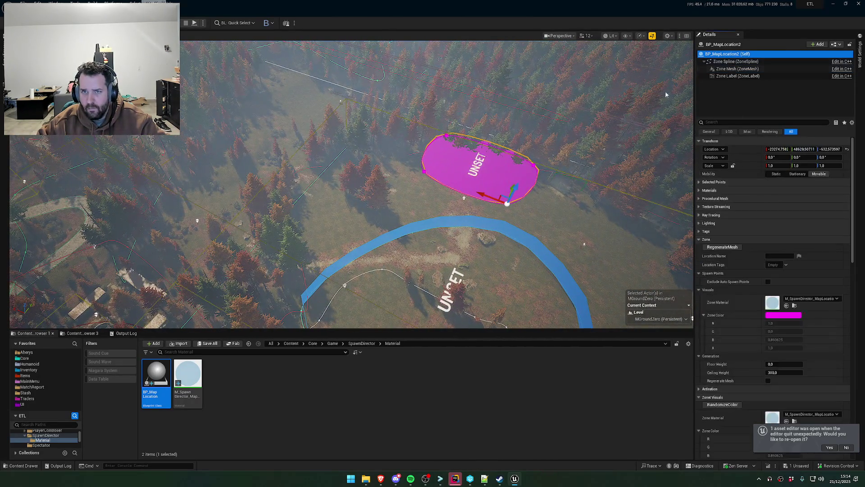
- Move the magenta zone along X and set its Ceiling Height to 1500
mouse_move(489, 197)
left_mouse_down()
mouse_move(234, 141)
mouse_move(263, 150)
left_mouse_up()
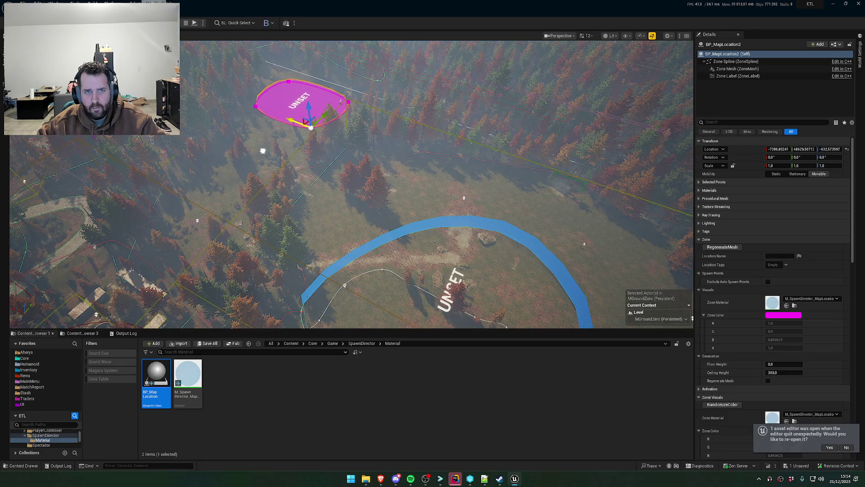
key("f")
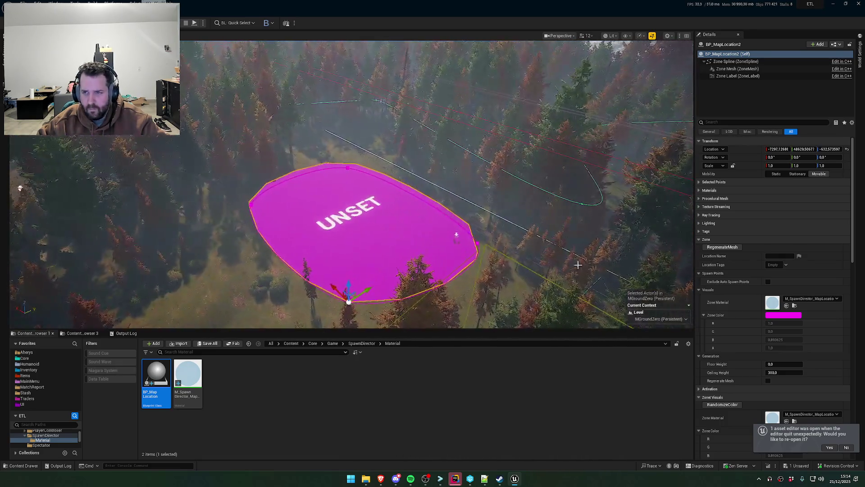
scroll(753, 315, "down", 3)
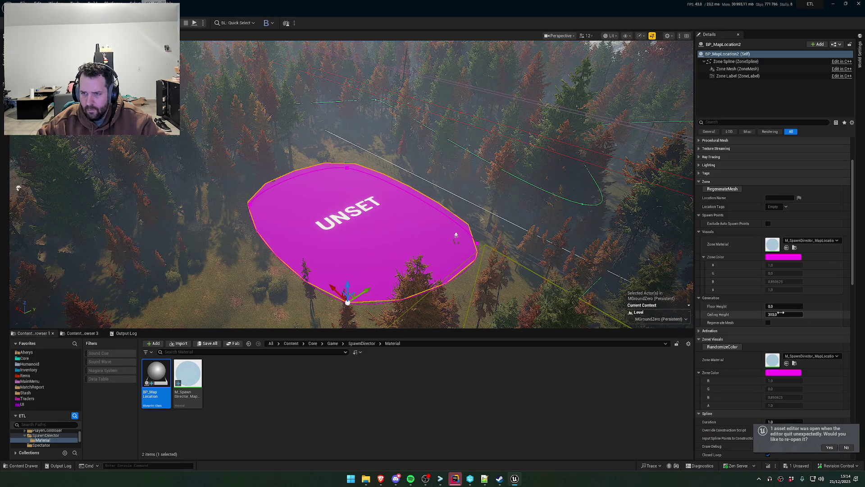
type("0")
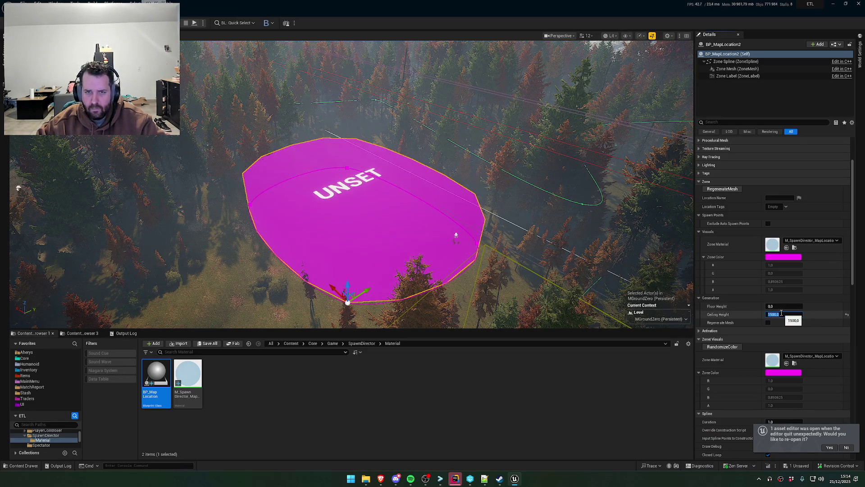
key("Return")
- Enable Exclude Auto Spawn Points and set the zone's Location Name to 'Exclude Points'
mouse_move(492, 261)
left_mouse_down()
mouse_move(451, 236)
mouse_move(328, 225)
mouse_move(303, 207)
mouse_move(304, 226)
mouse_move(503, 177)
left_mouse_up()
key("f")
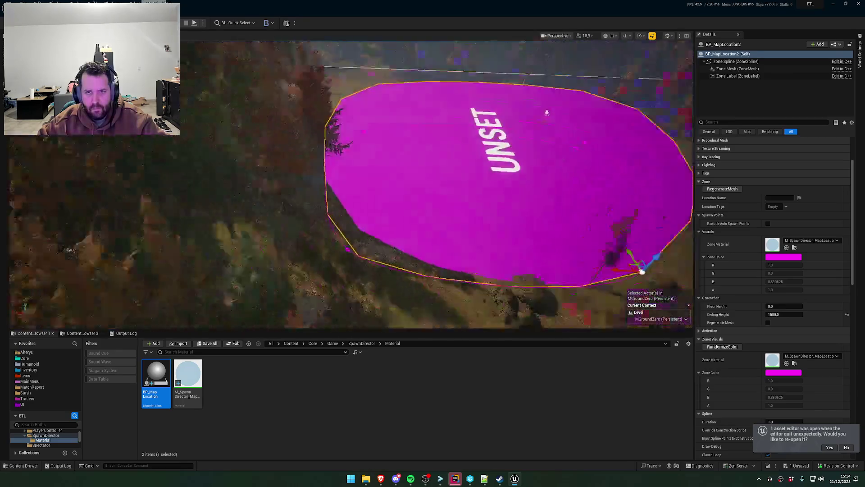
scroll(504, 177, "down", 5)
left_click(768, 224)
type("Exfil Point")
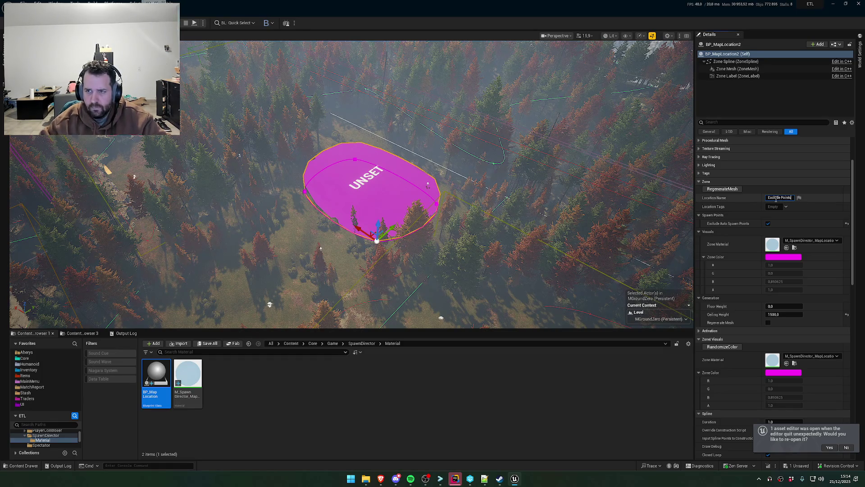
key("Return")
scroll(408, 194, "up", 10)
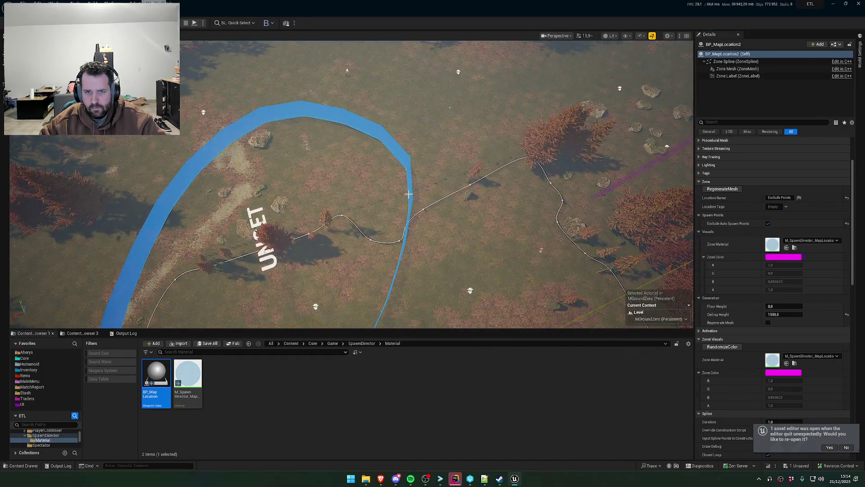
- Set the blue BP_MapLocation zone's Location Name to 'Forest'
left_click(408, 194)
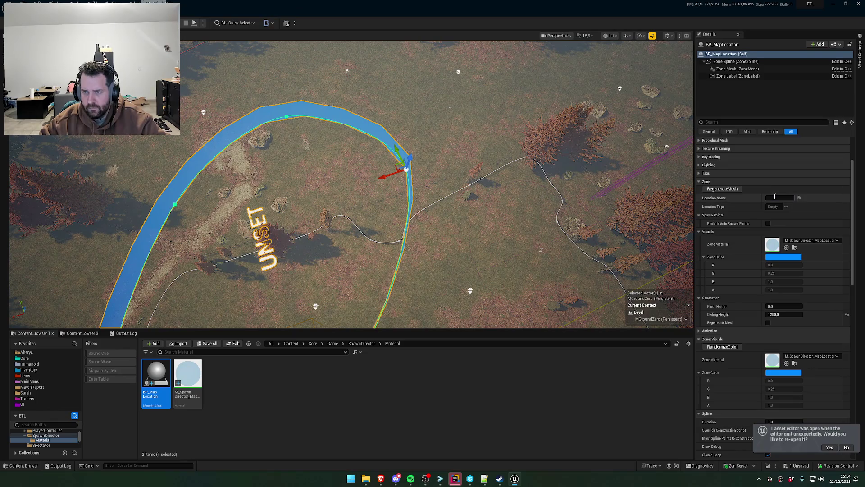
left_click(782, 197)
type("Forest")
key("Return")
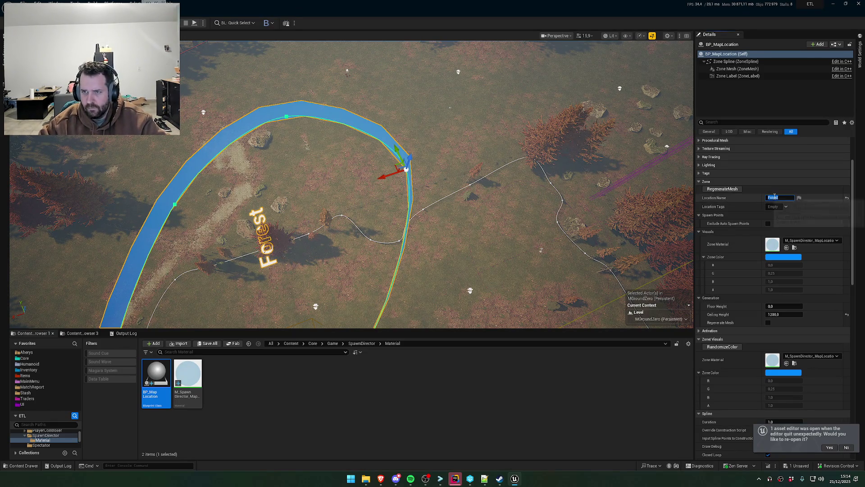
scroll(432, 180, "down", 3)
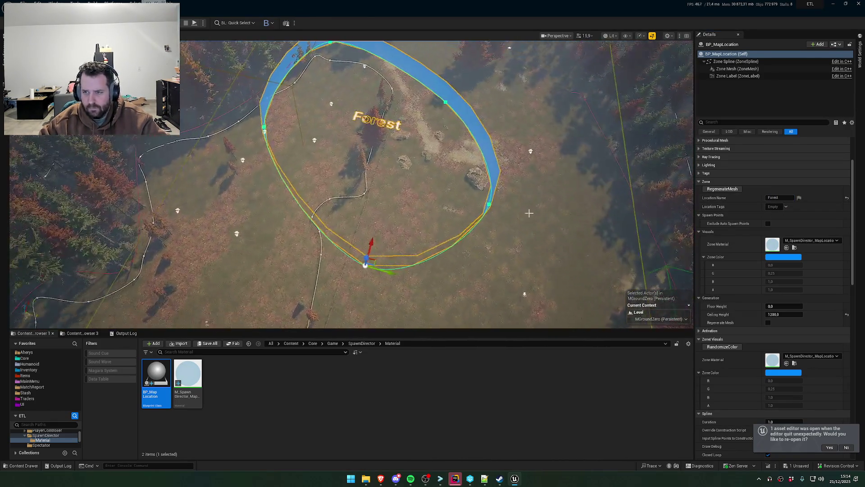
scroll(433, 180, "up", 2)
scroll(351, 184, "up", 2)
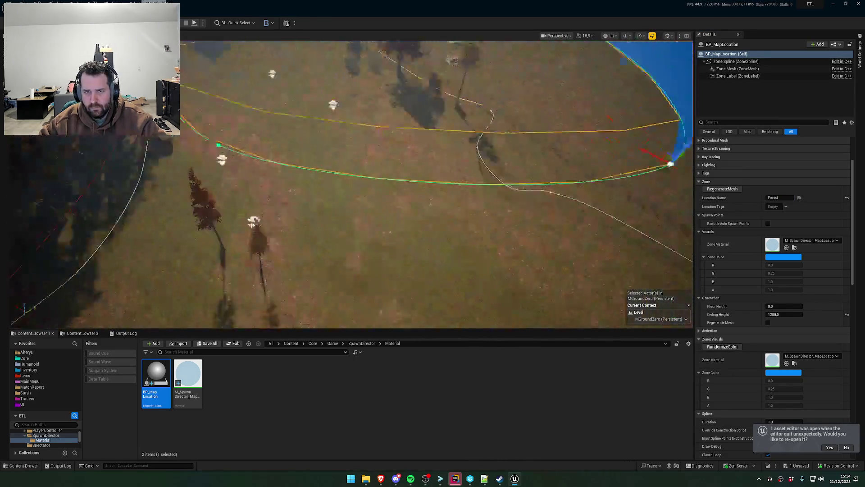
scroll(293, 162, "down", 3)
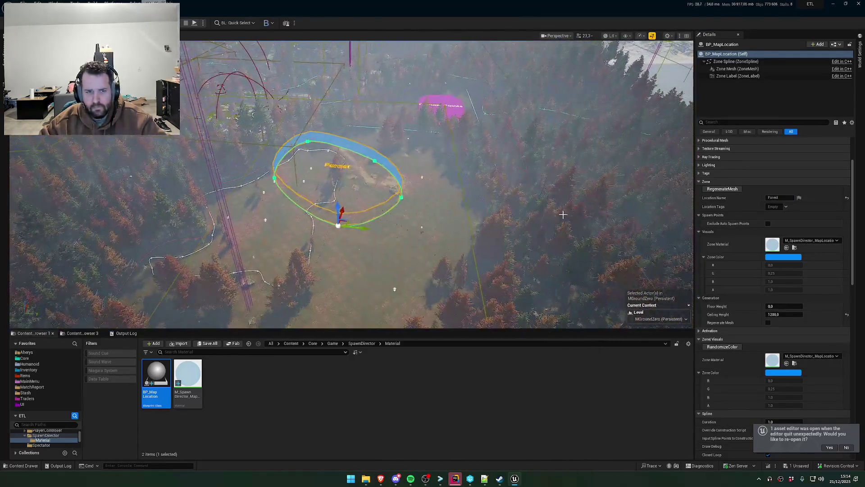
- Save the MGroundZero map with Save Selected and switch to Rider
left_click(801, 466)
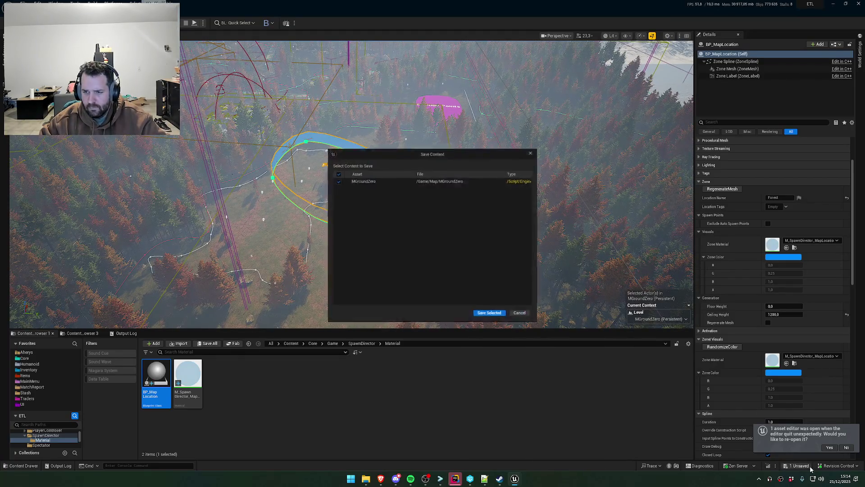
left_click(493, 317)
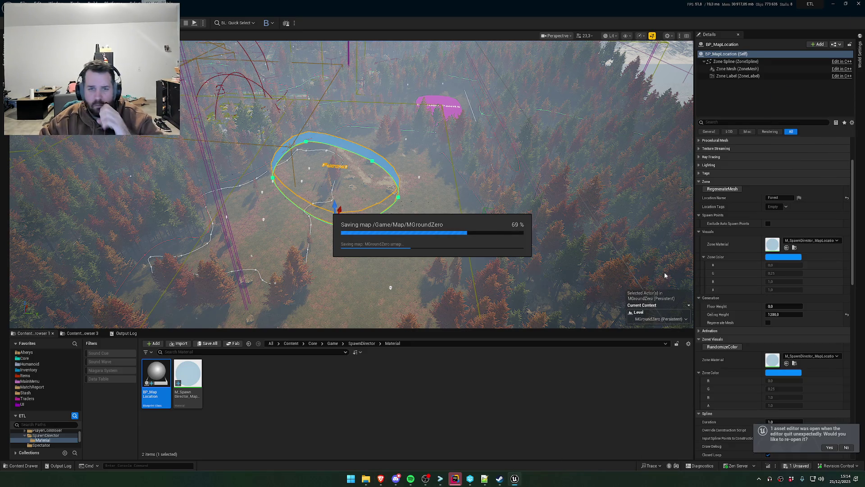
left_click(455, 479)
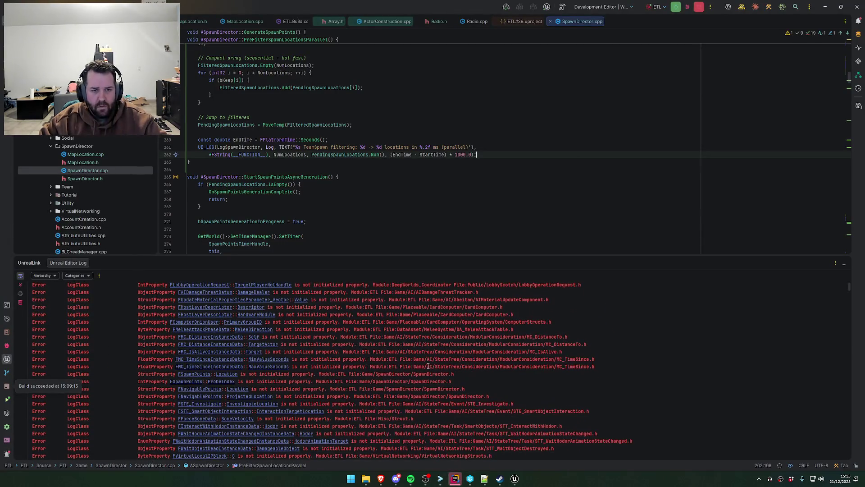
- Start an 'ultrathink' Claude prompt in Rider's terminal asking to also remove the Procedural Mesh category
left_click(6, 439)
type("ultrath")
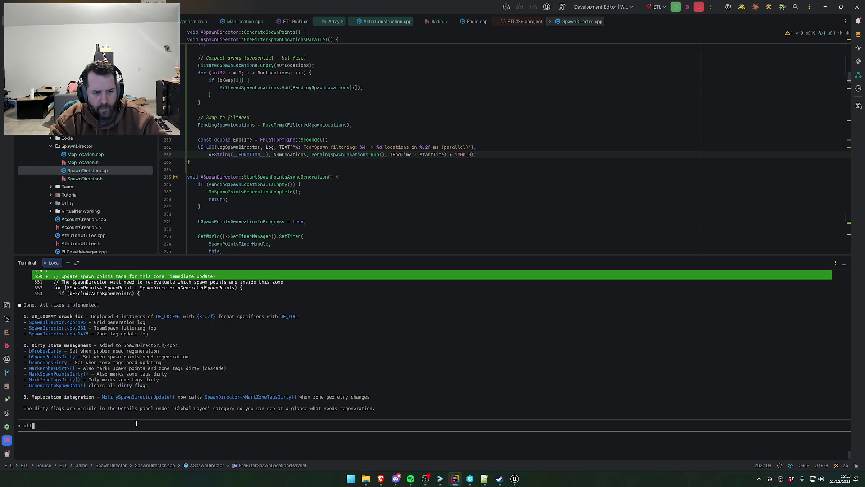
type("ink")
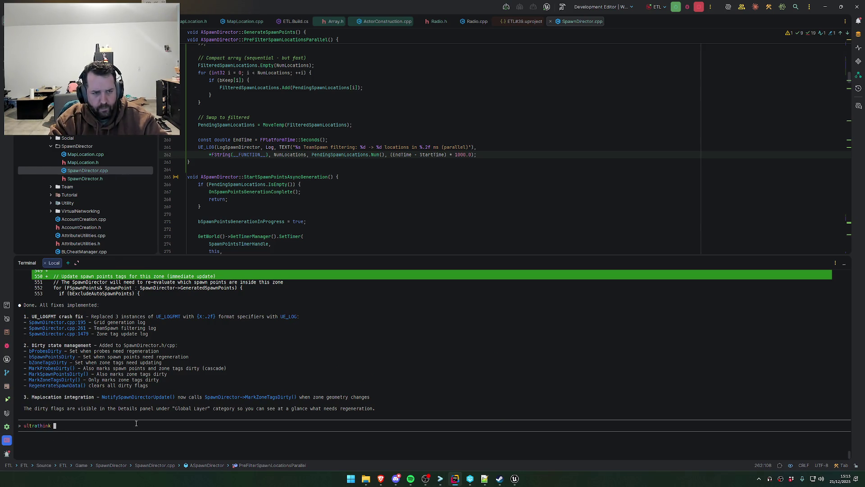
key("alt+Tab")
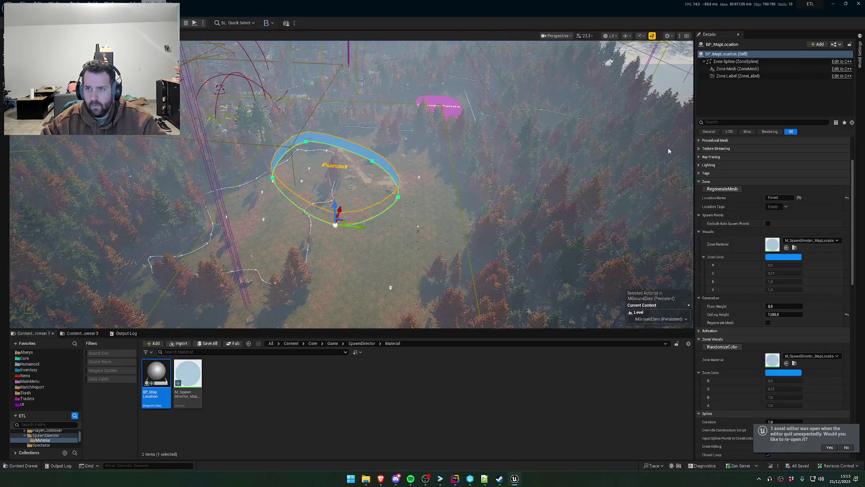
key("alt+Tab")
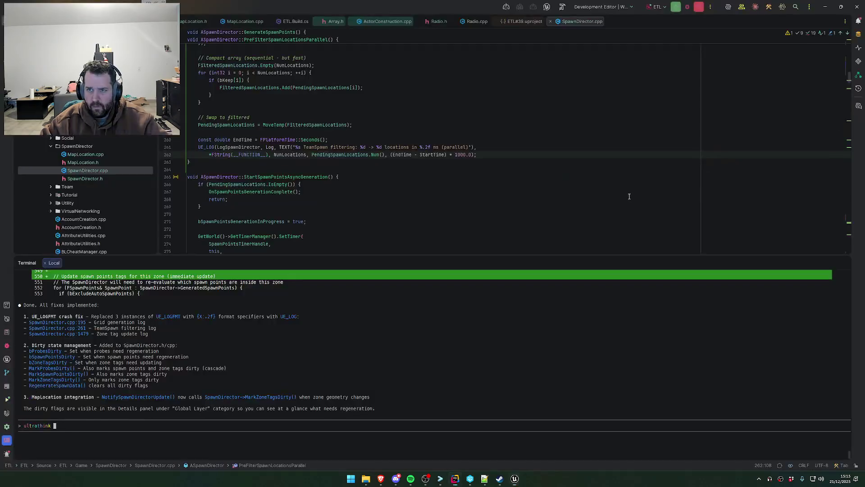
type("Enleve ")
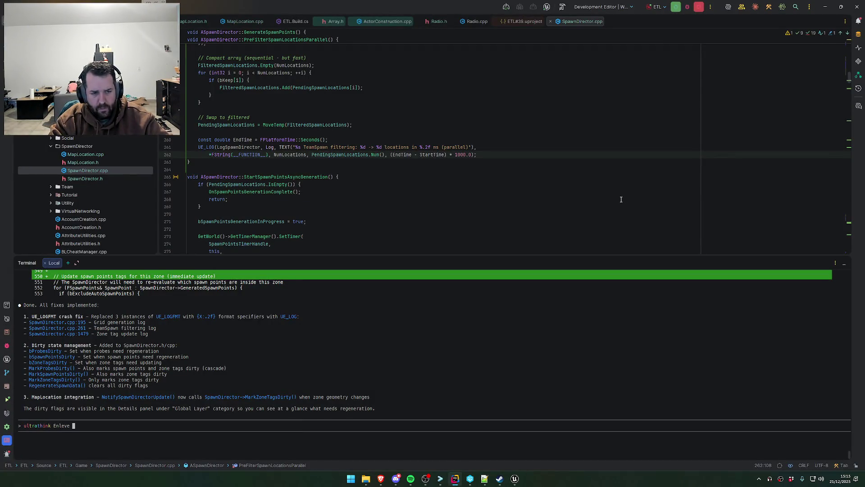
type("egalement Pro")
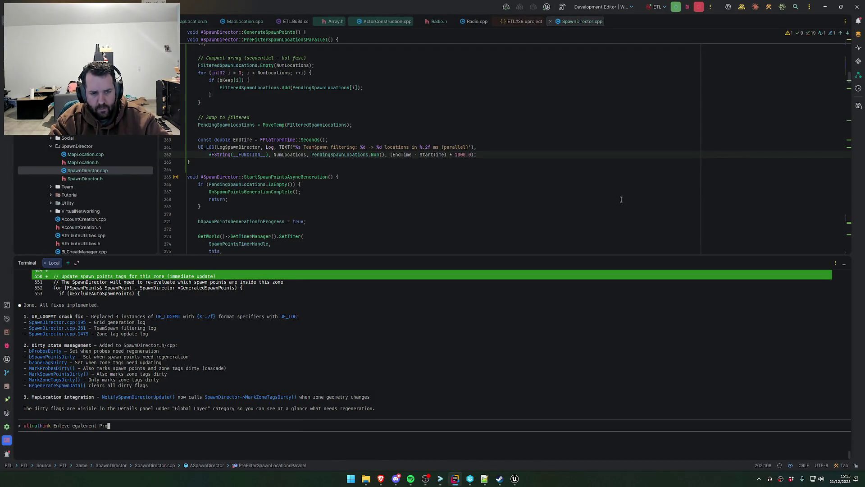
key("BackSpace")
key("BackSpace")
type("les category P")
type("rocedural Mesh")
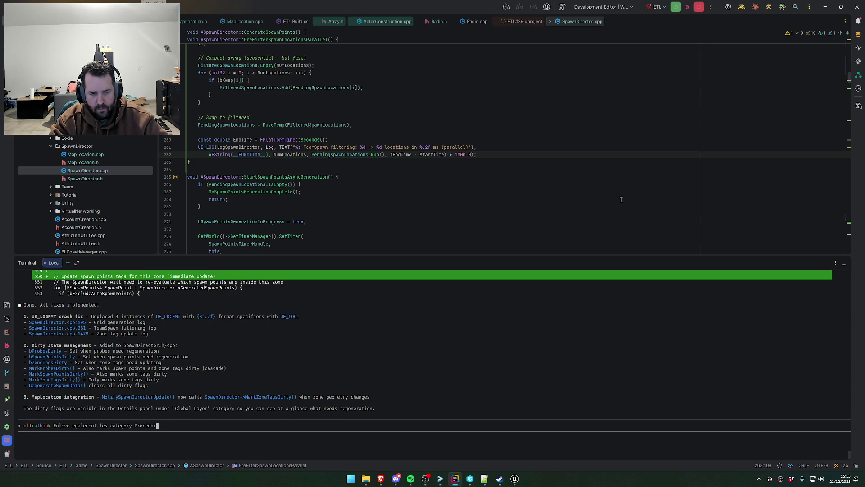
- Add Texture Streaming, Raytracing, Lighting, Tags and Activation to the prompt's categories to remove
key("alt+Tab")
key("alt+Tab")
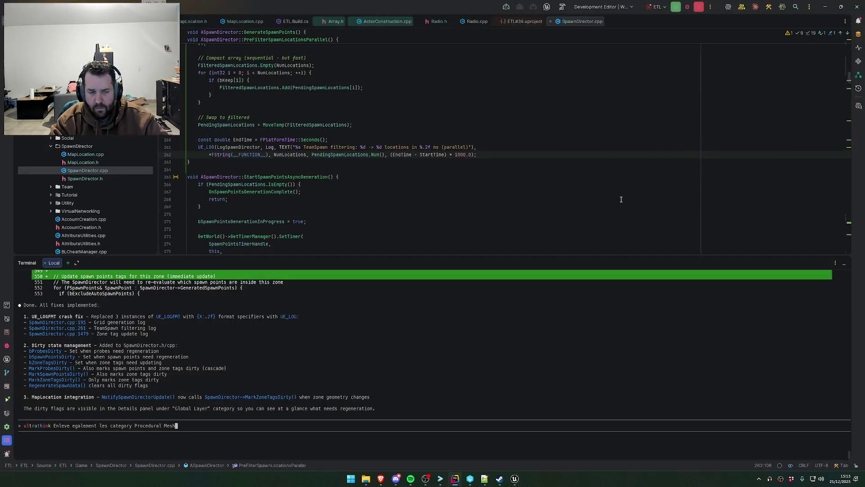
type("Texture Streaming")
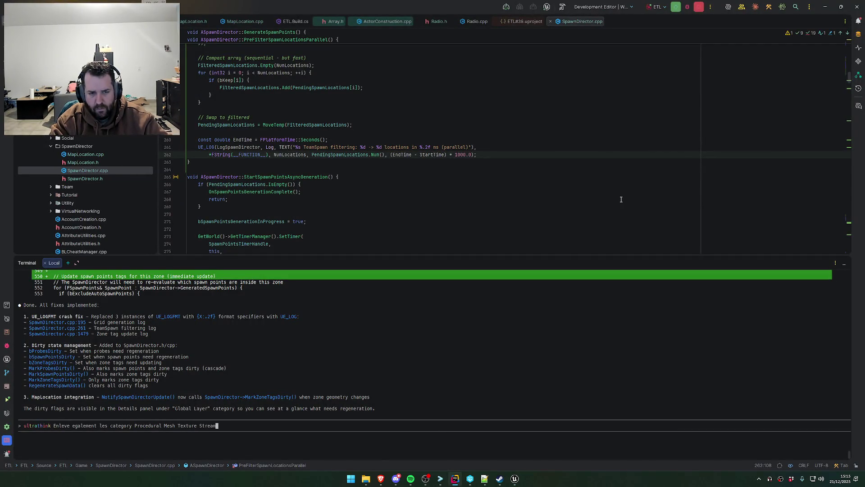
key("alt+Tab")
key("alt+Tab")
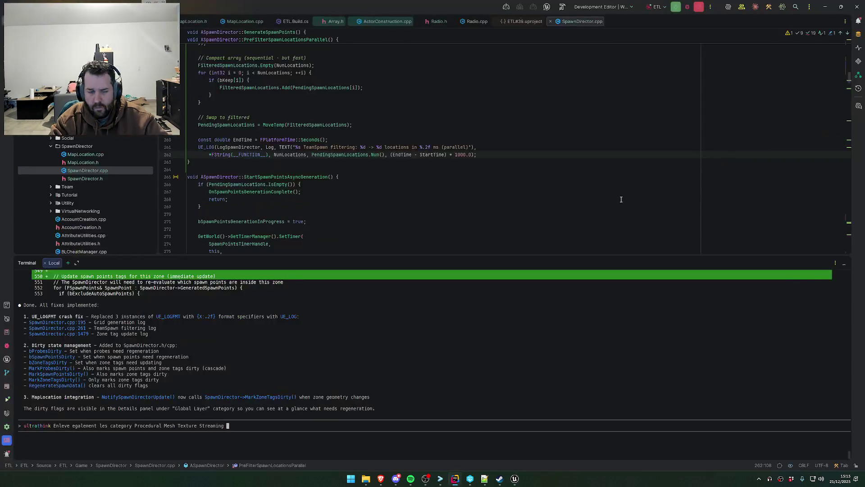
type("Raytracing")
key("ctrl+Left")
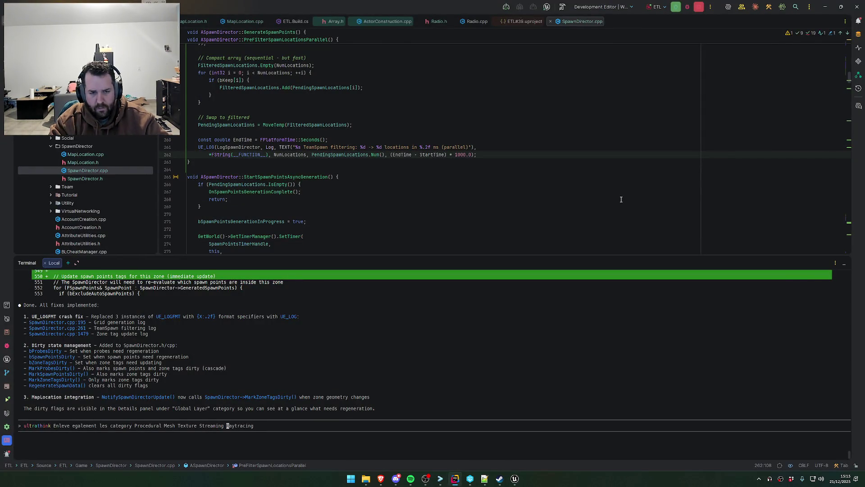
key("End")
key("alt+Tab")
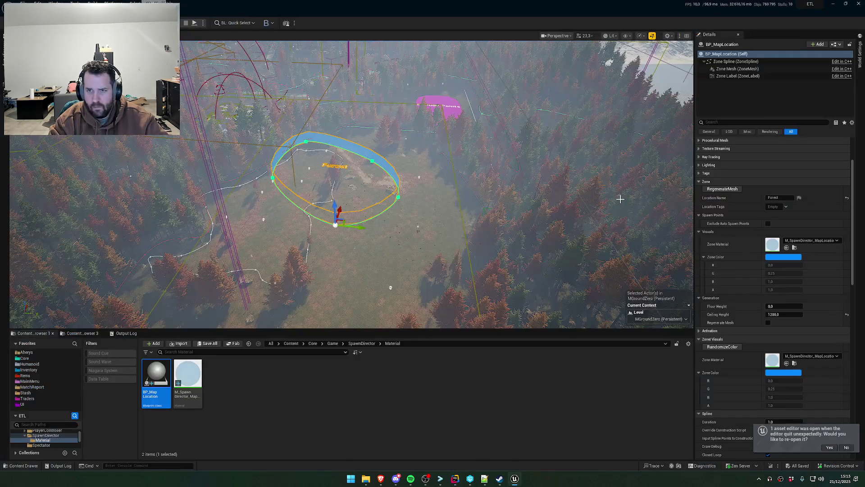
key("alt+Tab")
type("Ku")
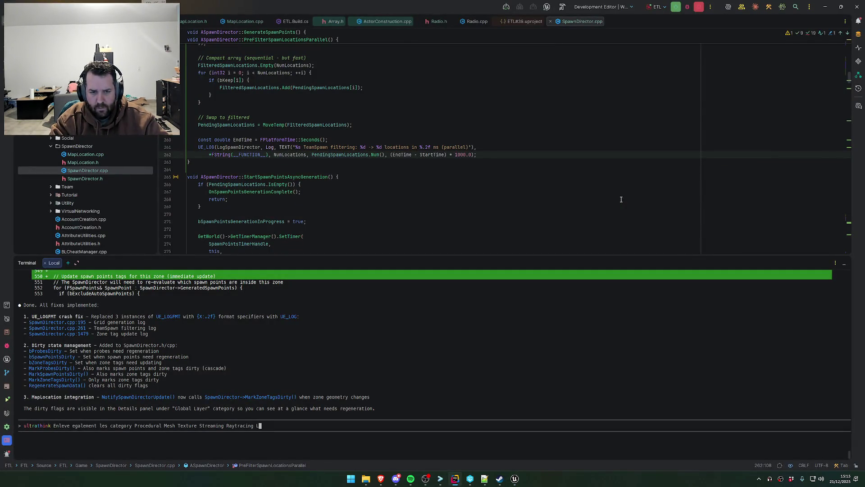
type("ighting Tags")
key("alt+Tab")
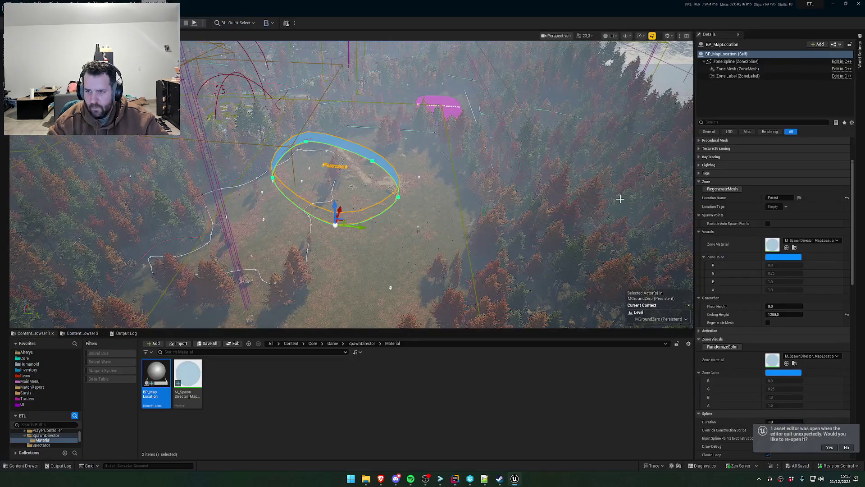
scroll(762, 304, "down", 3)
key("alt+Tab")
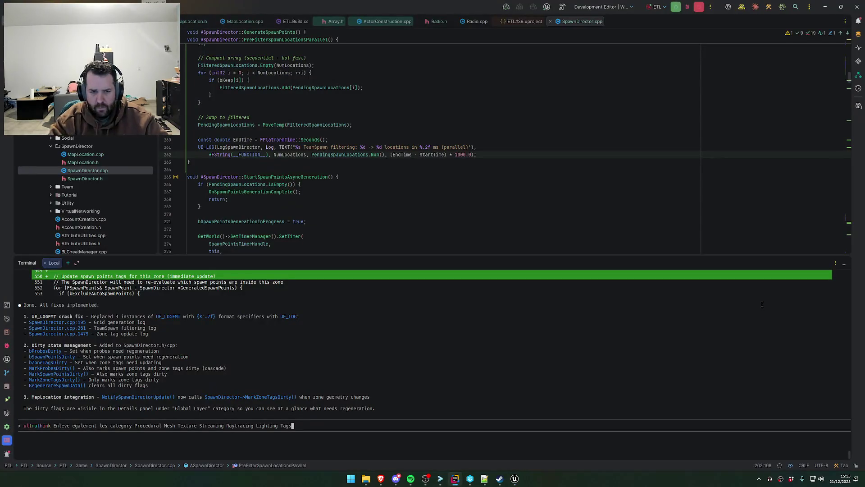
type(" Activation")
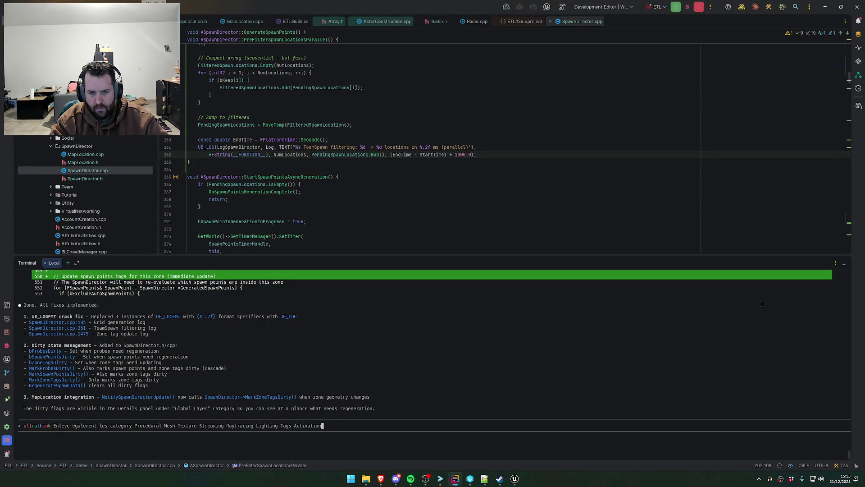
key("alt+Tab")
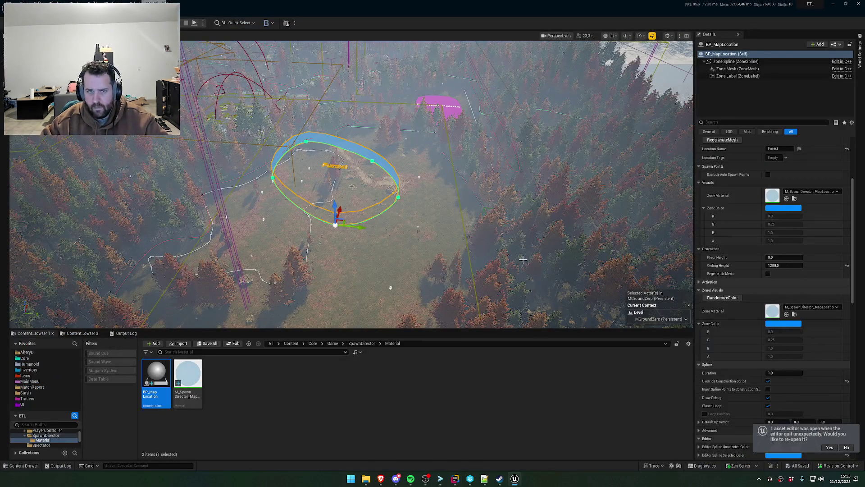
key("alt+Tab")
- Report that dragging the spline left breaks ceiling, floor and mesh generation, then send the prompt
type("D")
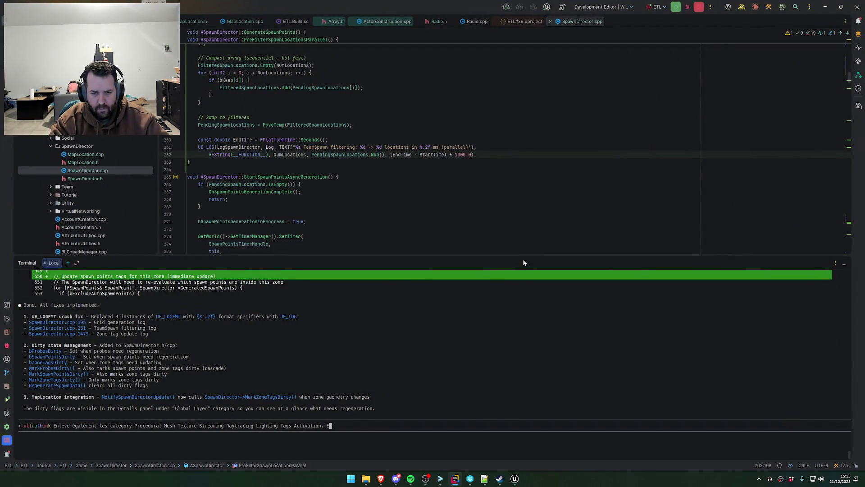
type("e plus si on drag la sp")
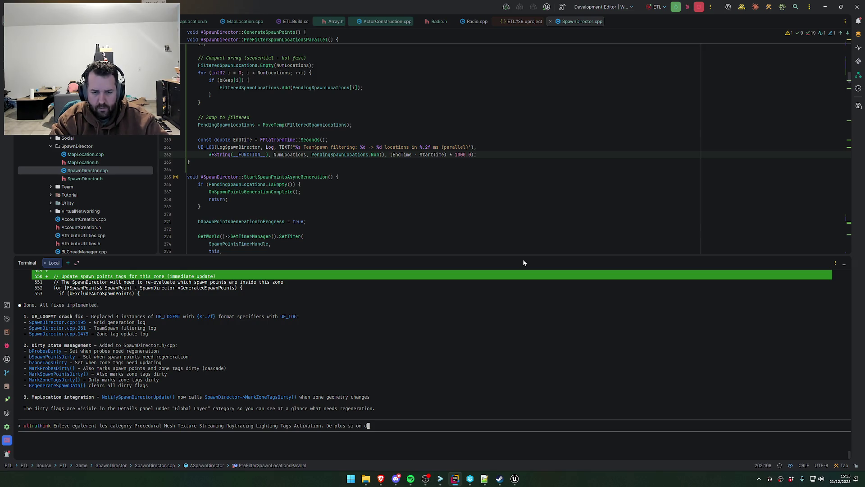
type("line sur ")
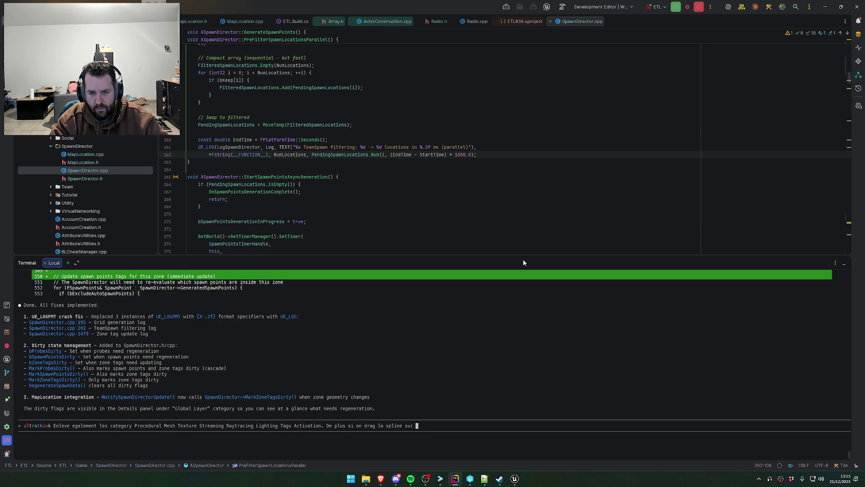
type("la gauche au lieu de la droi")
type("te, le pla")
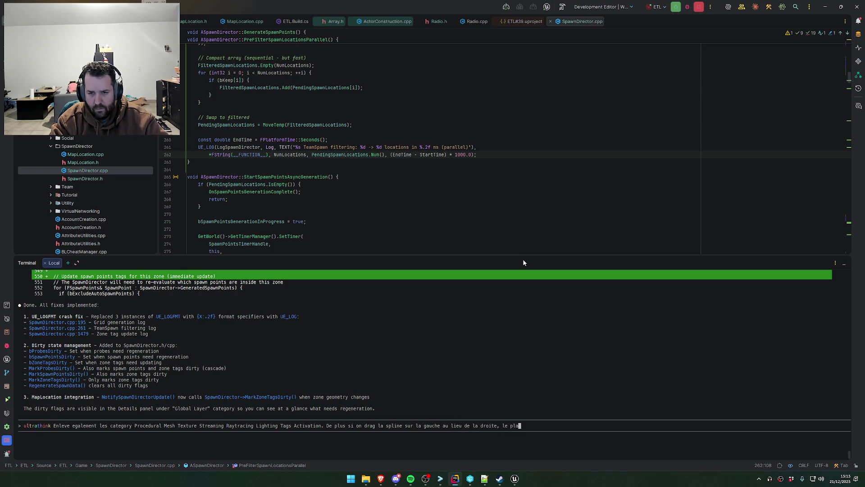
type("fond e tle sol")
key("BackSpace")
key("BackSpace")
key("BackSpace")
type("le sol, ainsi que")
type(" les ")
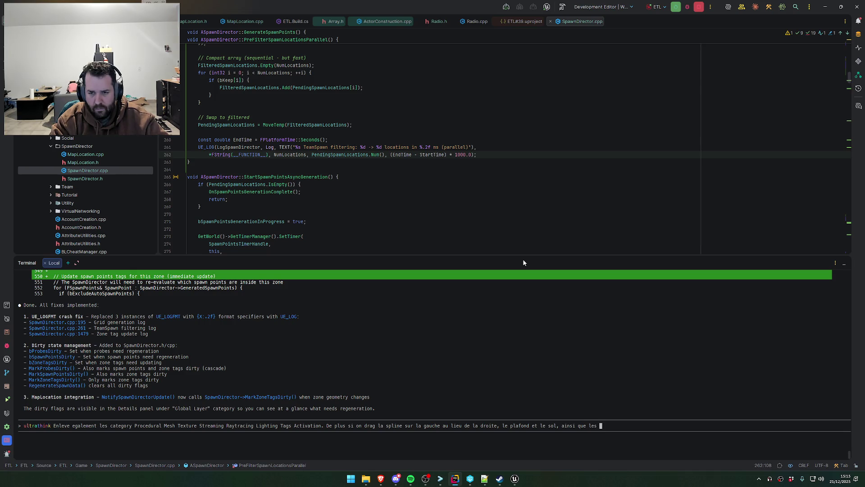
type("mesh ne semble p")
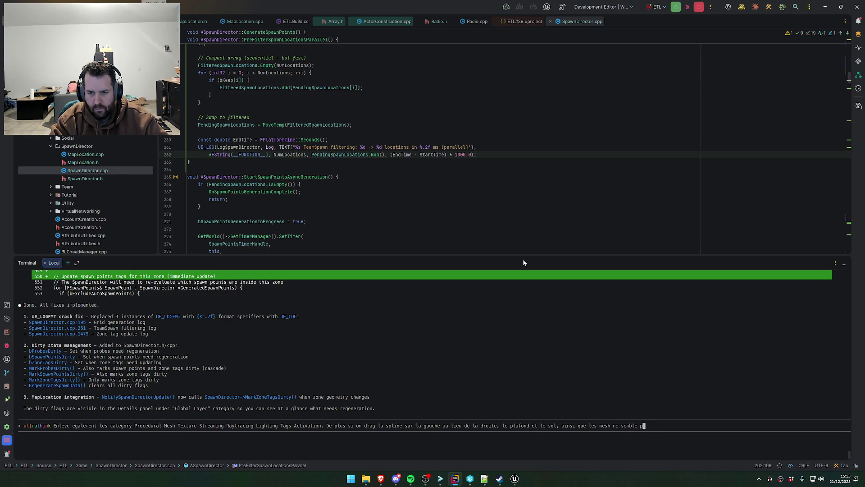
type("lus etre correct")
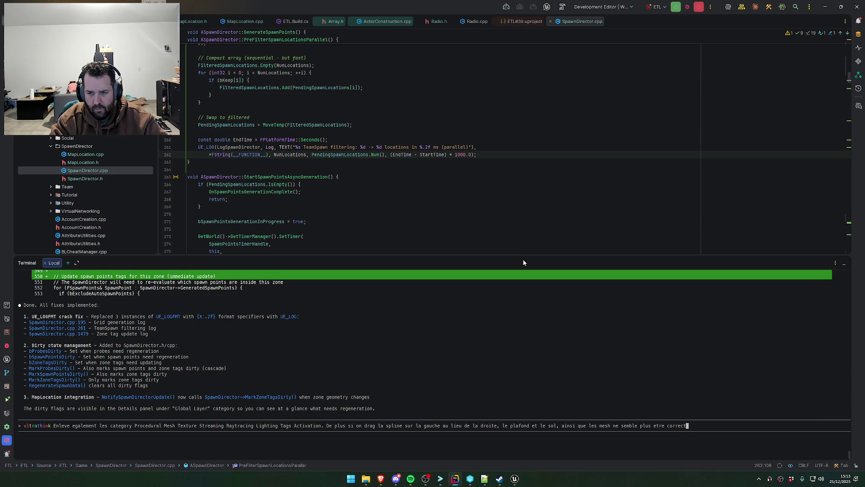
type("ement oriente")
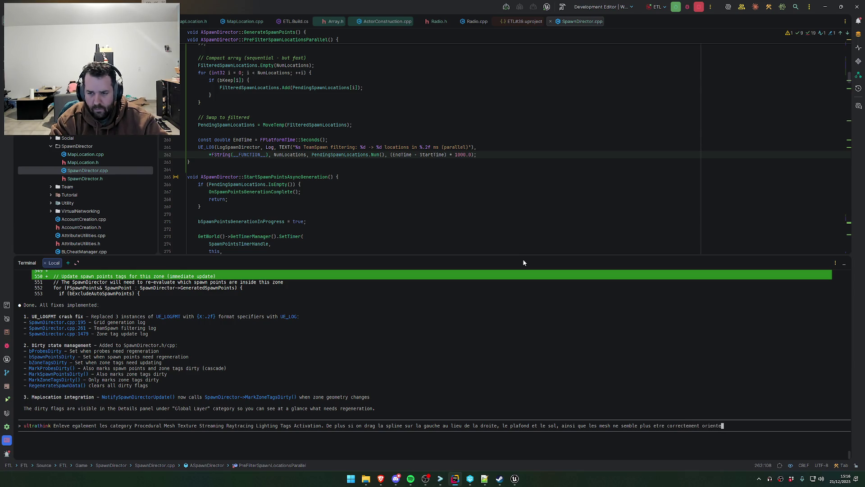
type("r/generer.")
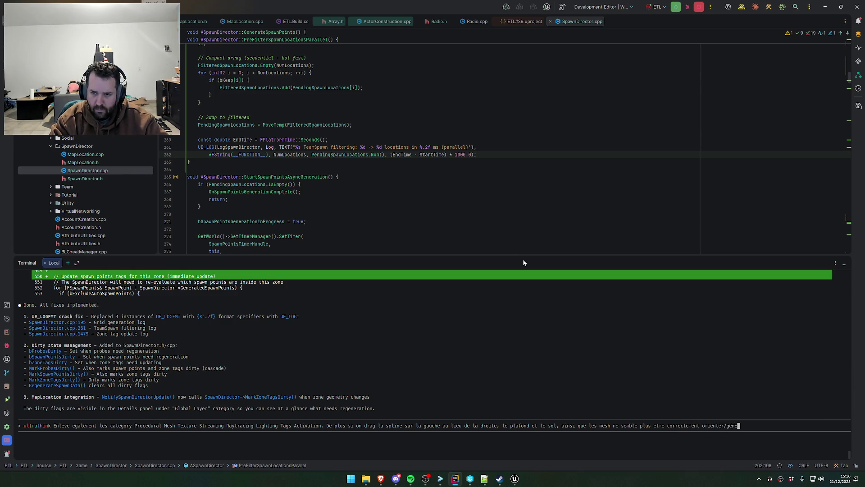
key("Return")
key("alt+Tab")
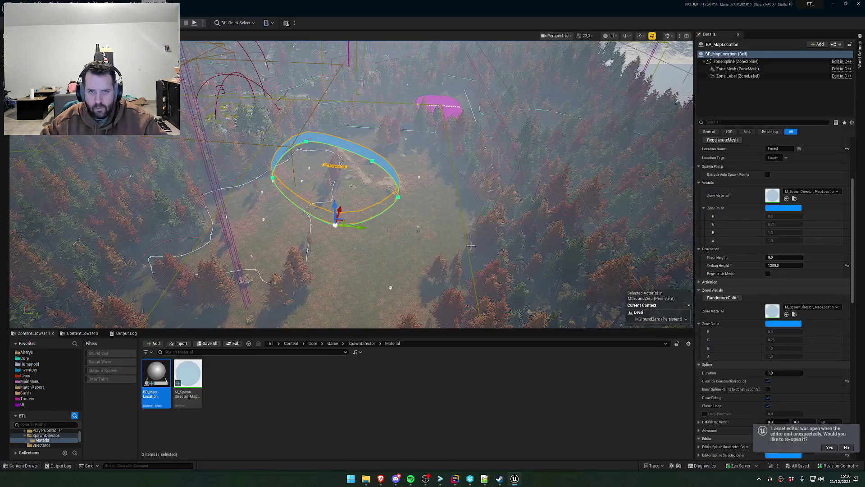
- Find and select the SpawnDirector actor in the Outliner
scroll(404, 183, "up", 5)
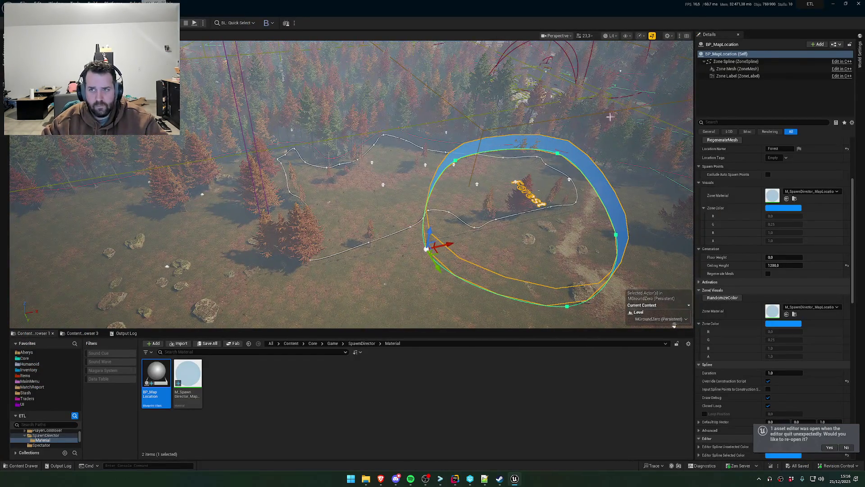
left_click(2, 84)
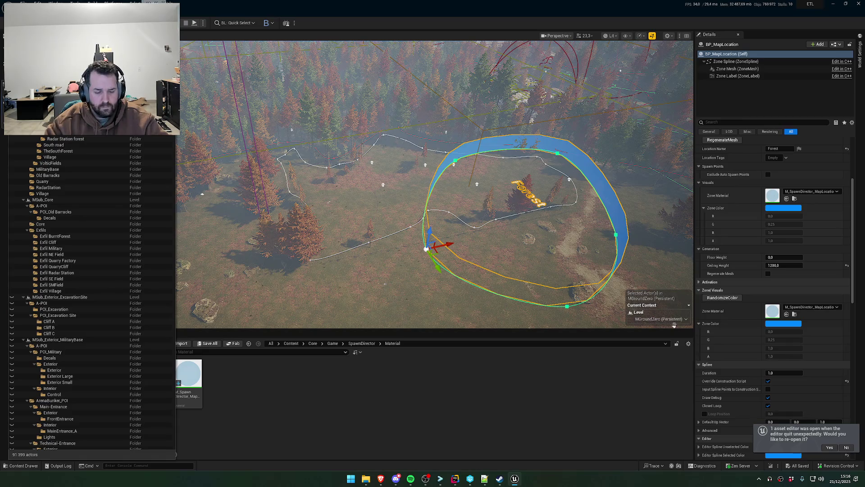
type("Spawn")
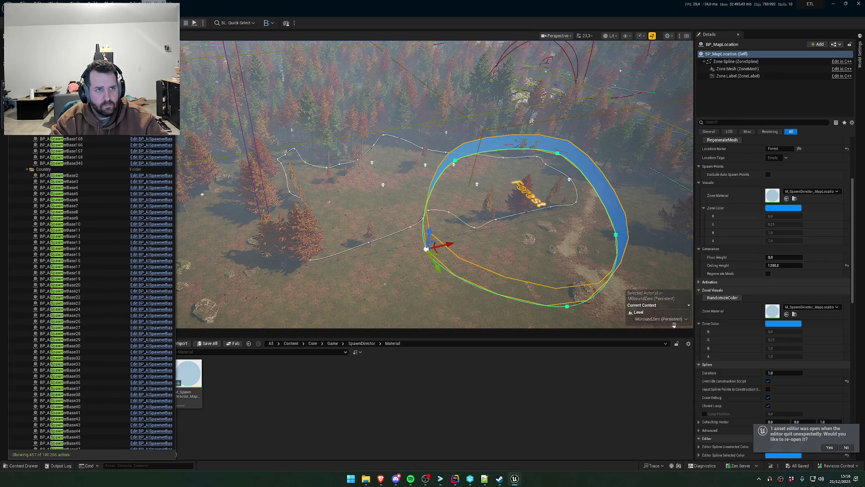
type("Director")
key("Return")
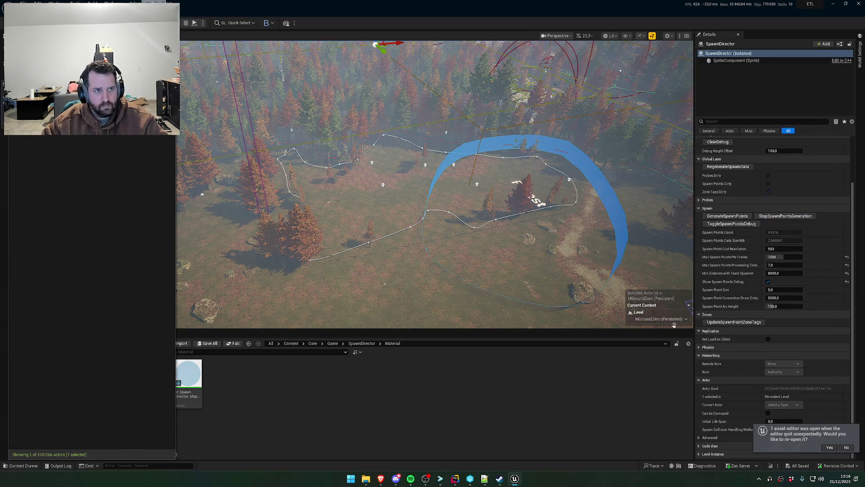
- Run RegenerateSpawnData on SpawnDirector (42416 points) and expand the Probes settings
scroll(596, 243, "down", 5)
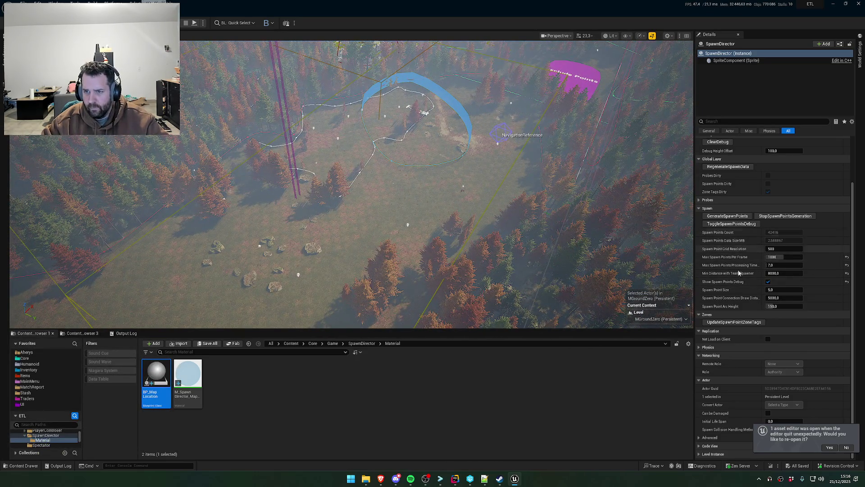
scroll(352, 185, "down", 5)
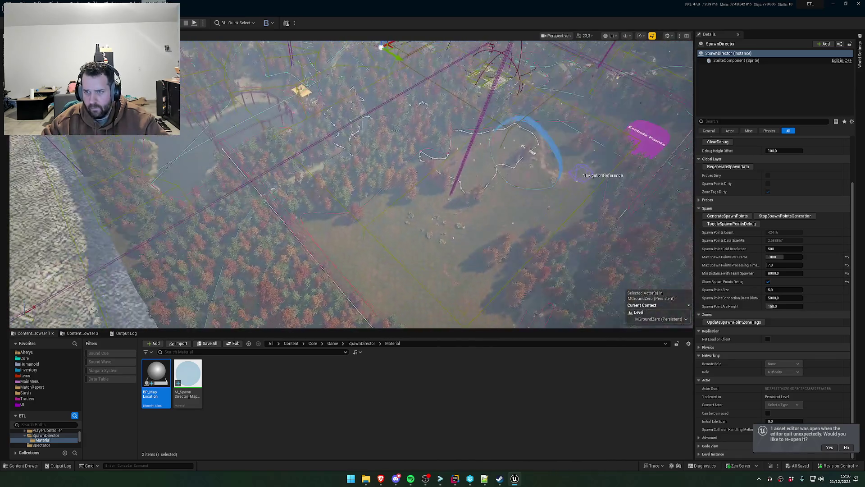
scroll(780, 241, "up", 3)
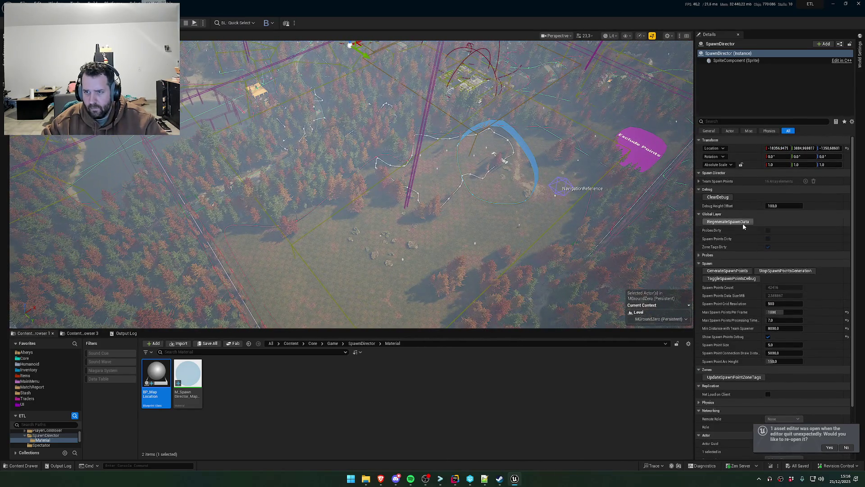
left_click(741, 223)
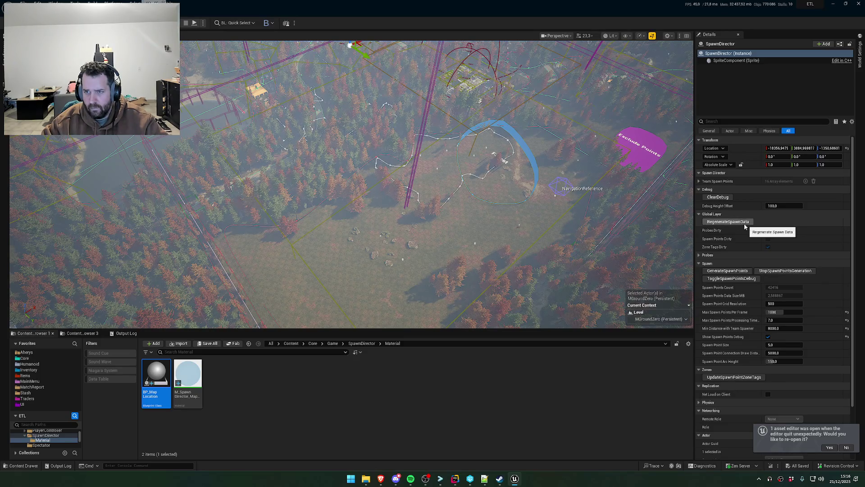
left_click(742, 223)
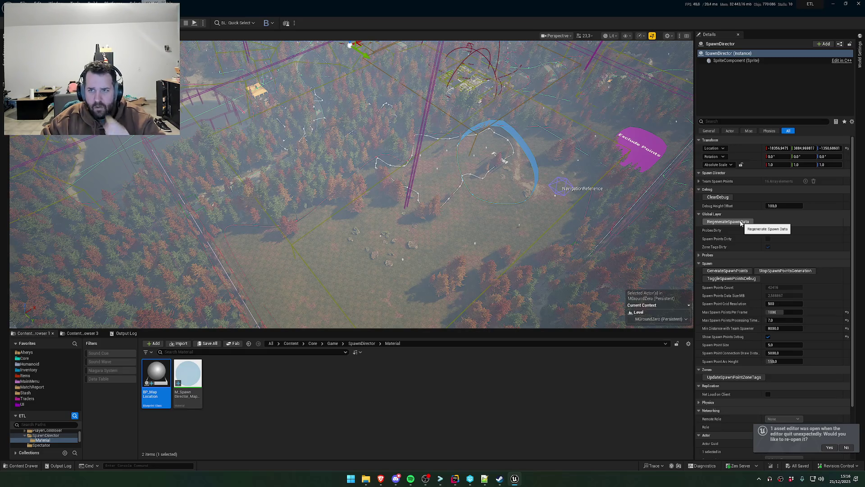
left_click(702, 255)
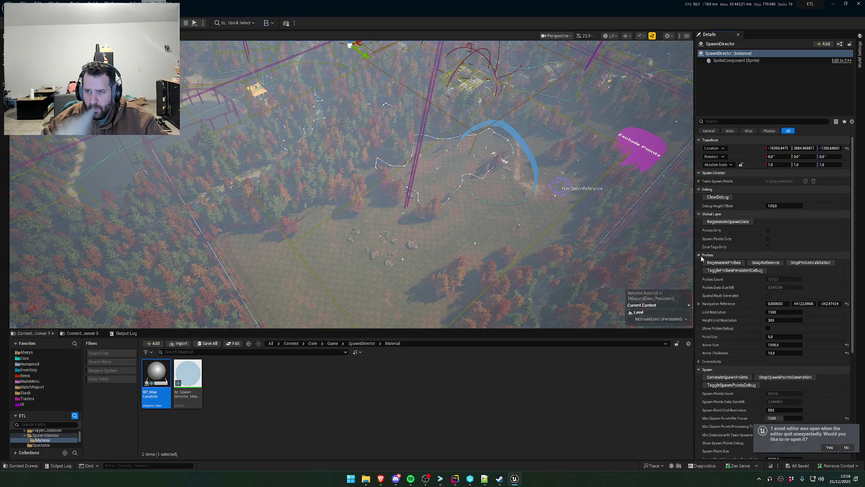
- Enable probe debug, apply the AI's code changes, and fly over the map inspecting the probe grid
left_click(755, 272)
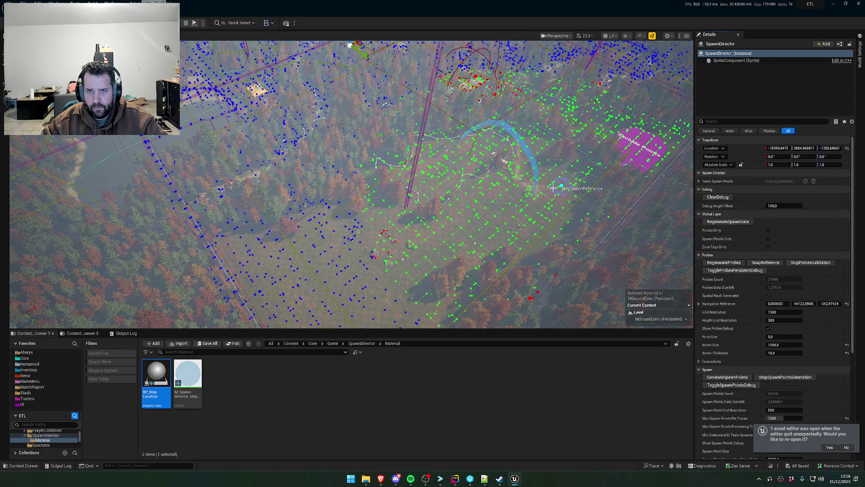
left_click_drag(450, 203, 446, 144)
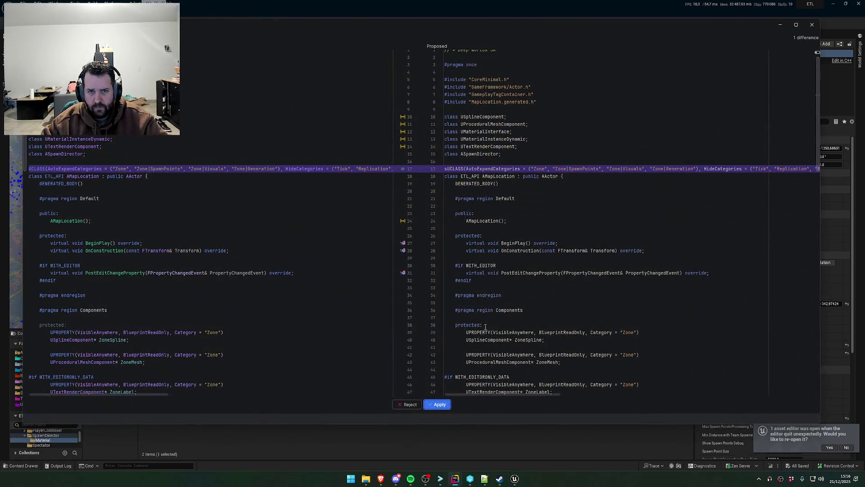
left_click(446, 404)
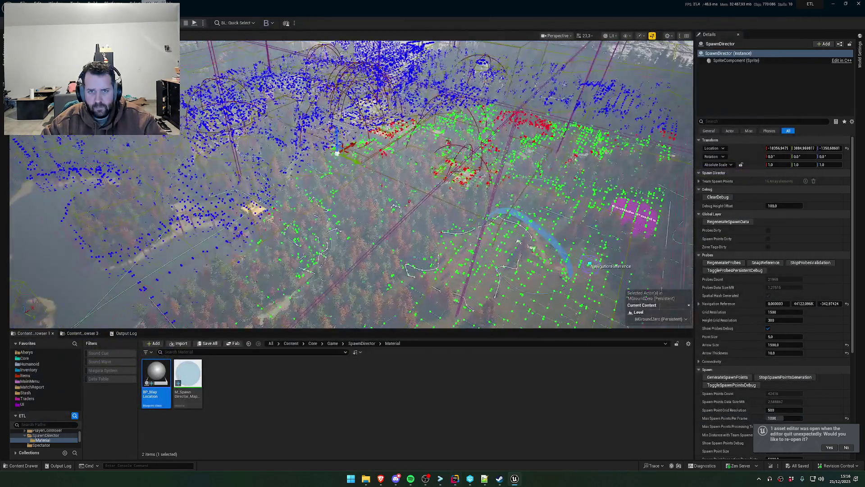
mouse_move(351, 180)
left_mouse_down()
mouse_move(351, 207)
mouse_move(351, 175)
left_mouse_up()
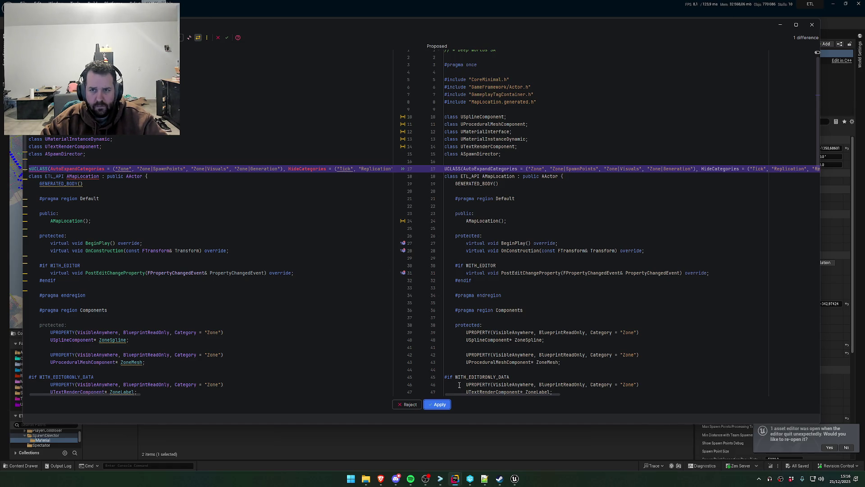
left_click(443, 404)
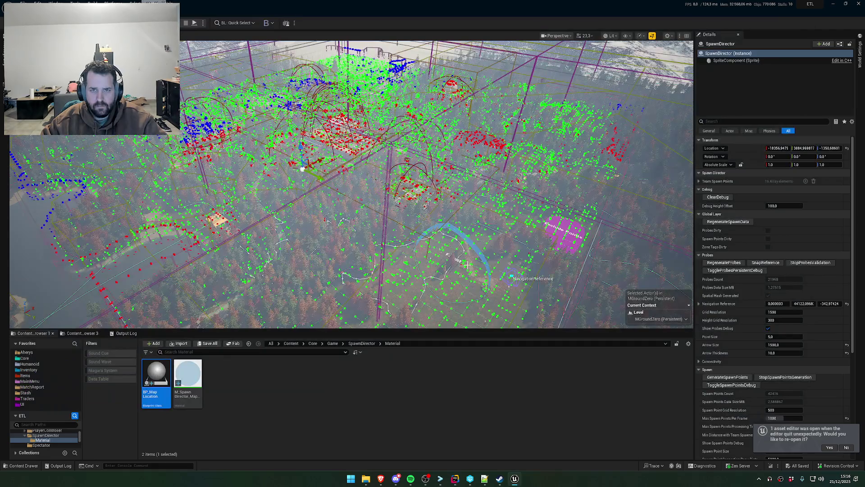
mouse_move(487, 237)
left_mouse_down()
mouse_move(460, 227)
mouse_move(455, 210)
left_mouse_up()
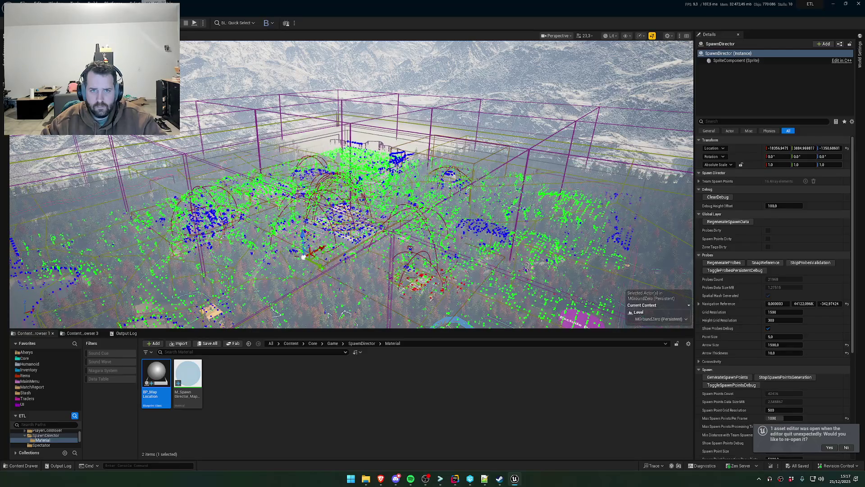
left_click_drag(455, 210, 456, 240)
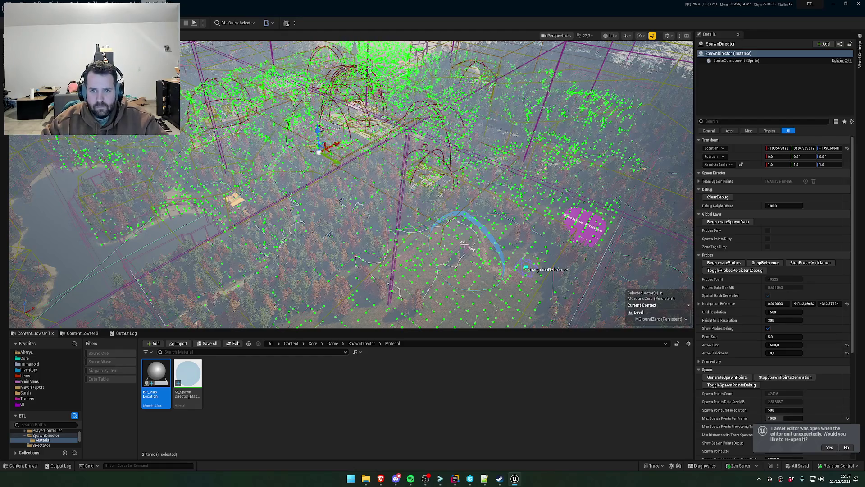
- Turn off the persistent probe debug and turn on spawn-point debug
scroll(448, 251, "up", 5)
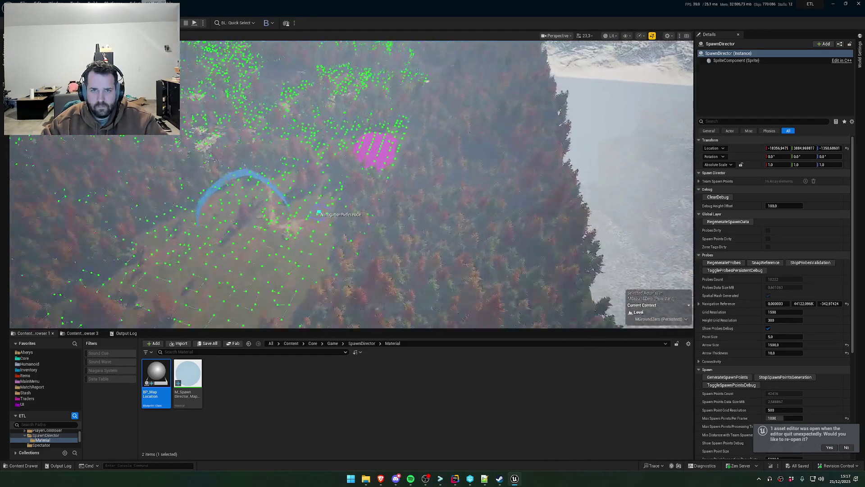
scroll(449, 251, "up", 5)
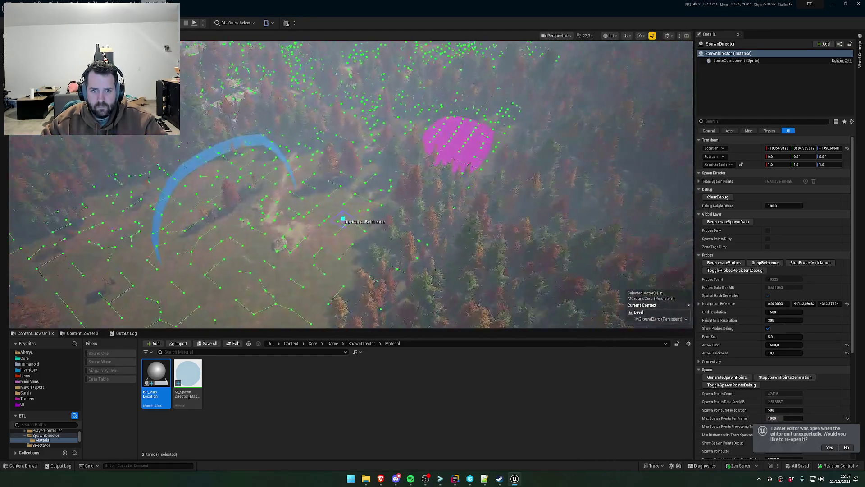
left_click(735, 273)
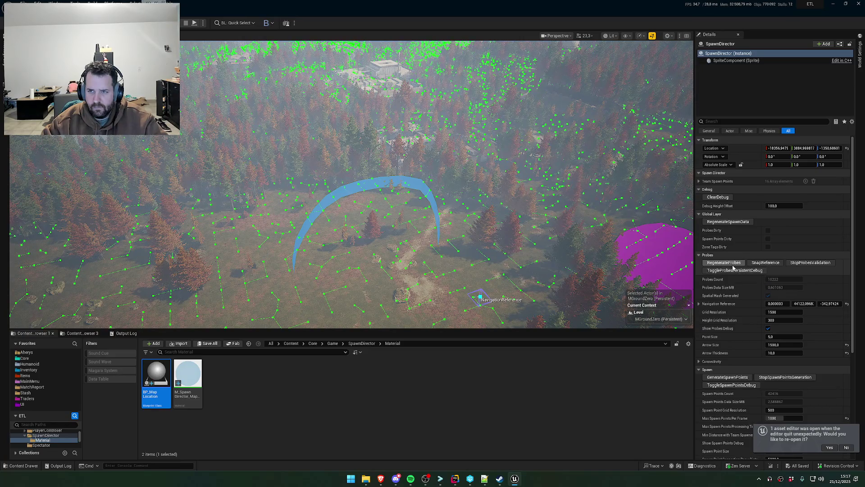
left_click(734, 273)
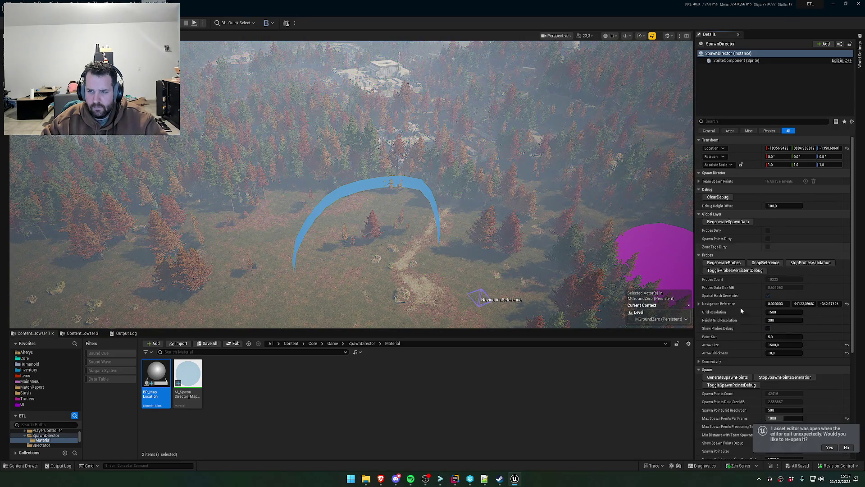
left_click(730, 386)
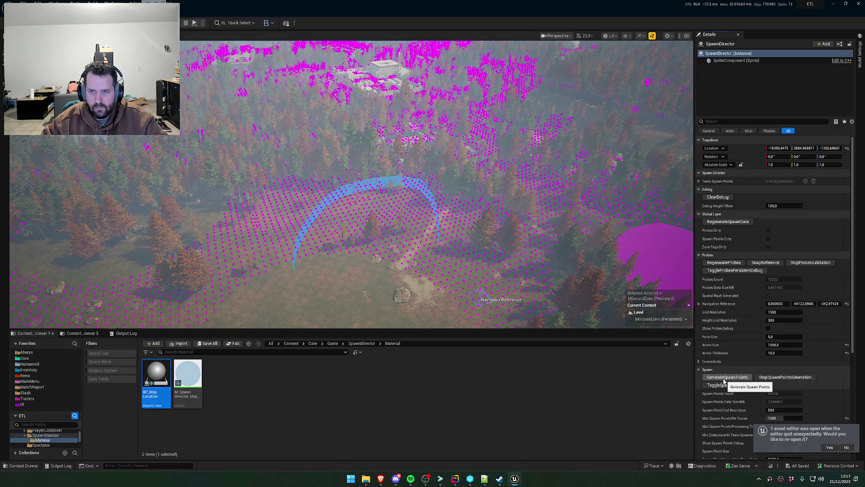
- Run GenerateSpawnPoints and watch magenta spawn markers fill the map
left_click(724, 381)
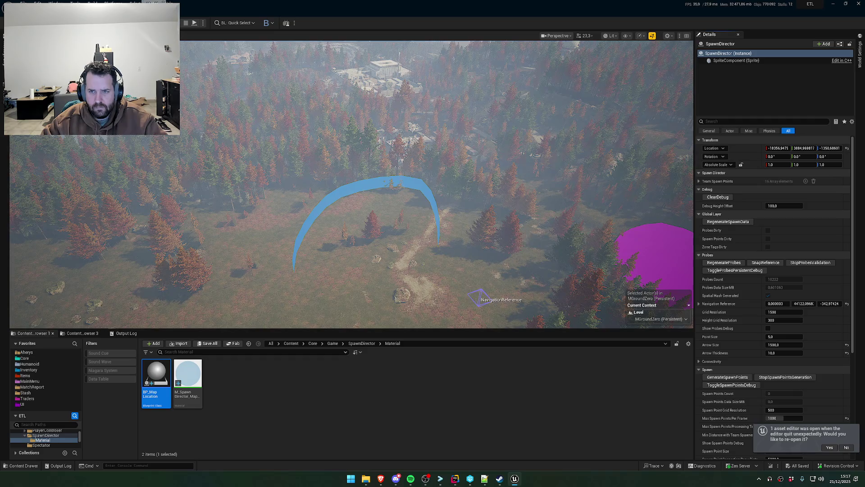
scroll(527, 247, "up", 3)
scroll(514, 258, "down", 5)
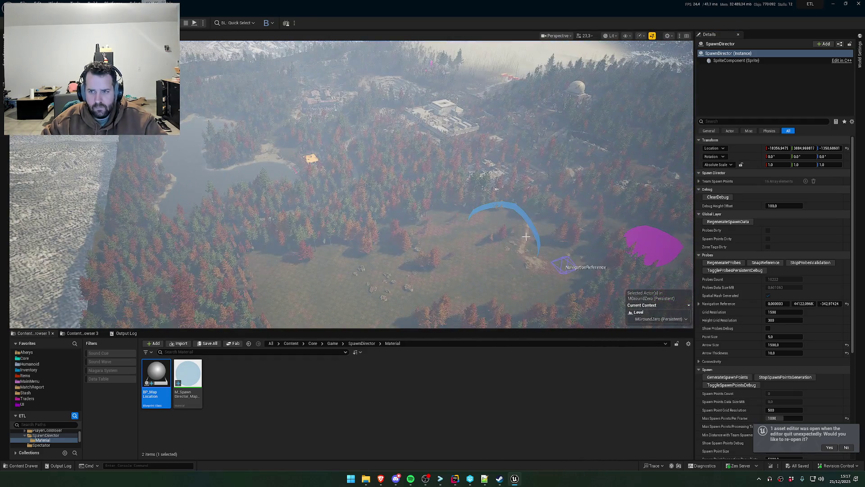
mouse_move(514, 258)
left_mouse_down()
mouse_move(491, 254)
mouse_move(518, 252)
left_mouse_up()
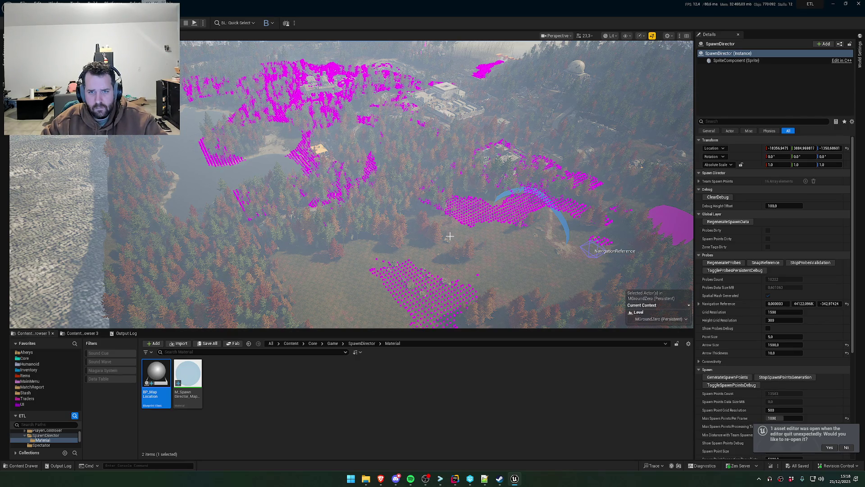
left_click_drag(499, 258, 499, 289)
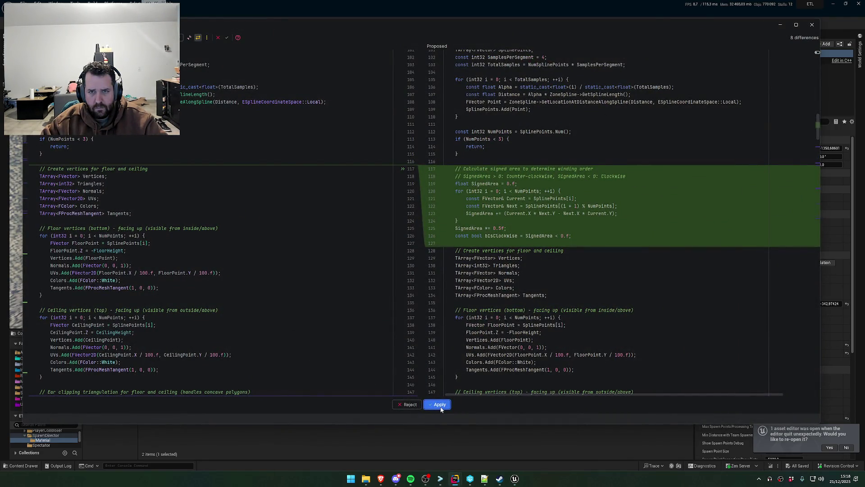
- Apply the winding-order code fix and pan across the terrain to inspect the pink zone
left_click(441, 408)
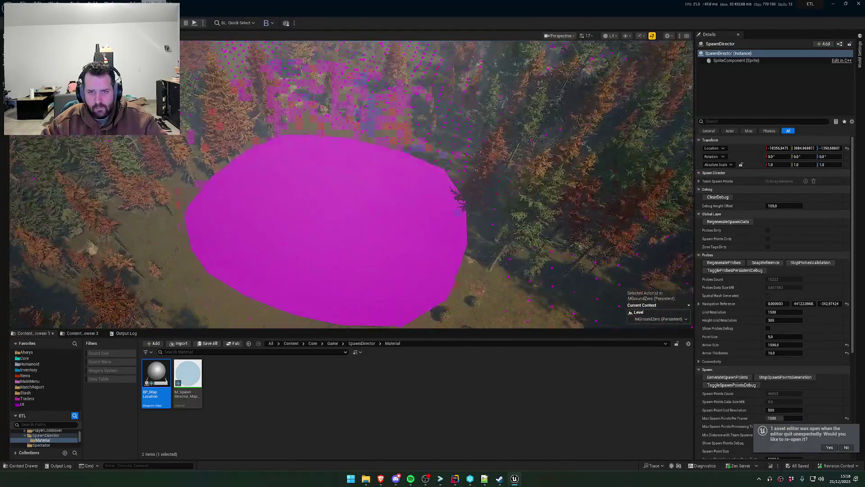
scroll(352, 181, "down", 3)
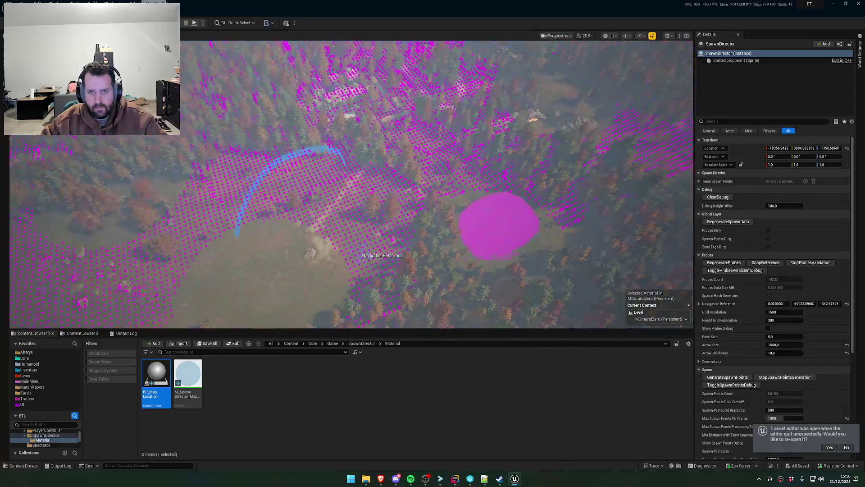
scroll(352, 181, "down", 5)
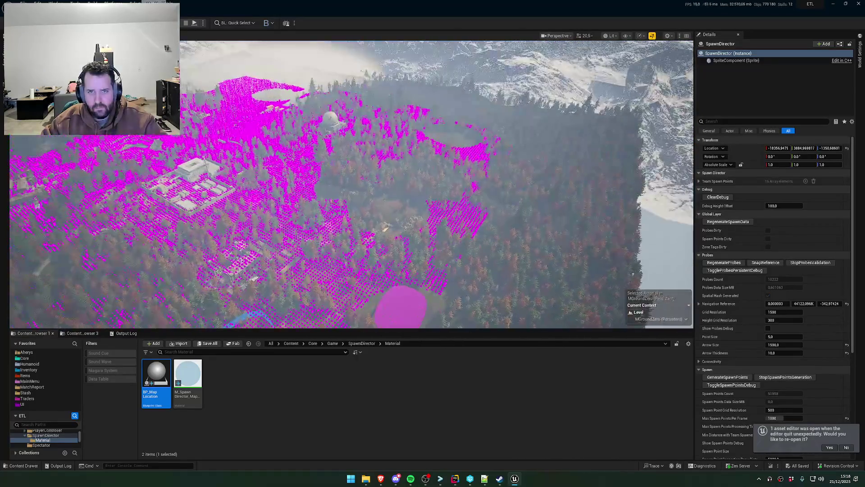
scroll(351, 181, "up", 5)
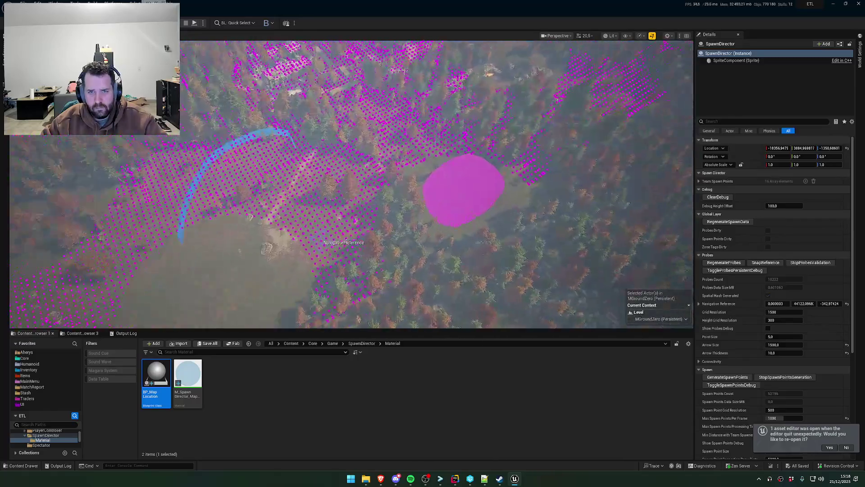
scroll(351, 180, "up", 5)
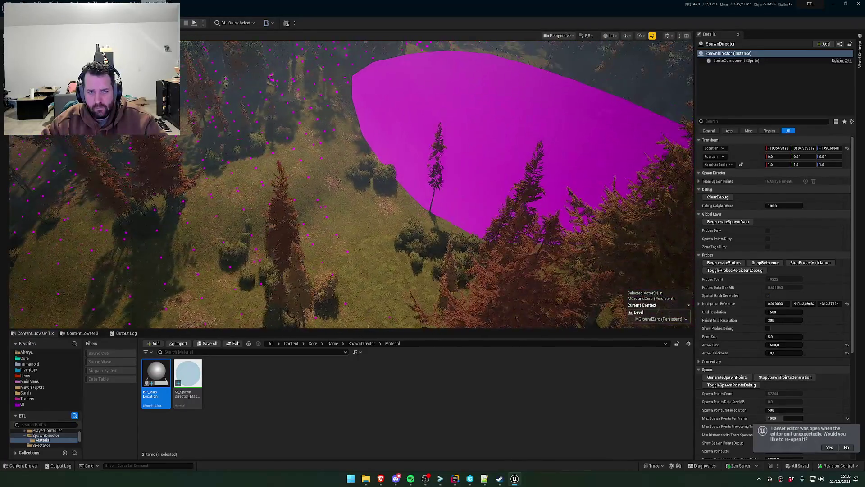
scroll(351, 181, "down", 5)
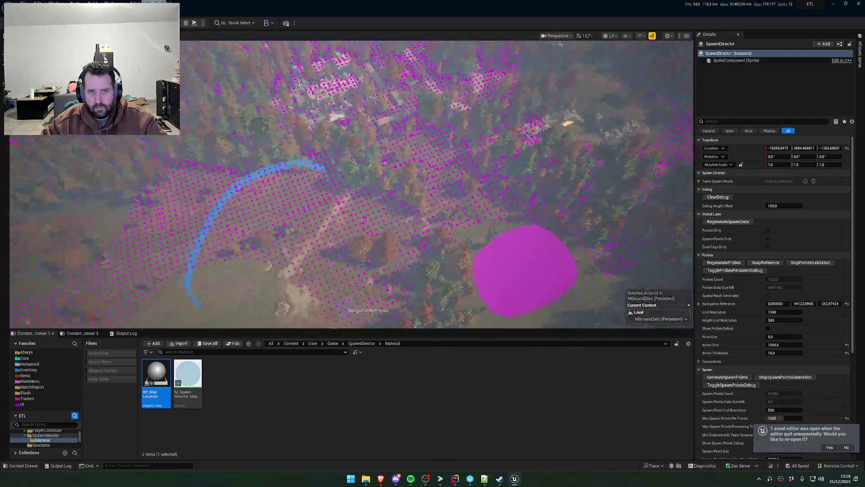
key("a")
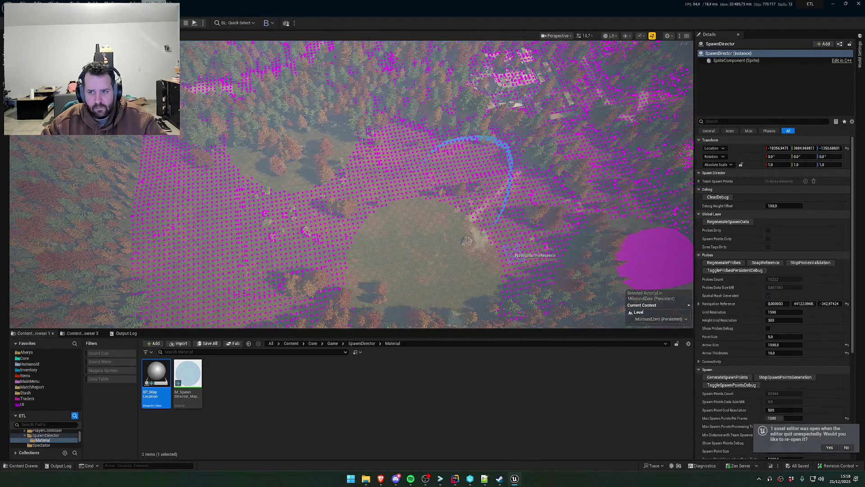
key("a")
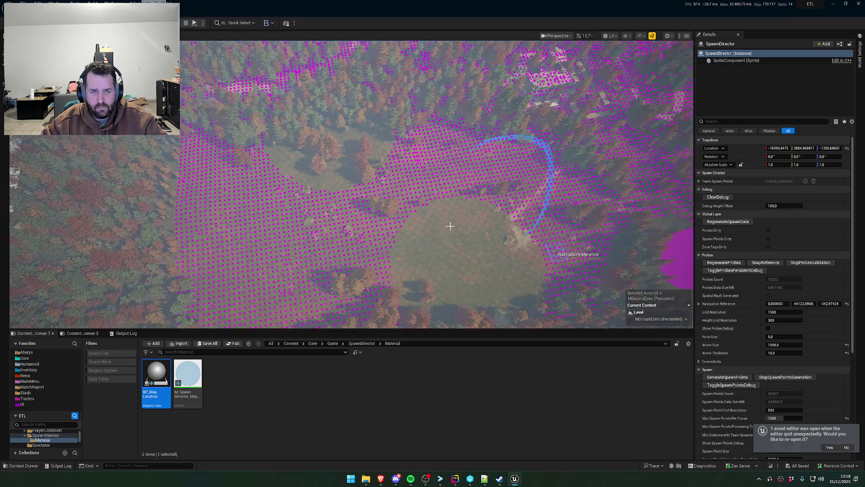
key("d")
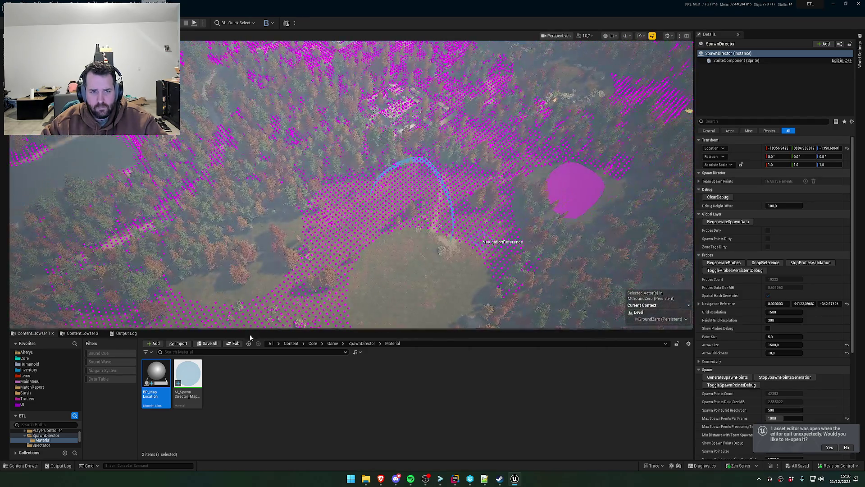
- Open the Output Log, inspect spawn points near the path, and glance at Rider
left_click(126, 333)
key("d")
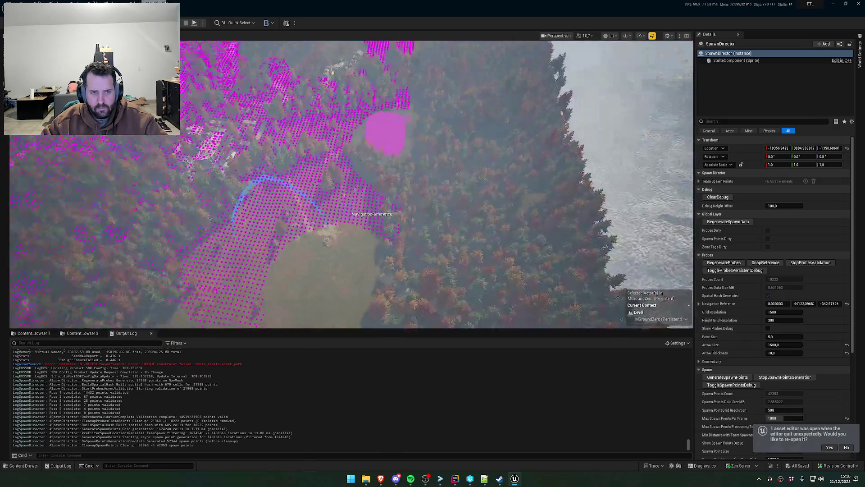
key("w")
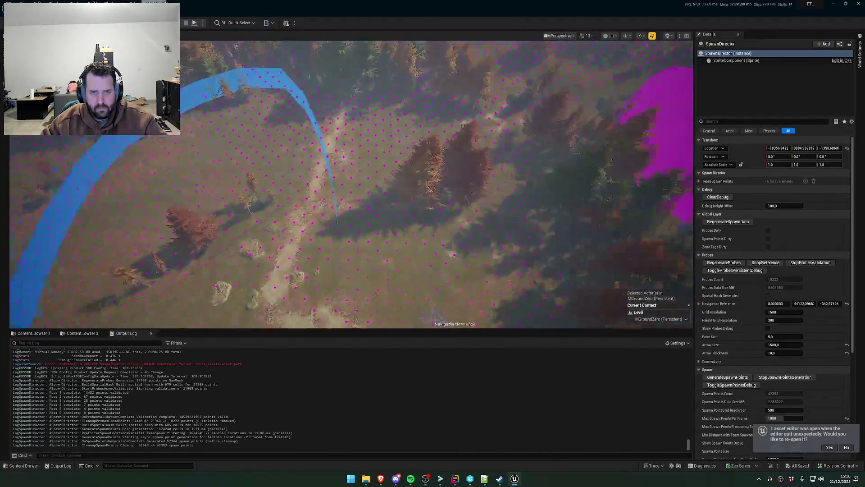
key("s")
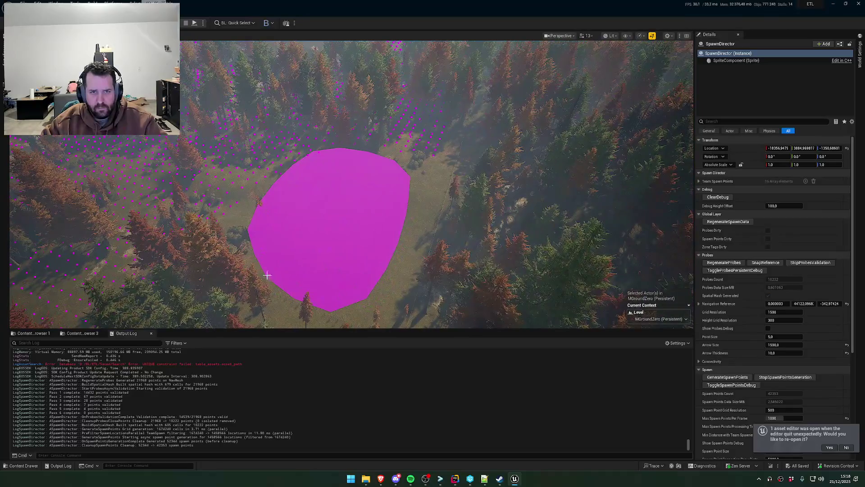
left_click(454, 480)
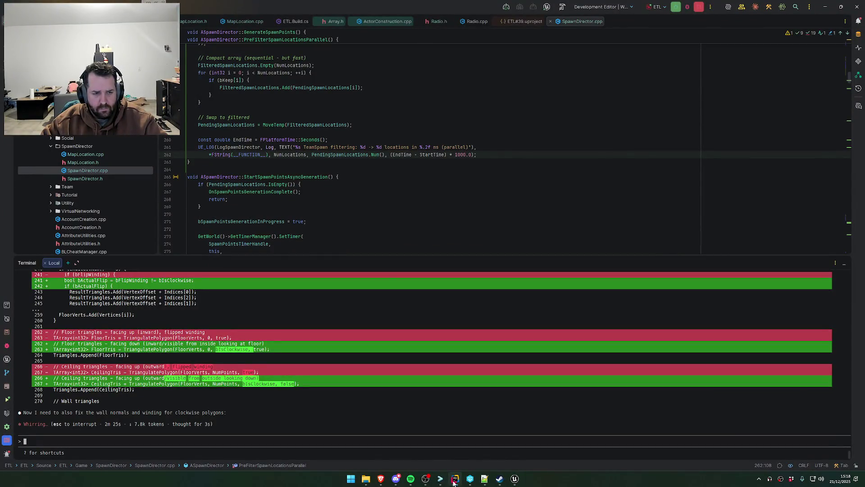
left_click(454, 481)
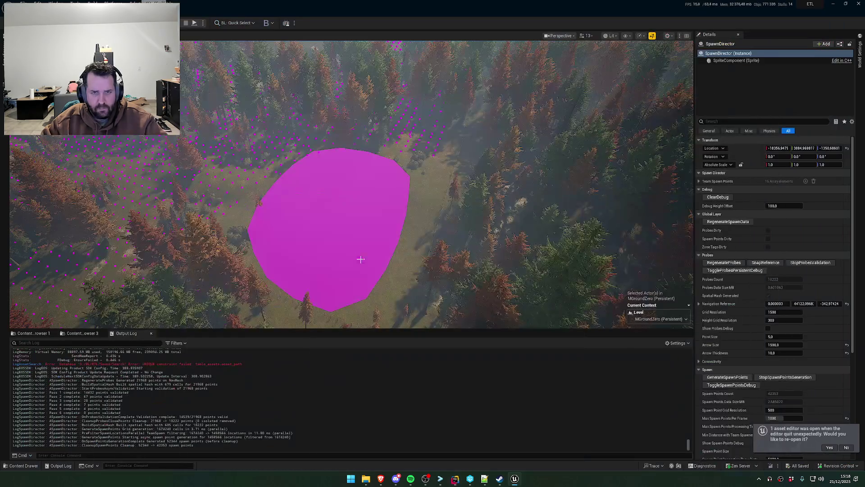
- Select the pink zone and start dragging it toward the buildings
left_click(359, 257)
key("w")
mouse_move(377, 241)
left_mouse_down()
mouse_move(337, 214)
mouse_move(346, 213)
left_mouse_up()
- Toggle the relocated zone's Zone settings group, then reselect SpawnDirector from the Outliner
scroll(336, 214, "down", 10)
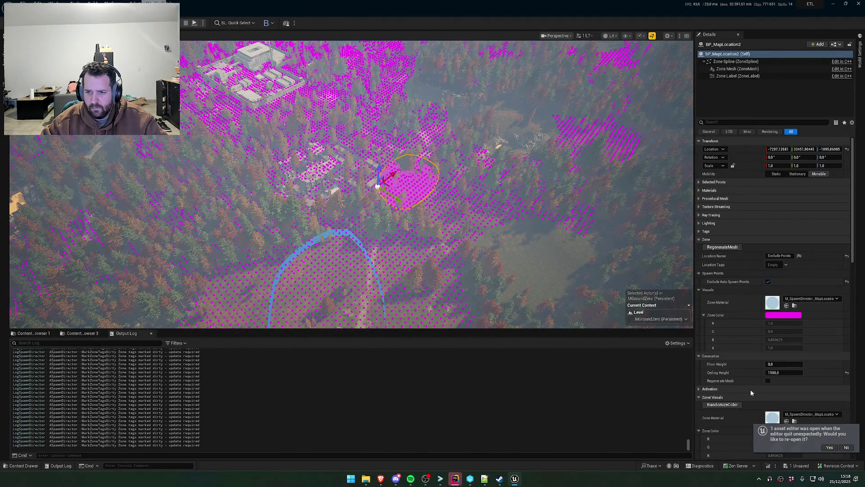
scroll(473, 210, "up", 10)
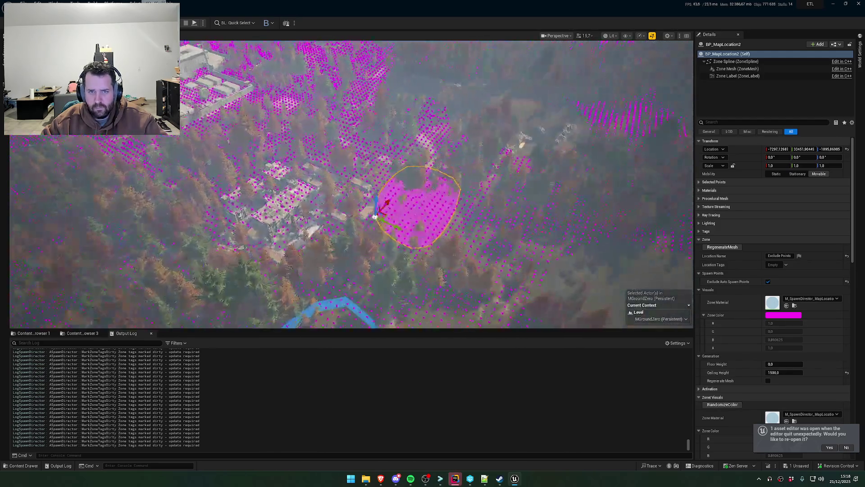
scroll(473, 211, "down", 10)
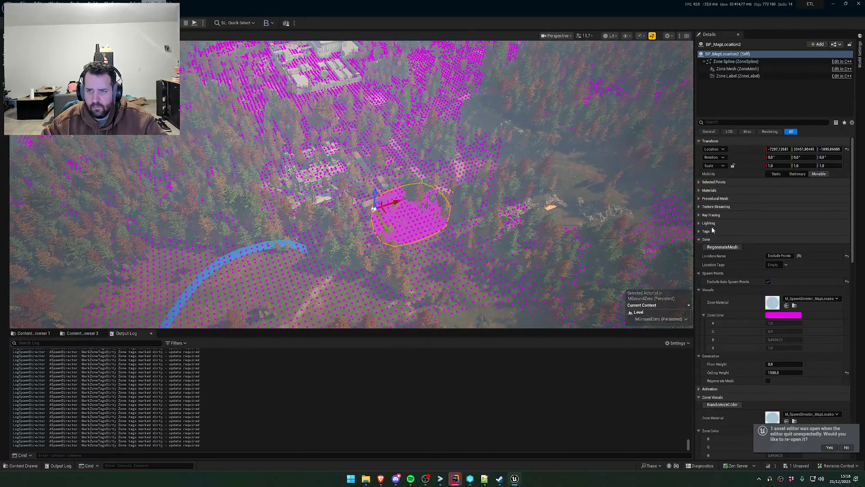
left_click(700, 240)
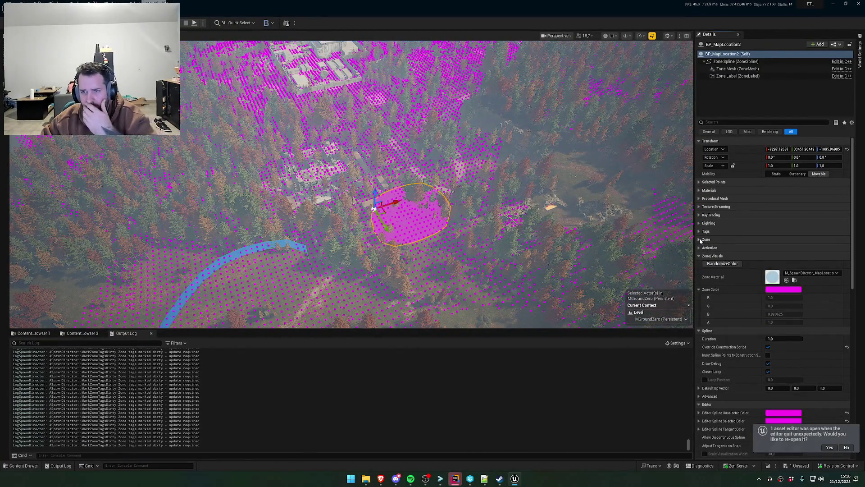
left_click(700, 239)
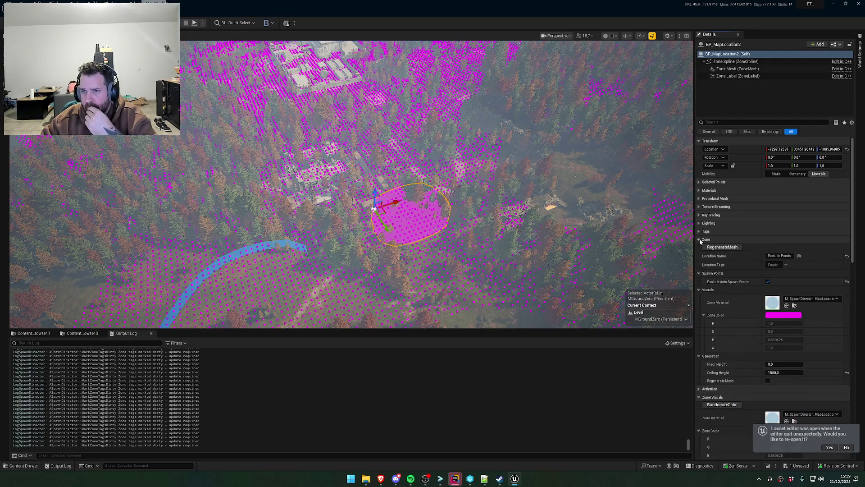
left_click(700, 239)
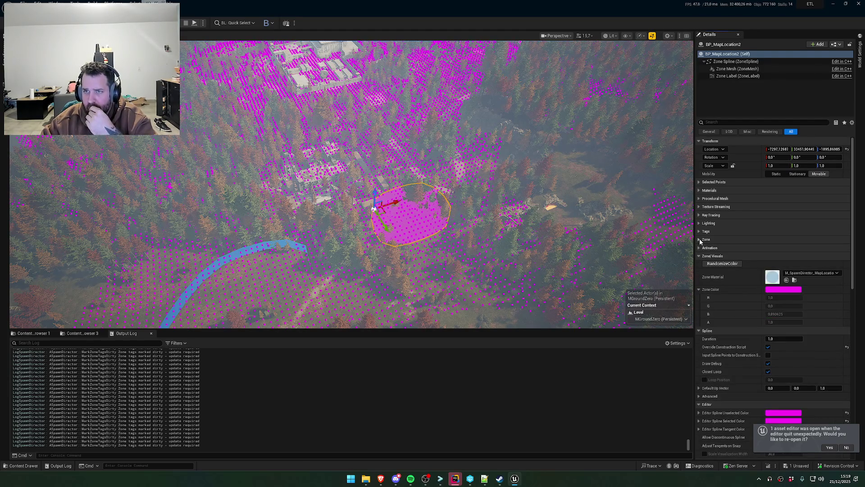
left_click(700, 240)
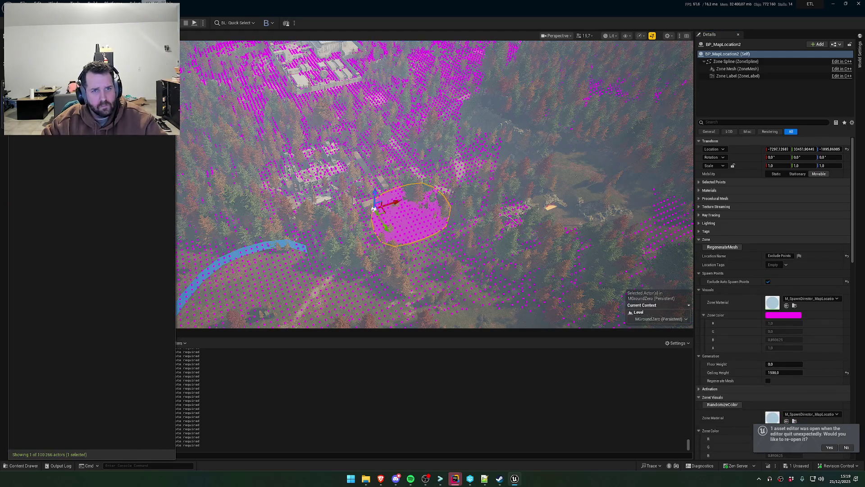
double_click(68, 65)
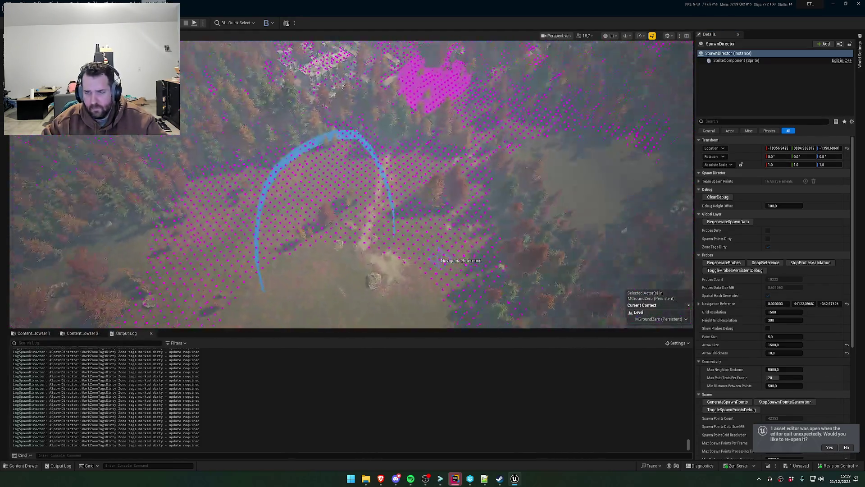
- Run GenerateSpawnPoints and view the resulting points around the clearing
left_click(732, 402)
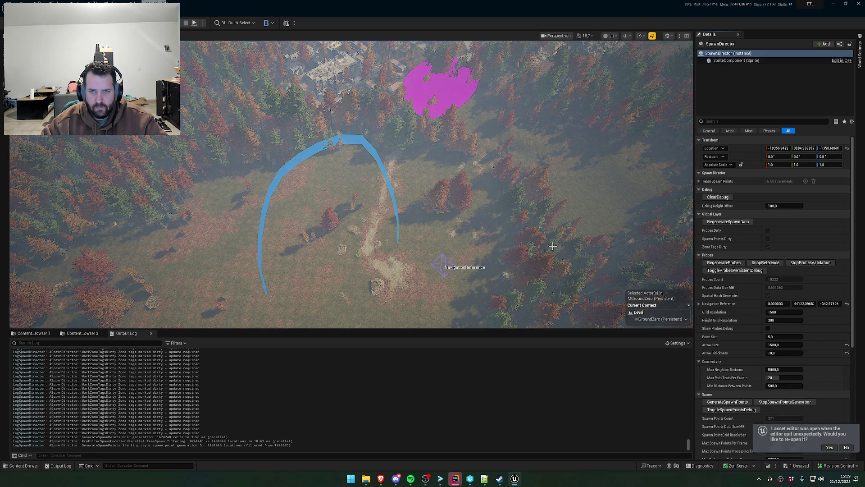
left_click_drag(550, 248, 551, 248)
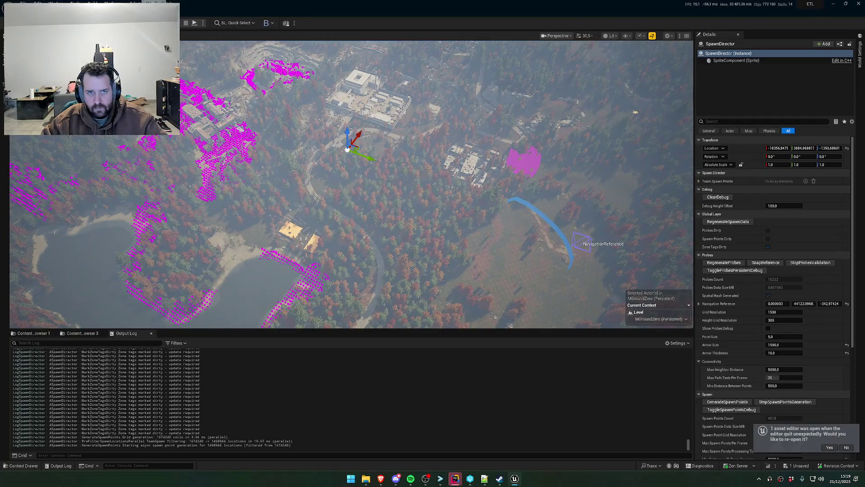
scroll(352, 185, "up", 1)
left_click_drag(551, 247, 551, 248)
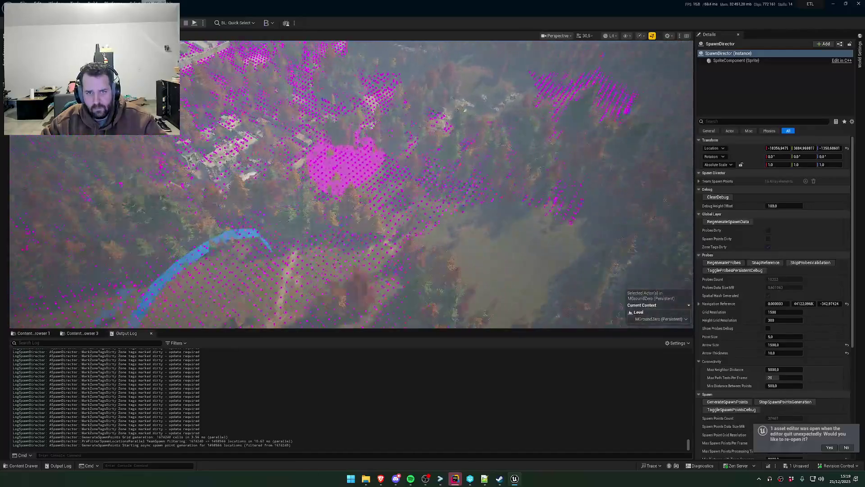
scroll(351, 180, "up", 10)
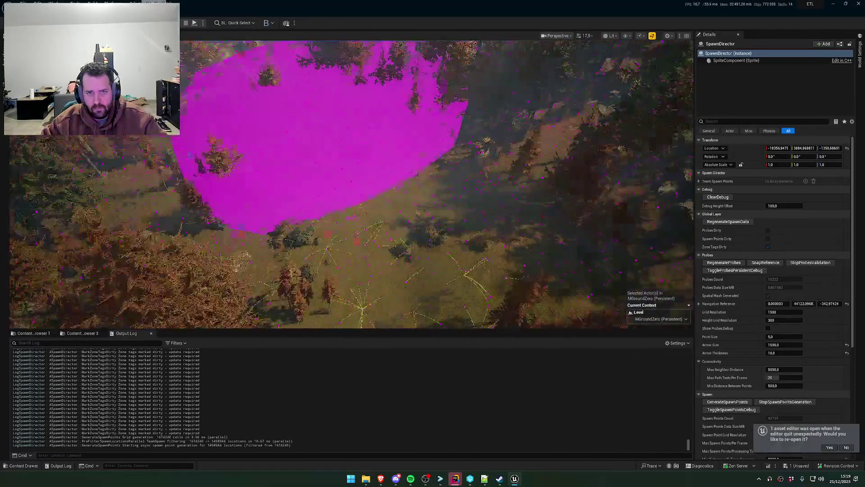
scroll(352, 180, "down", 8)
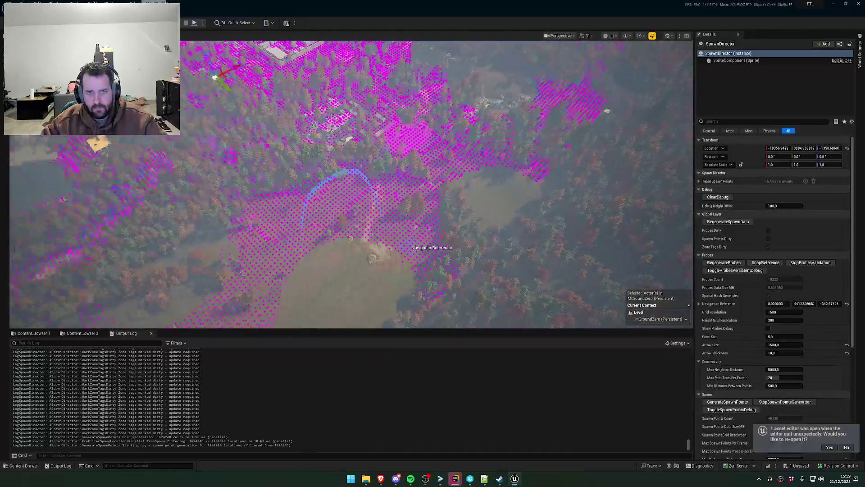
- Fly over the magenta spawn area and buildings, then bring Rider's proposed diff forward
key("a")
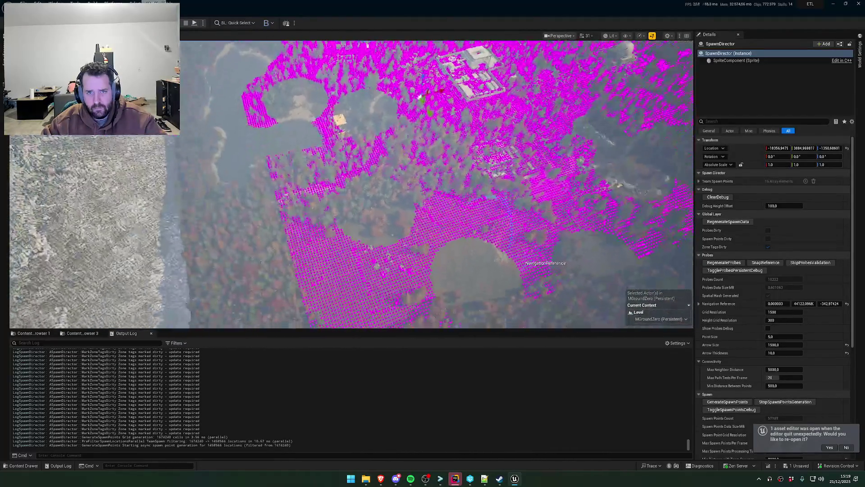
key("w")
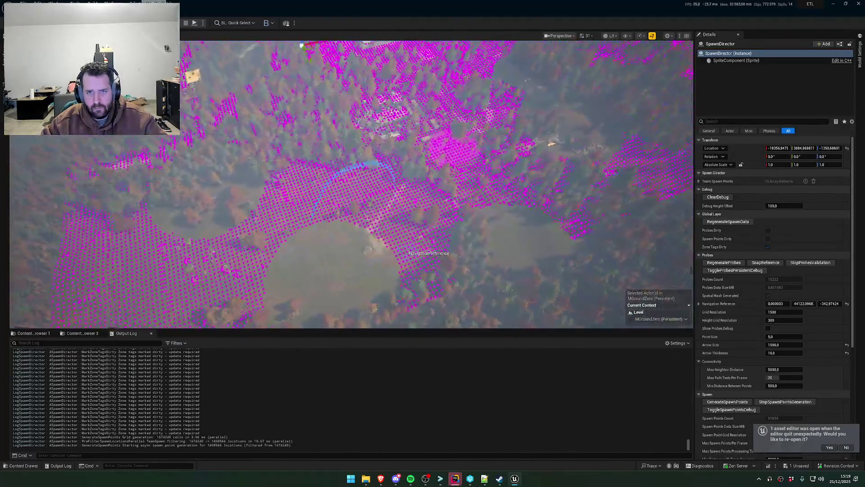
key("s")
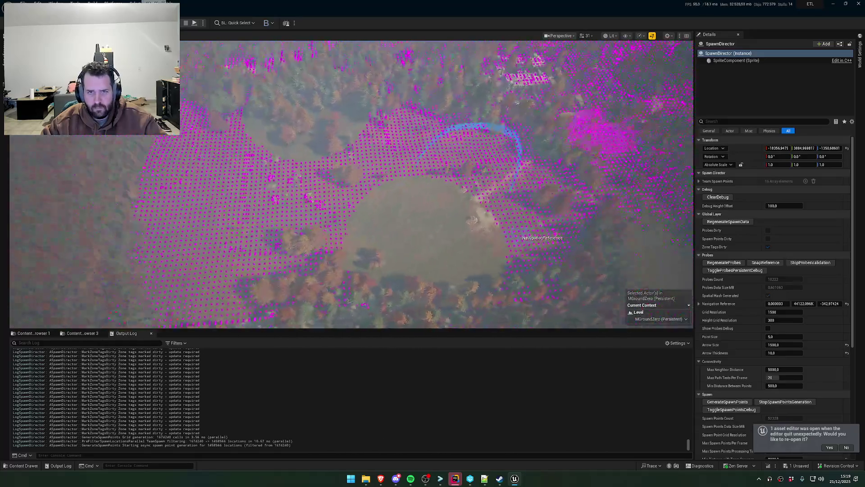
key("s")
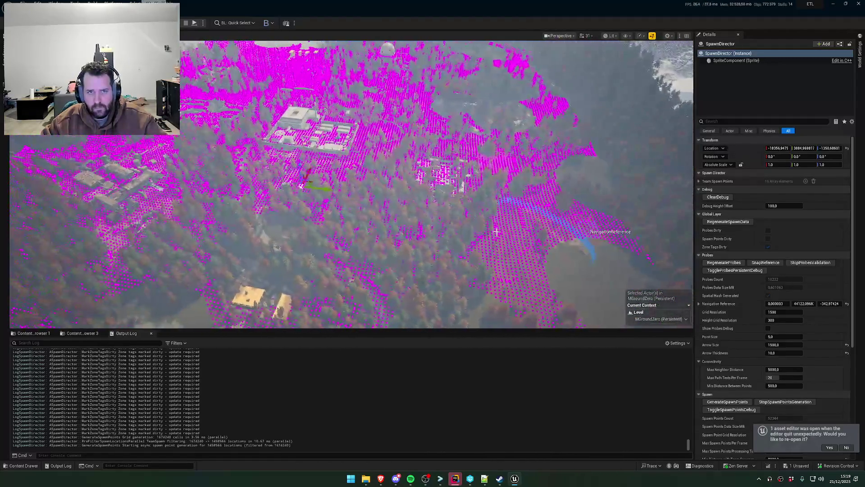
key("s")
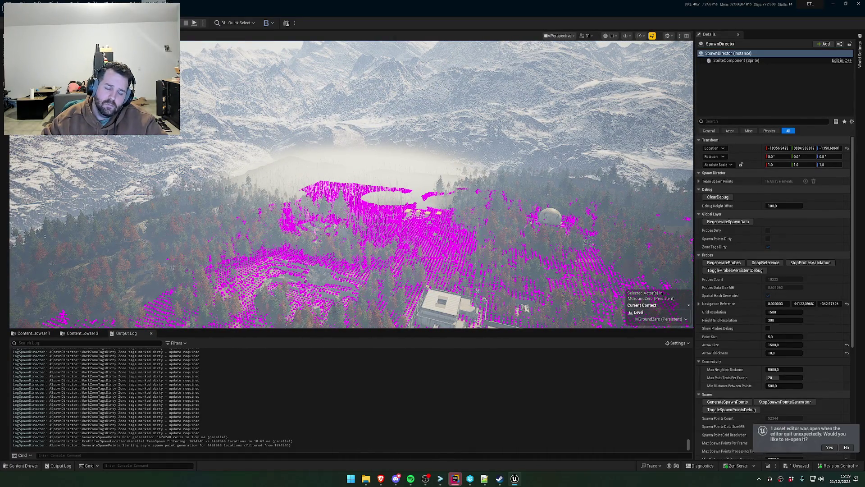
key("w")
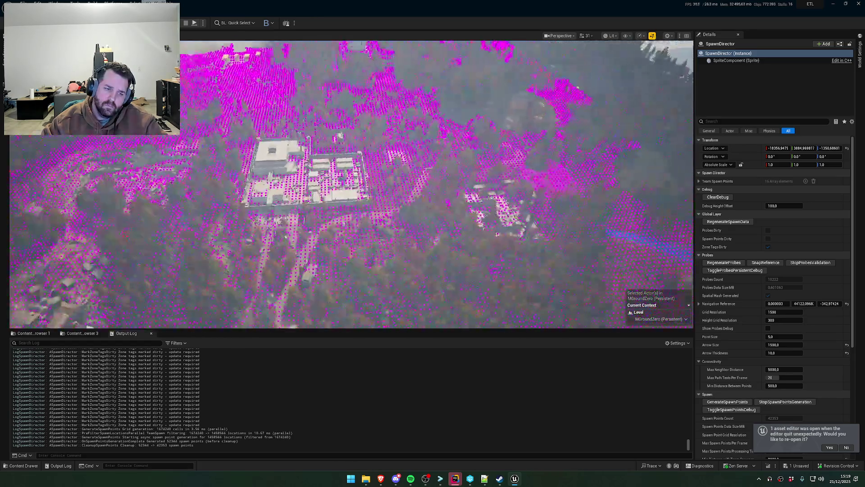
key("s")
mouse_move(455, 479)
left_click(483, 446)
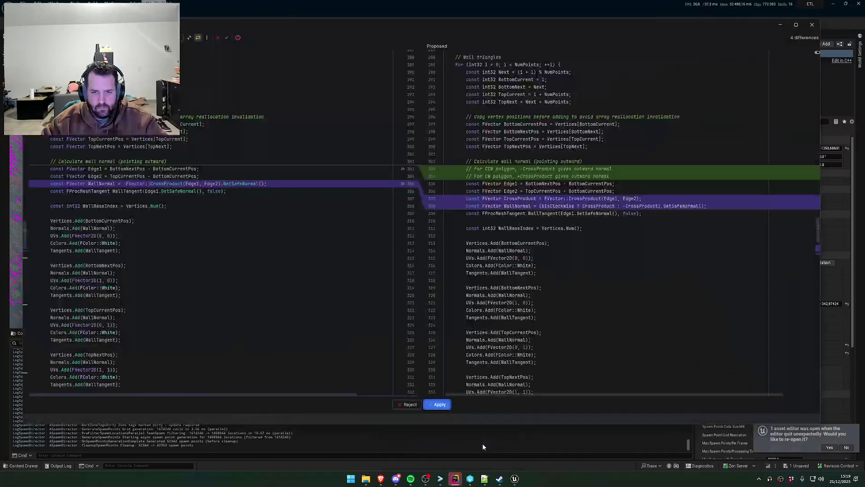
- Accept Rider's diff that negates the wall-normal cross product when bIsClockwise is false
left_click(439, 404)
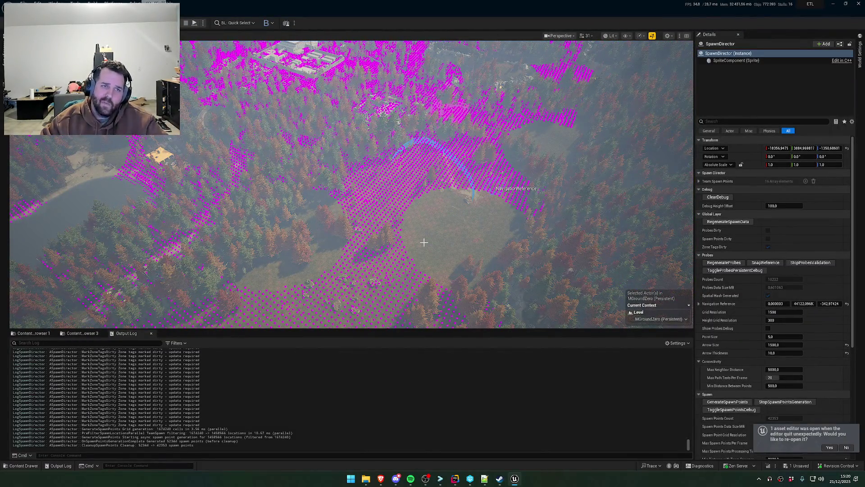
scroll(352, 184, "up", 3)
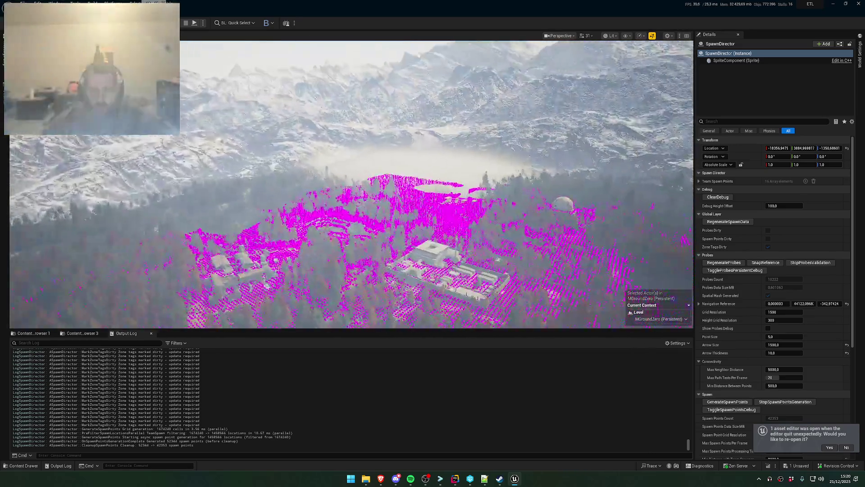
scroll(352, 184, "down", 1)
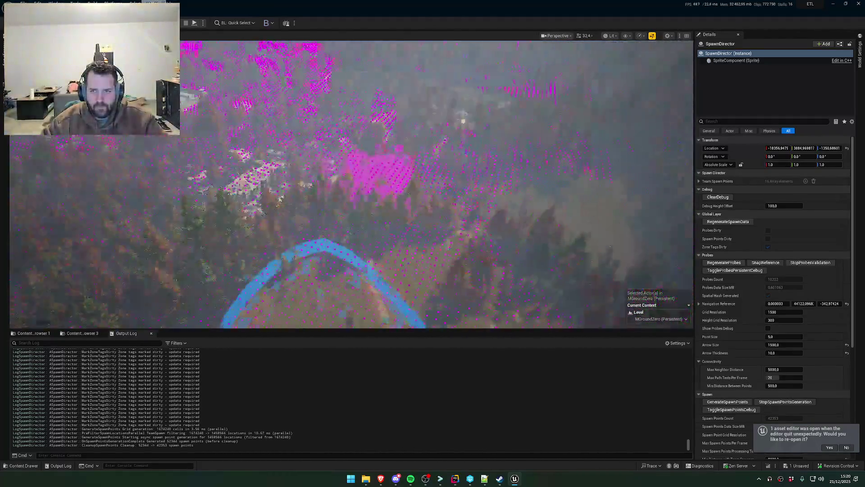
scroll(352, 185, "up", 3)
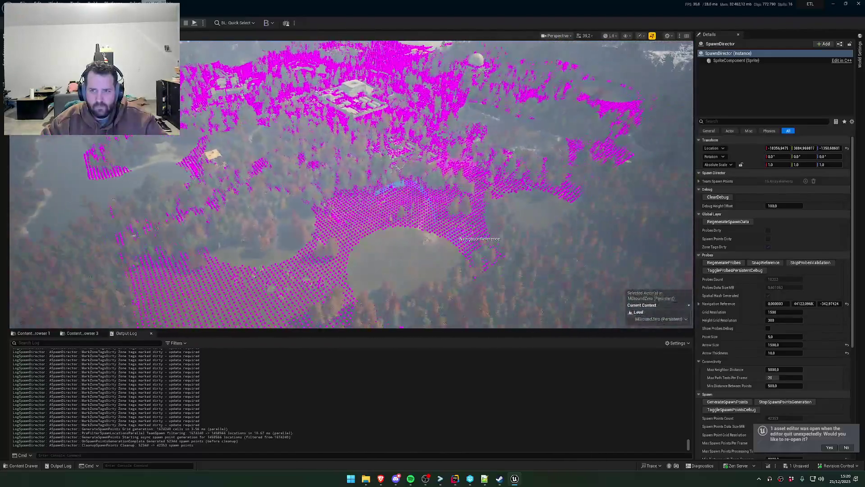
key("a")
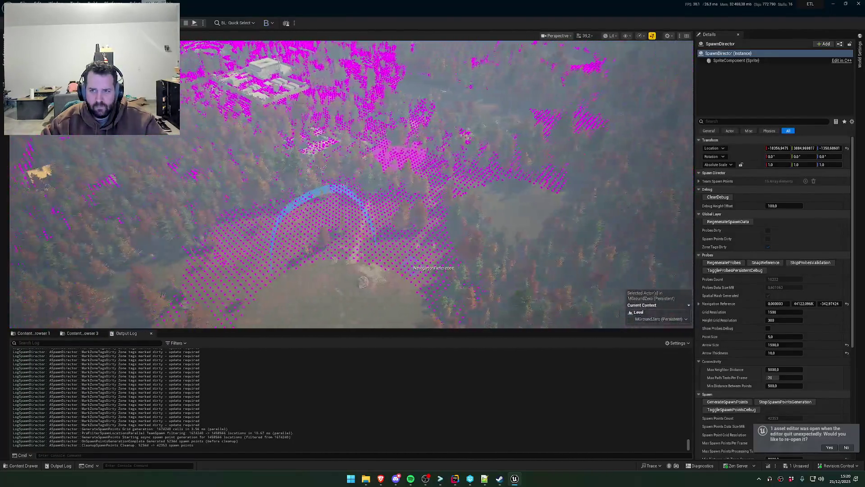
key("d")
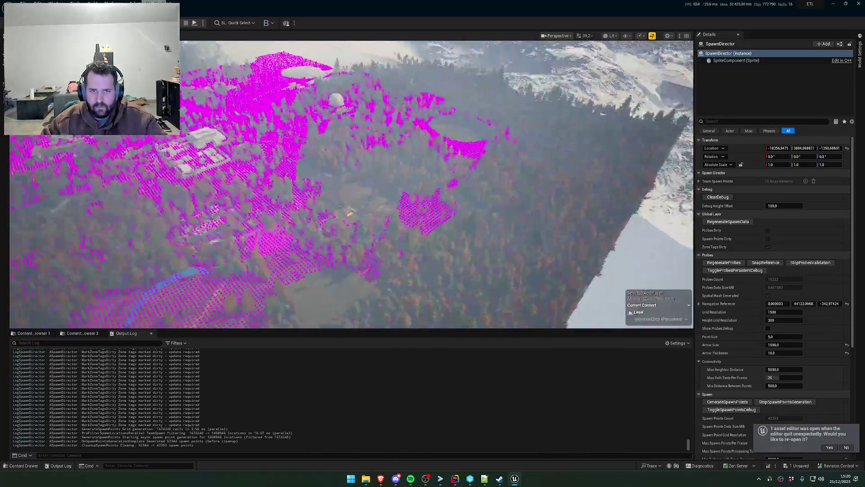
key("w")
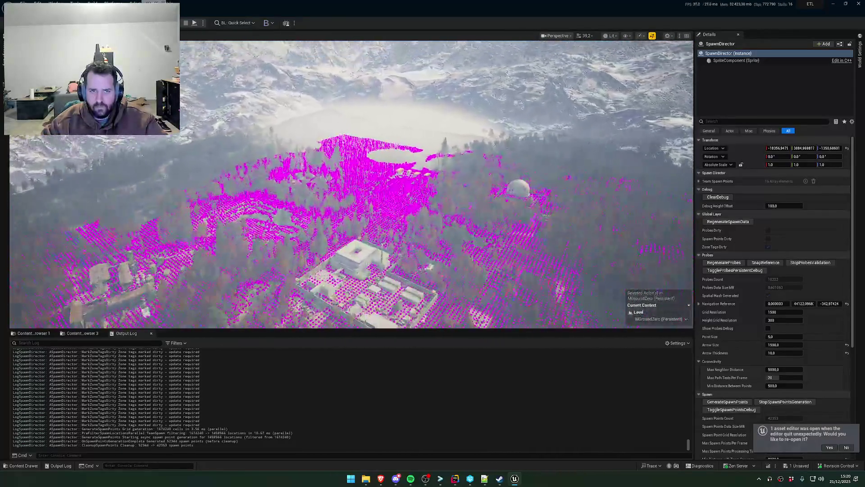
key("e")
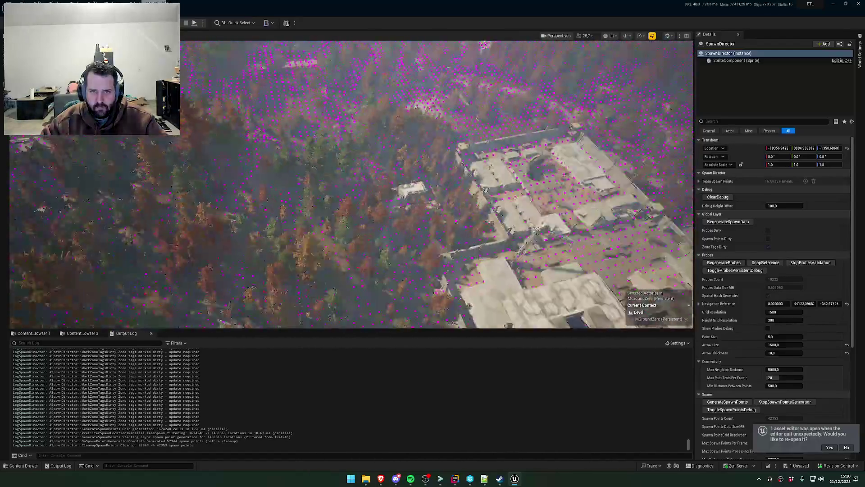
key("w")
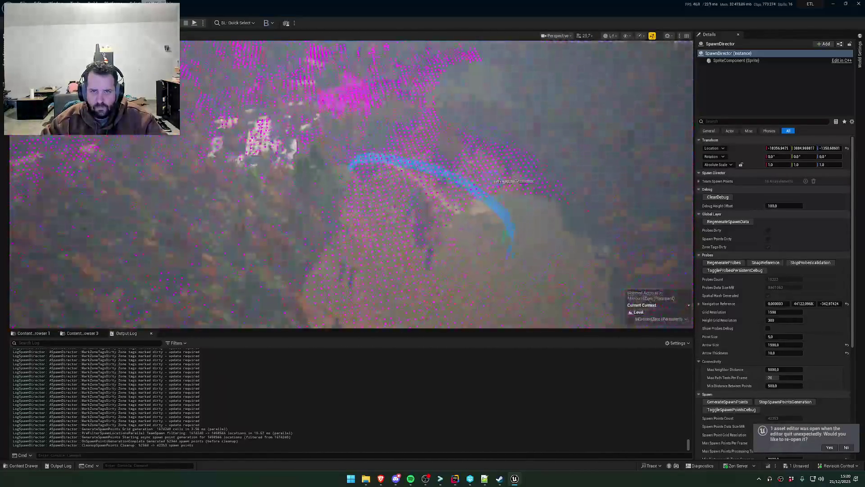
key("e")
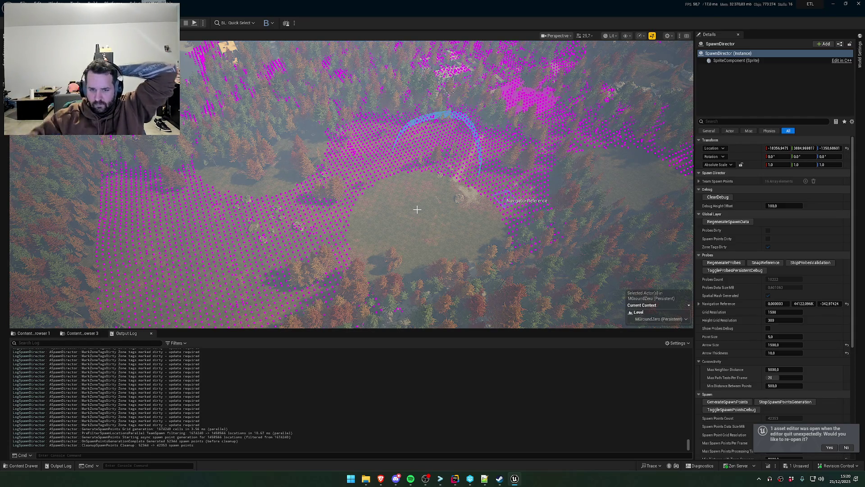
- Type the French AI request to skip spawn points contained in exclusion zones
left_click(455, 482)
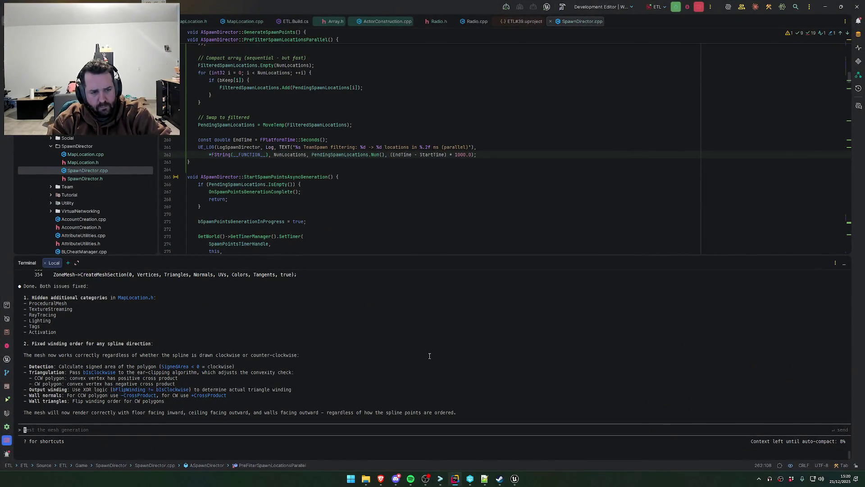
type("Lor")
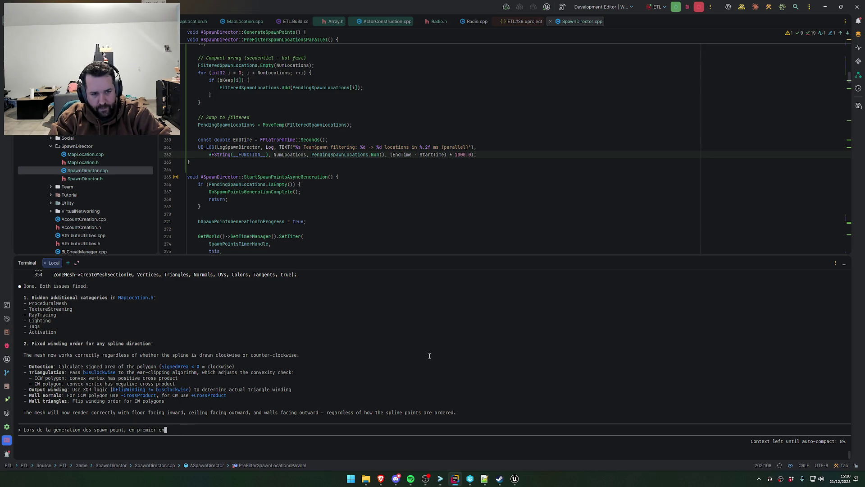
key("BackSpace")
key("BackSpace")
key("BackSpace")
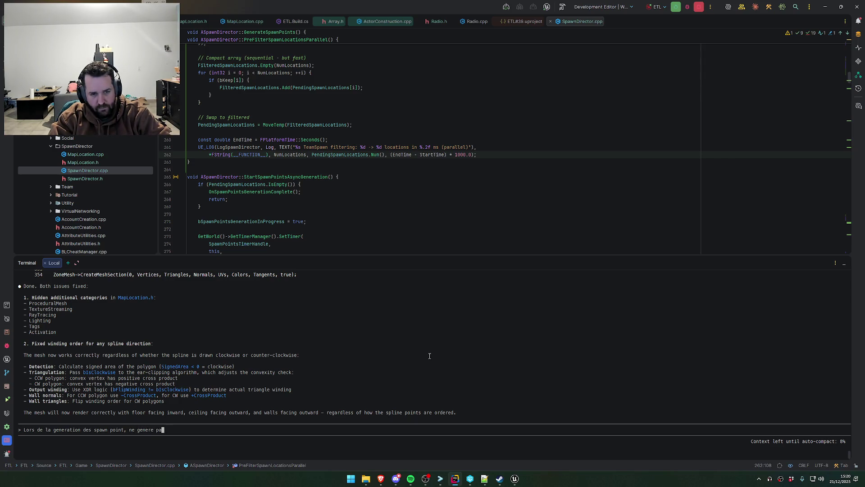
type("s les points contenues dans")
type(" une zone")
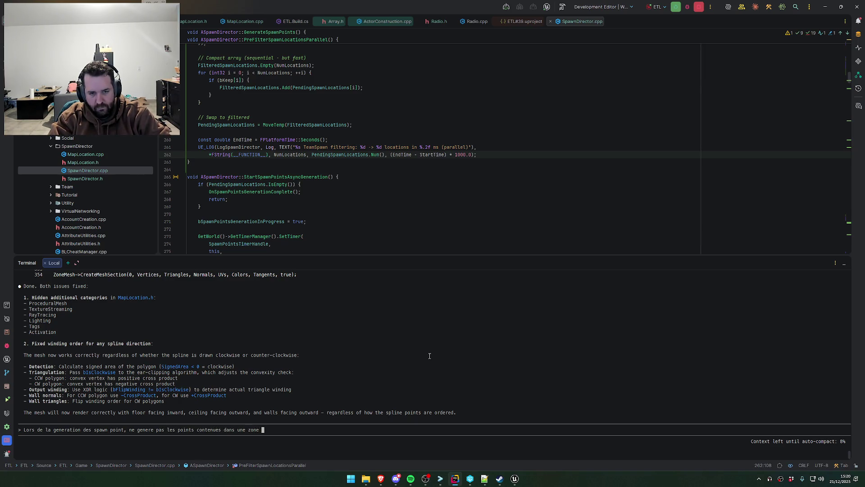
type("clut")
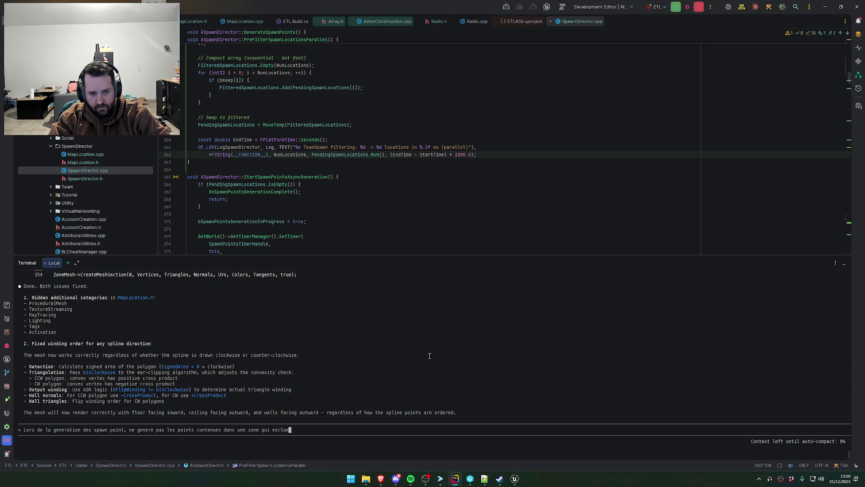
key("alt+Tab")
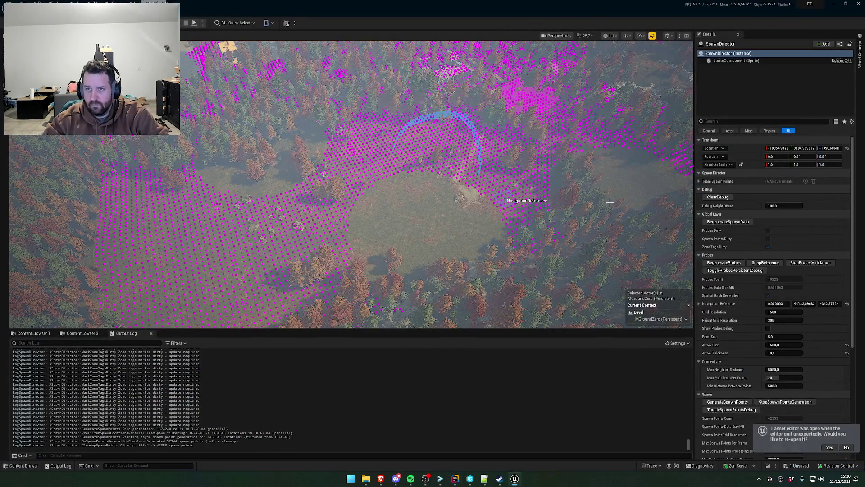
- Select BP_MapLocation2 and re-roll RandomizeColor until the zone turns bright green
mouse_move(579, 185)
left_mouse_down()
mouse_move(518, 194)
mouse_move(495, 180)
left_mouse_up()
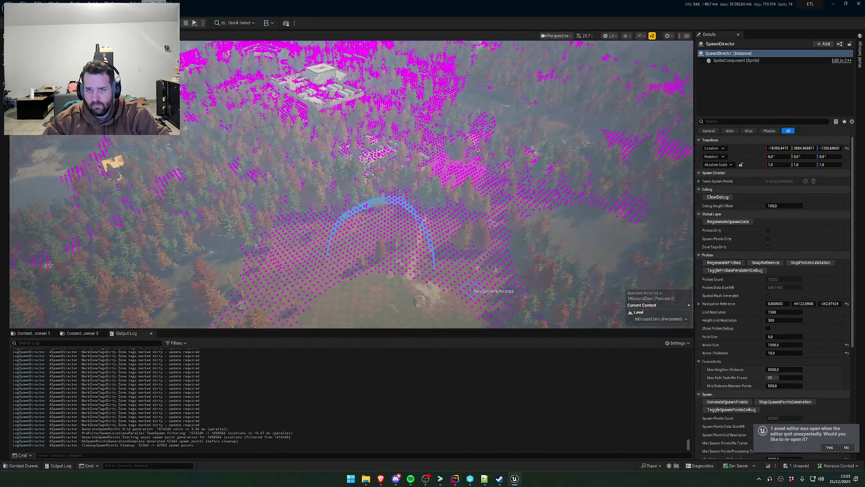
left_click(477, 171)
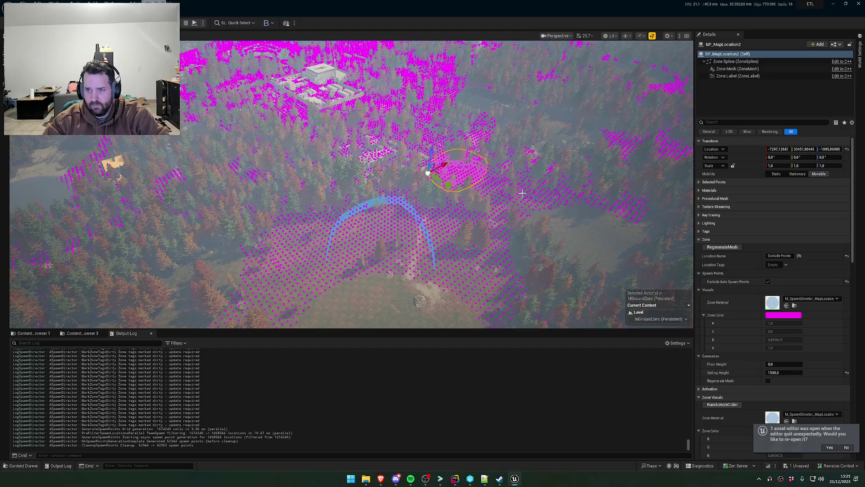
left_click(723, 404)
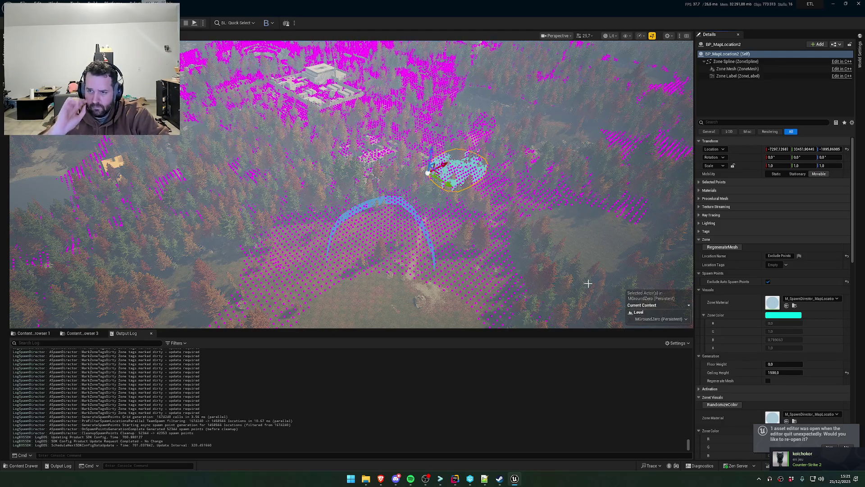
scroll(810, 329, "down", 2)
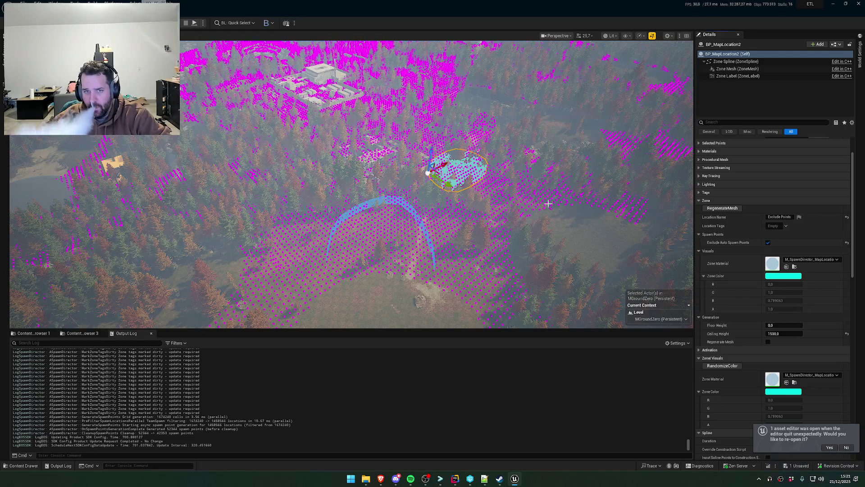
left_click(716, 365)
left_click(717, 365)
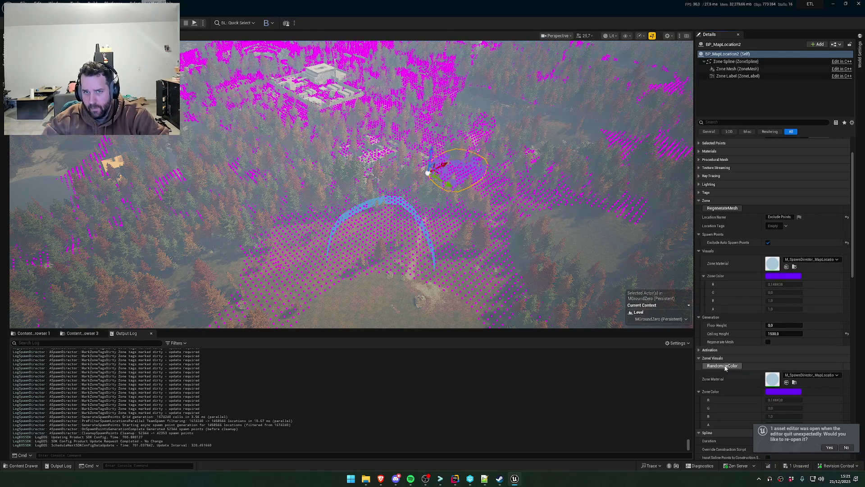
left_click(716, 365)
- Frame the green zone in the viewport, then select the SpawnDirector actor
key("f")
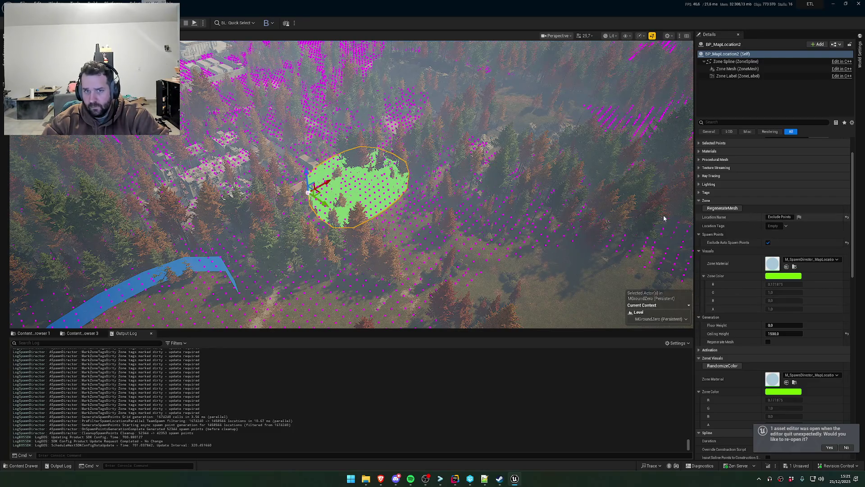
scroll(664, 215, "up", 3)
scroll(392, 270, "up", 5)
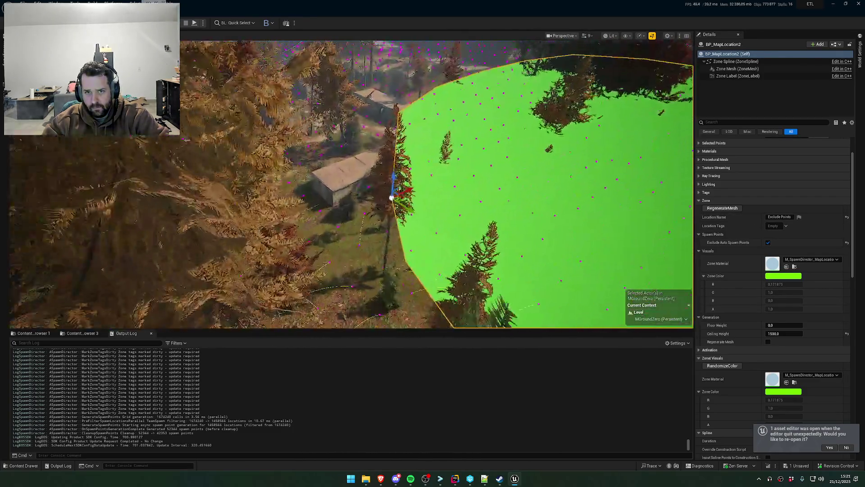
key("f")
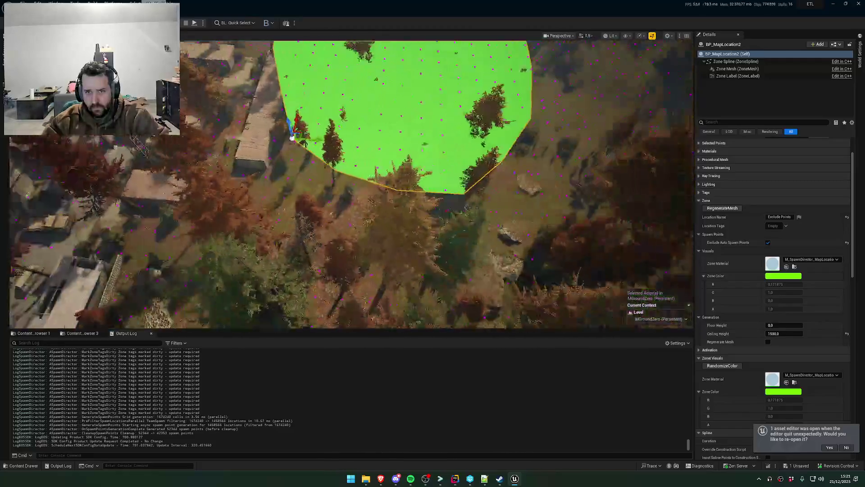
scroll(352, 185, "down", 5)
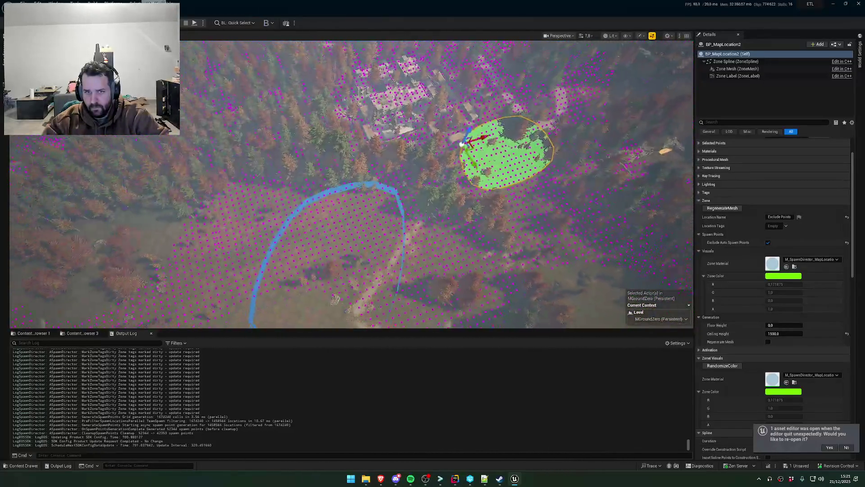
mouse_move(352, 184)
left_mouse_down()
mouse_move(334, 181)
mouse_move(325, 162)
mouse_move(336, 162)
mouse_move(322, 158)
left_mouse_up()
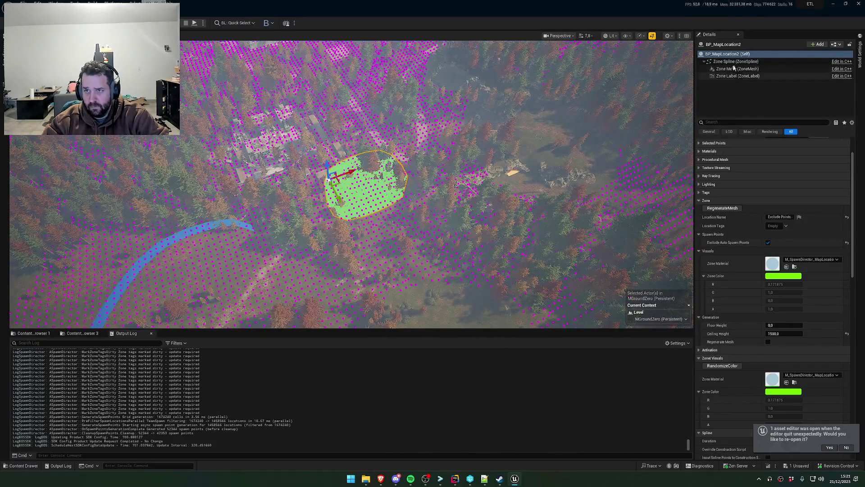
scroll(726, 181, "up", 1)
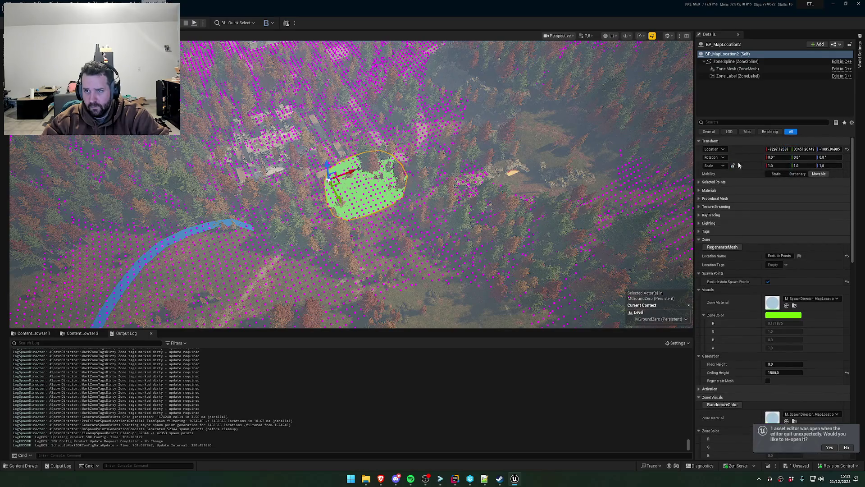
left_click(4, 180)
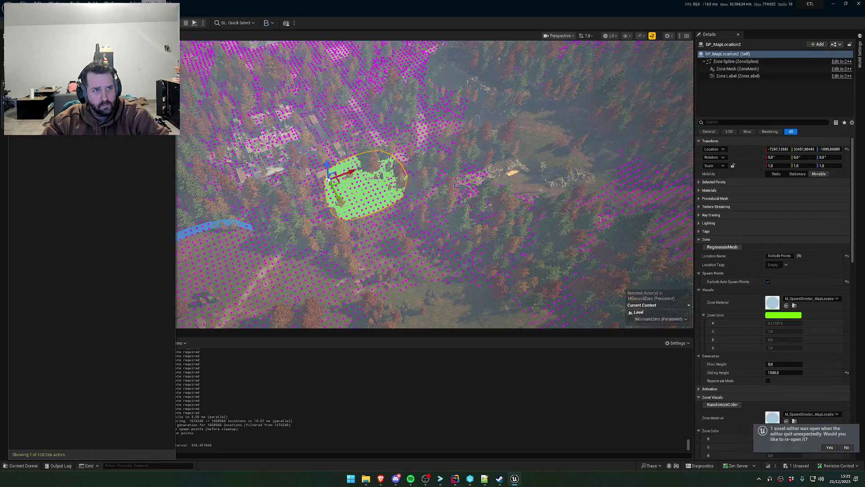
key("f")
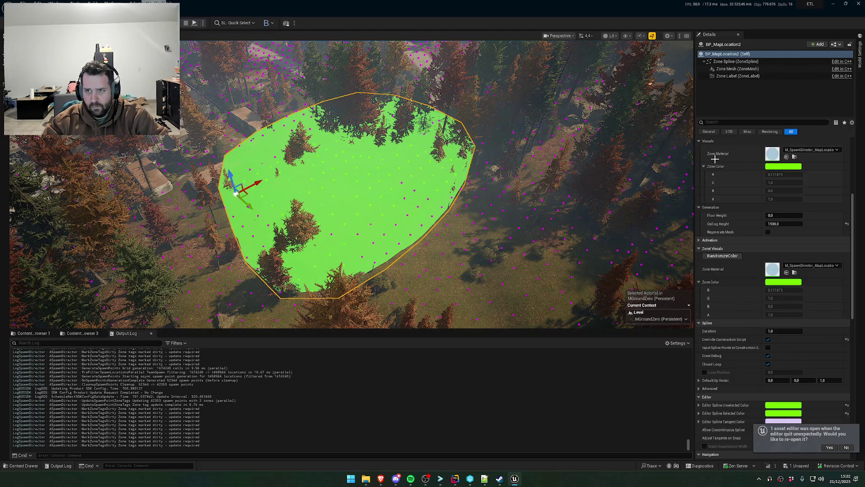
scroll(759, 294, "down", 3)
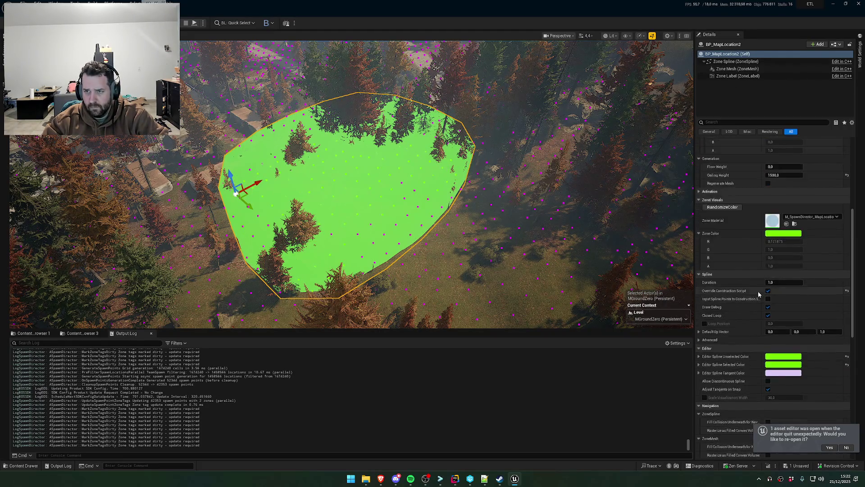
scroll(758, 293, "up", 10)
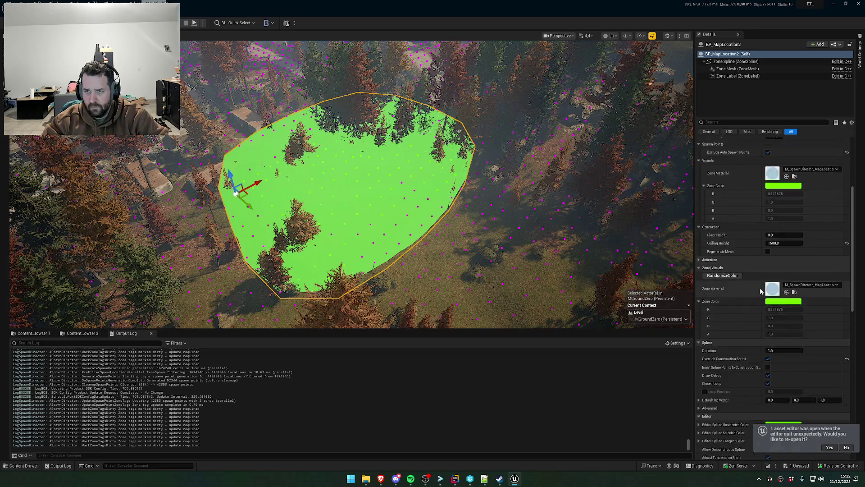
left_click(354, 121)
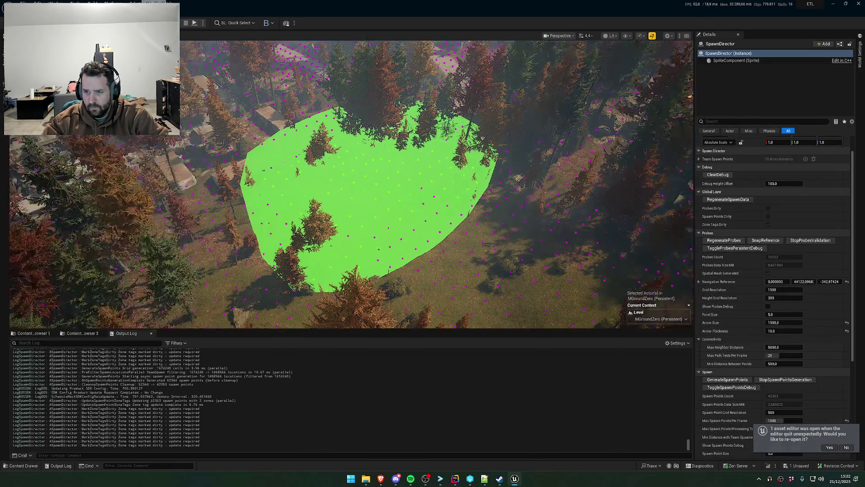
scroll(737, 324, "down", 9)
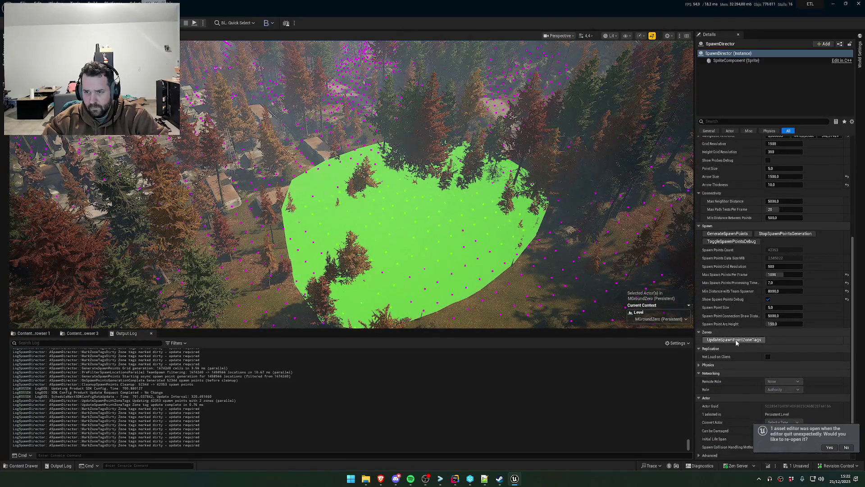
- Run UpdateSpawnPointZoneTags on the SpawnDirector twice
left_click(737, 342)
left_click(736, 341)
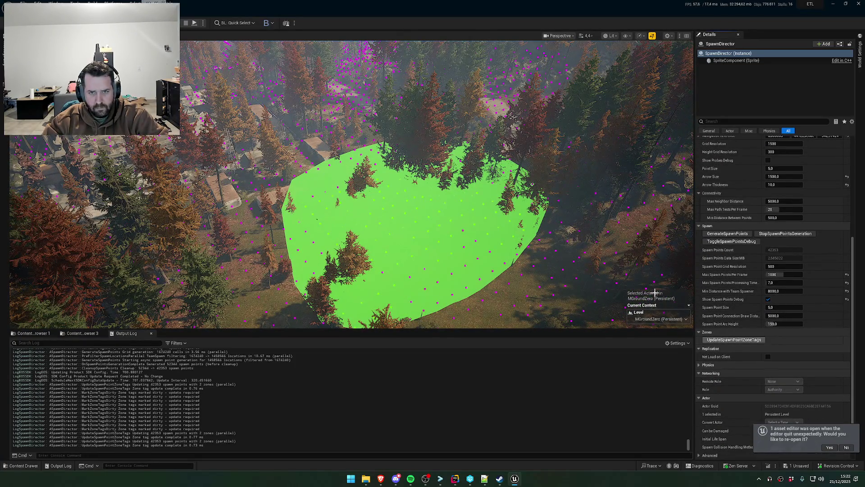
scroll(655, 293, "up", 10)
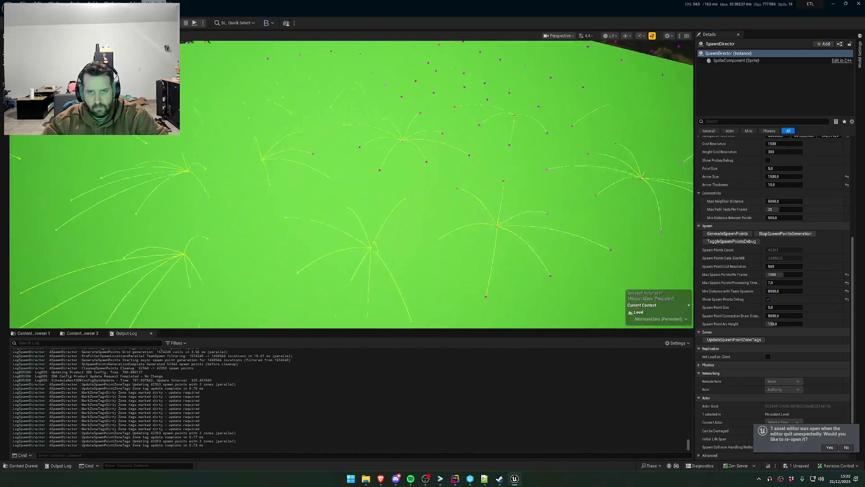
scroll(655, 293, "down", 6)
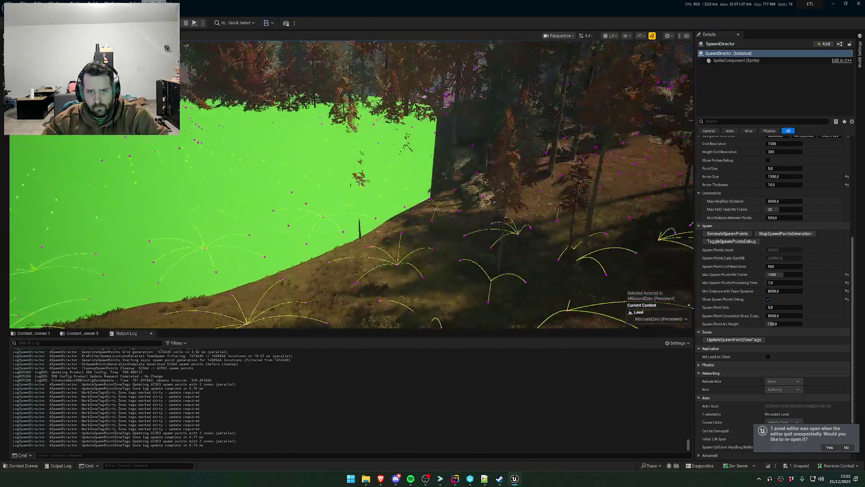
- Zoom in and out around the green zone to inspect the surrounding spawn points
scroll(655, 293, "down", 3)
scroll(352, 185, "up", 1)
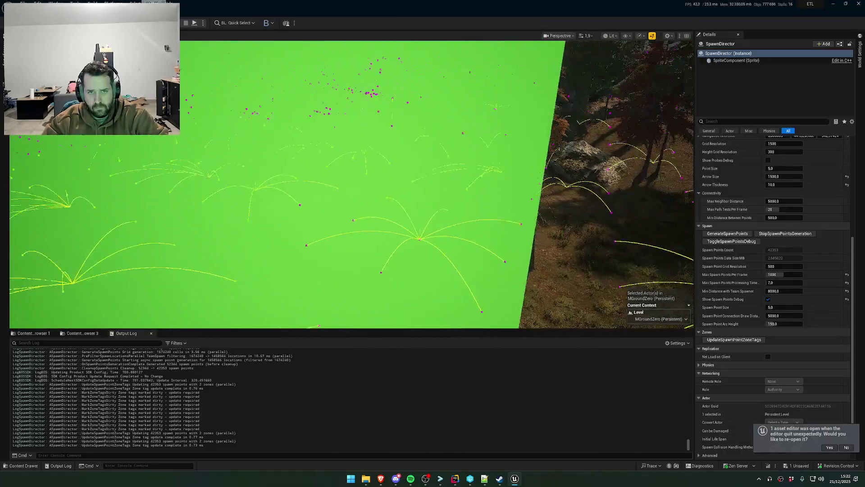
scroll(346, 83, "up", 2)
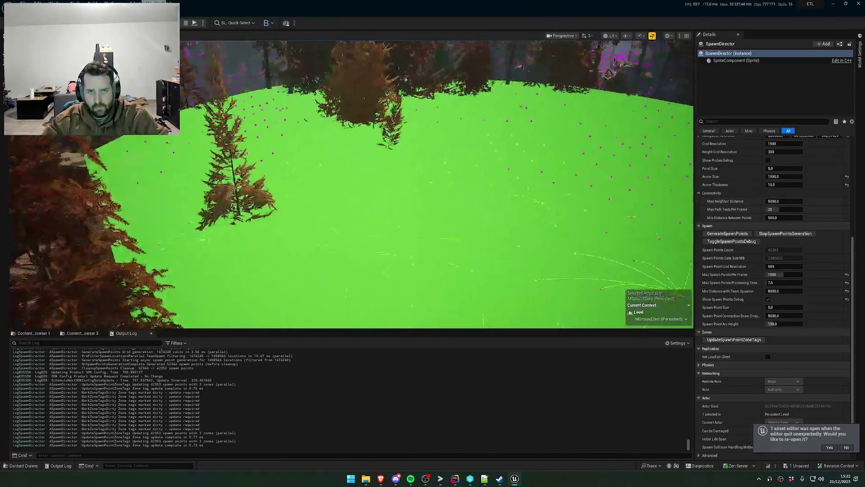
scroll(437, 184, "down", 2)
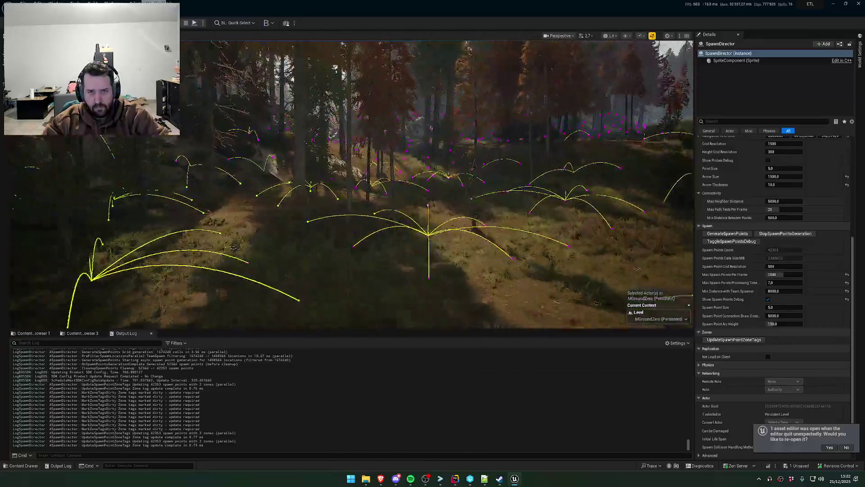
scroll(438, 185, "down", 2)
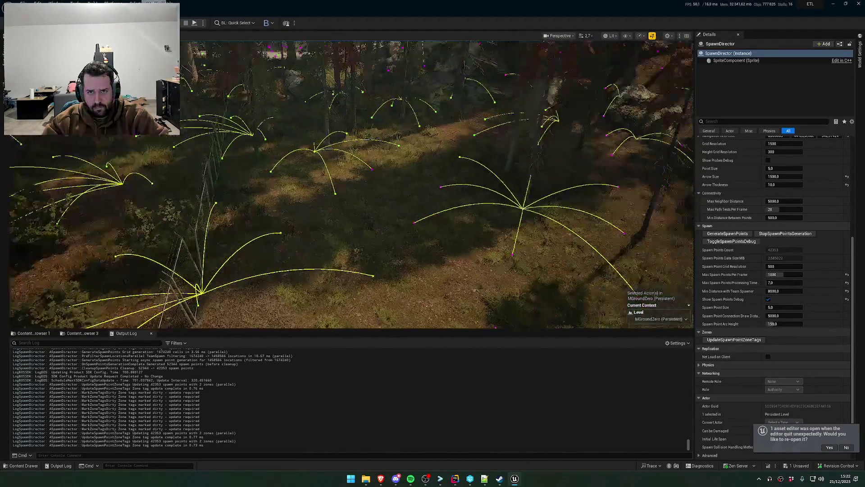
scroll(352, 184, "up", 2)
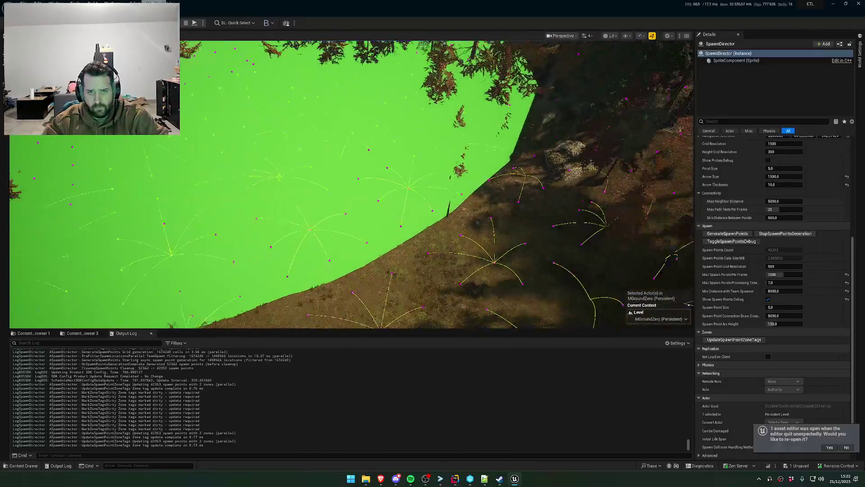
scroll(352, 185, "down", 3)
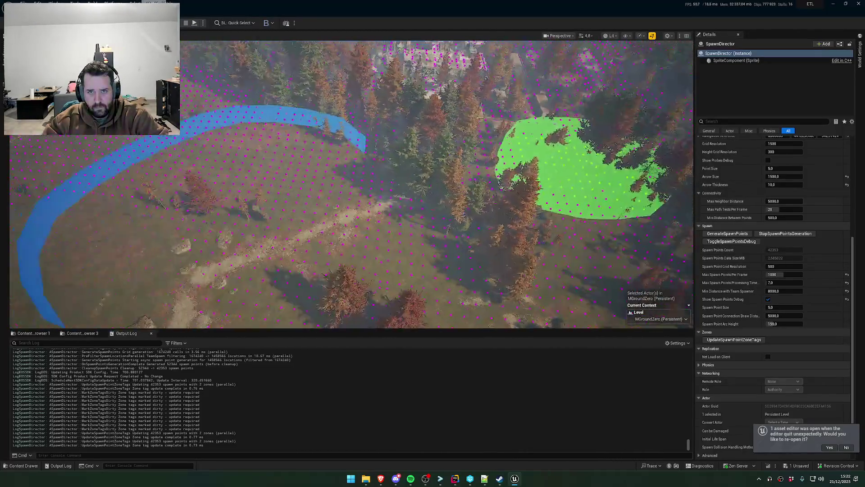
scroll(352, 185, "up", 3)
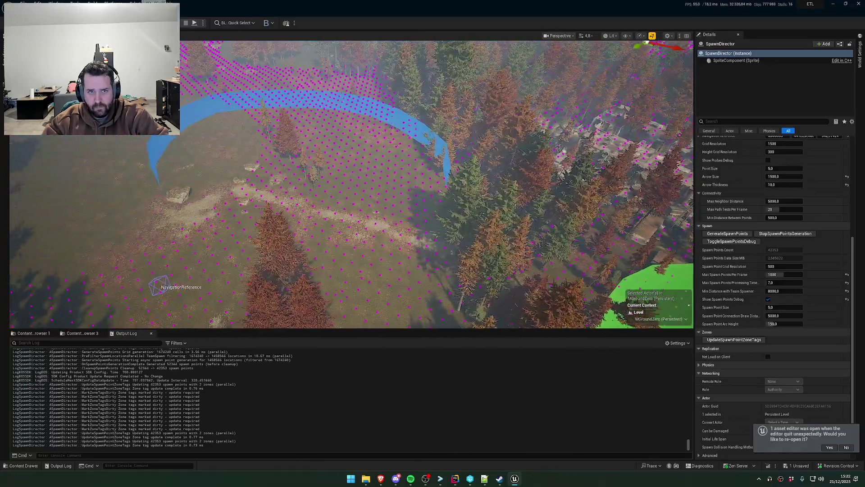
scroll(352, 185, "up", 4)
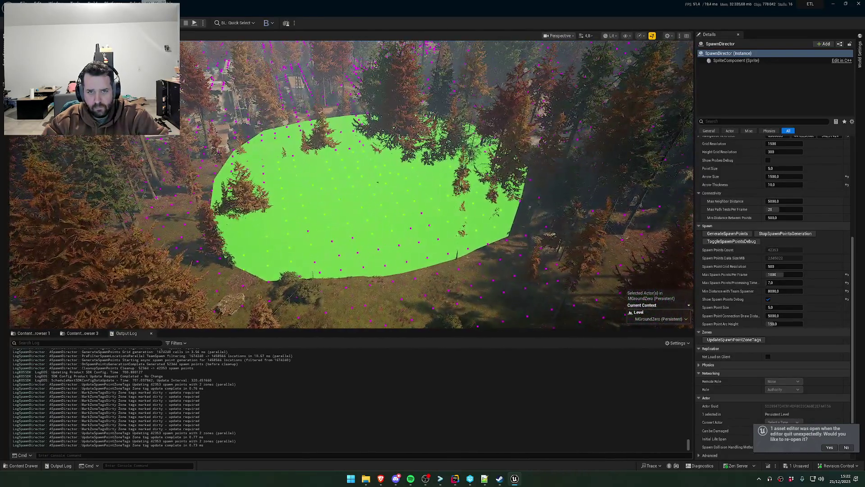
scroll(351, 184, "down", 5)
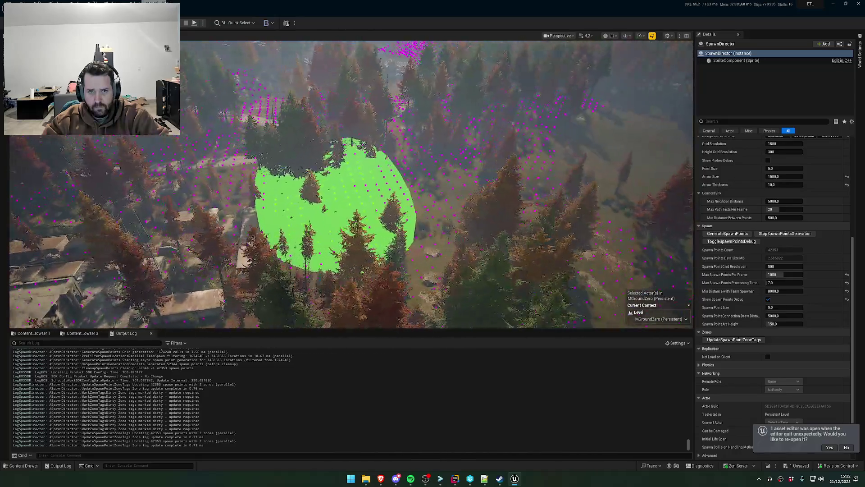
scroll(352, 185, "up", 4)
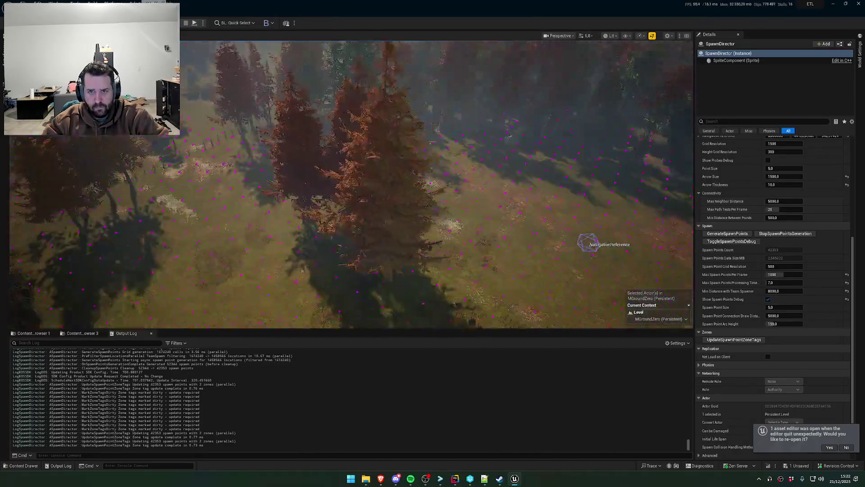
scroll(352, 185, "up", 5)
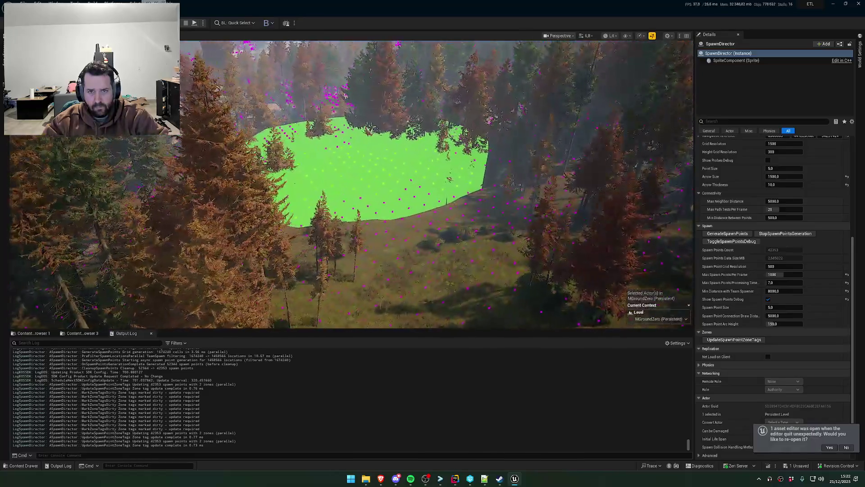
- Set the M_SpawnDirector_MapLocation_Preview material's scalar value to 0.3 and save it
left_click(52, 334)
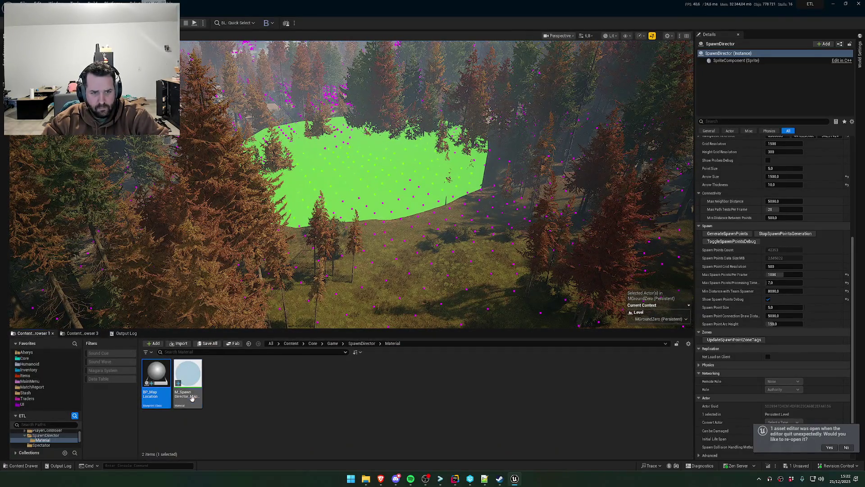
double_click(188, 378)
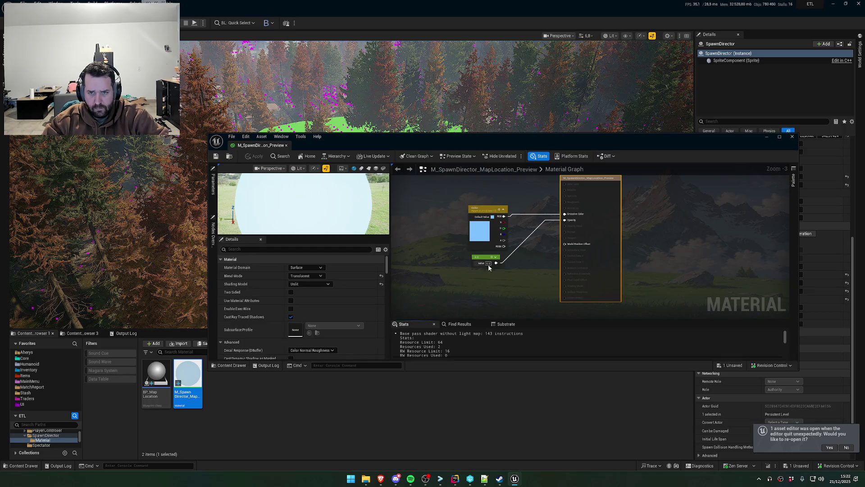
type("0.3")
key("Return")
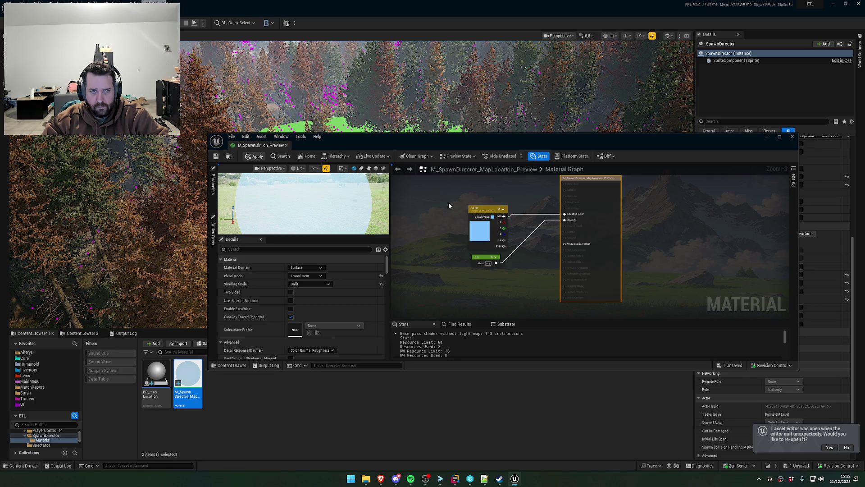
key("ctrl+s")
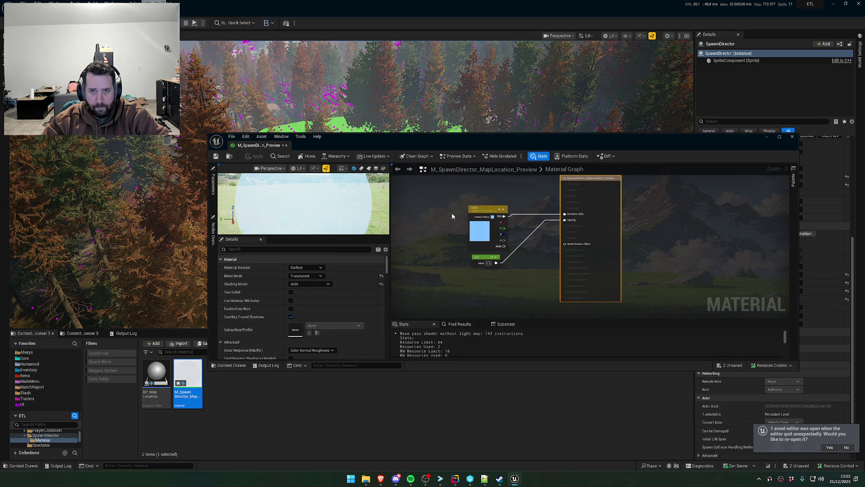
- Close the material editor and zoom the level view over the zones
left_click(792, 136)
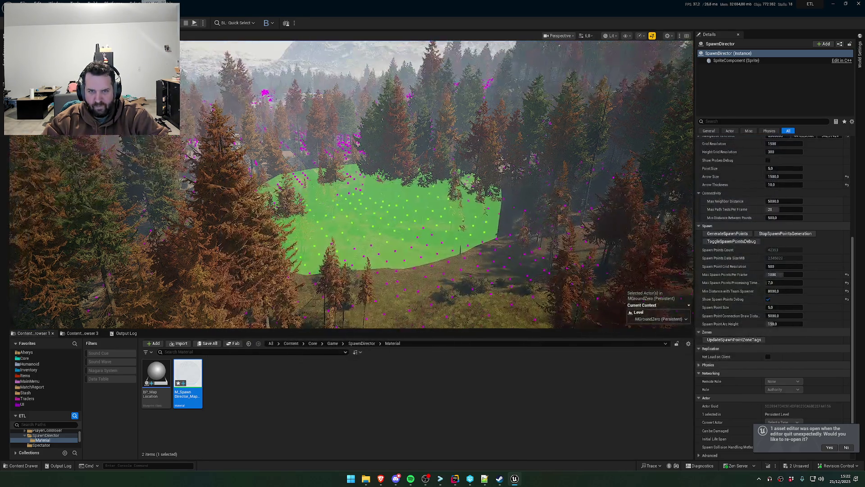
scroll(351, 185, "down", 2)
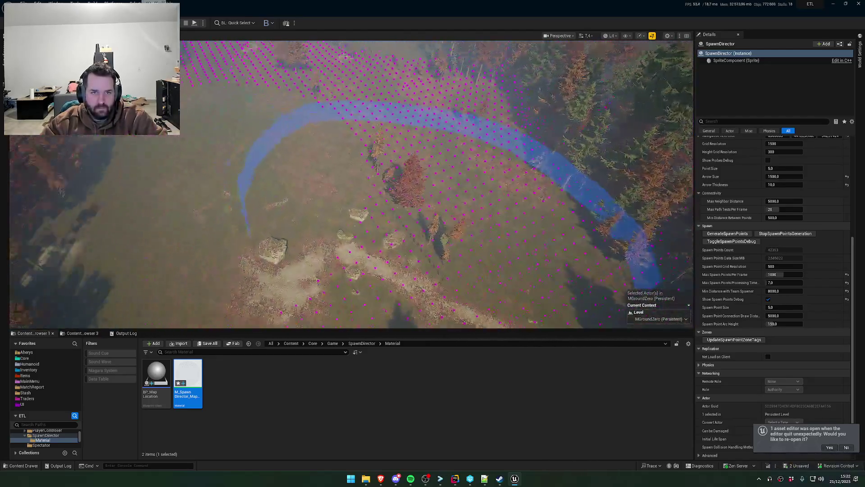
scroll(351, 184, "up", 3)
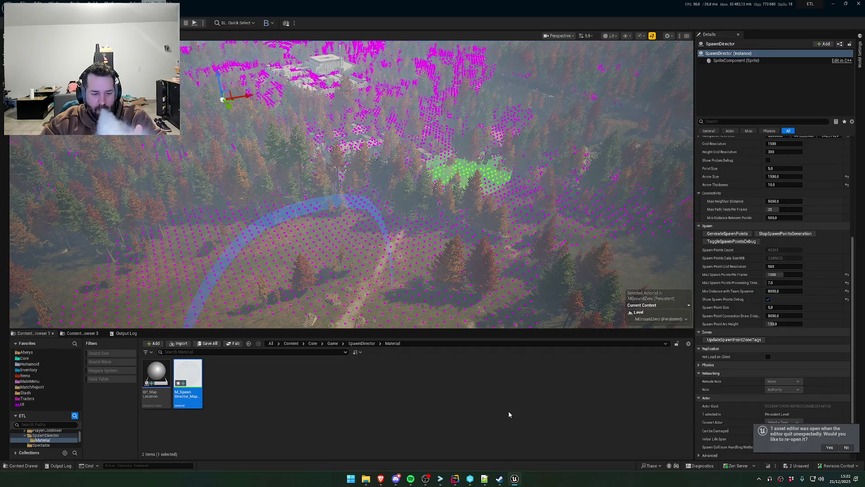
key("alt+Tab")
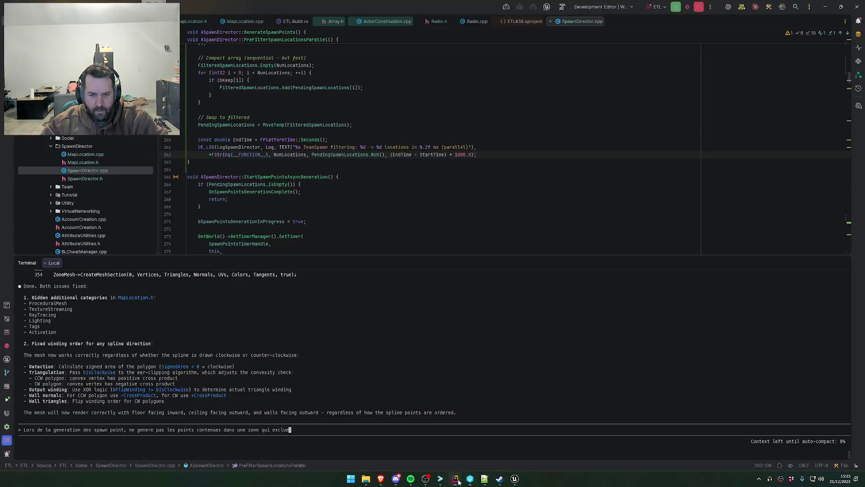
key("alt+Tab")
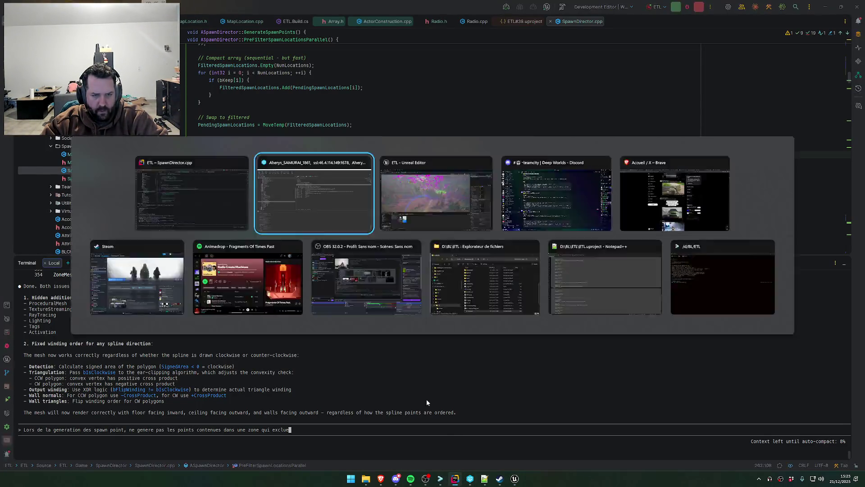
key("alt+Tab")
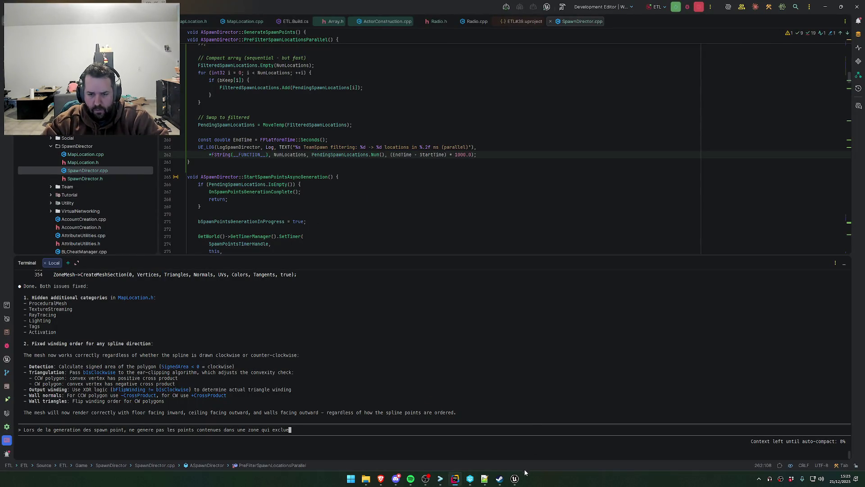
left_click(515, 478)
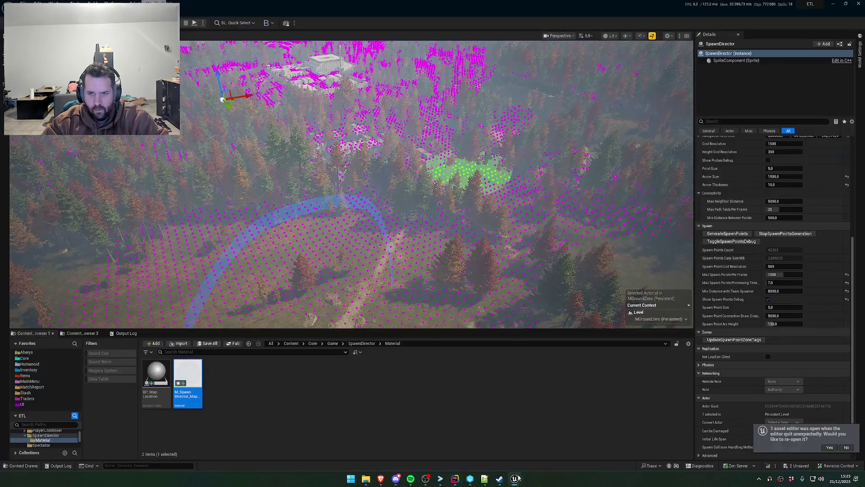
- Select and frame BP_MapLocation2, checking Exclude Auto Spawn Points in its Details
left_click(464, 174)
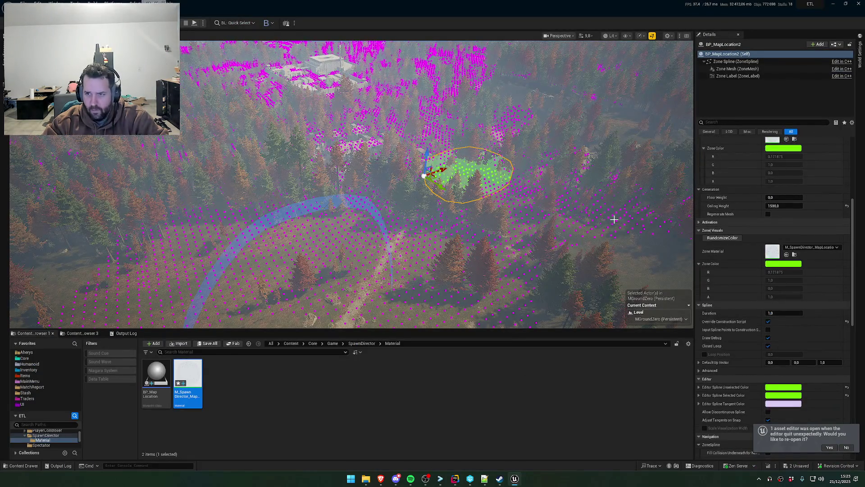
scroll(783, 323, "up", 5)
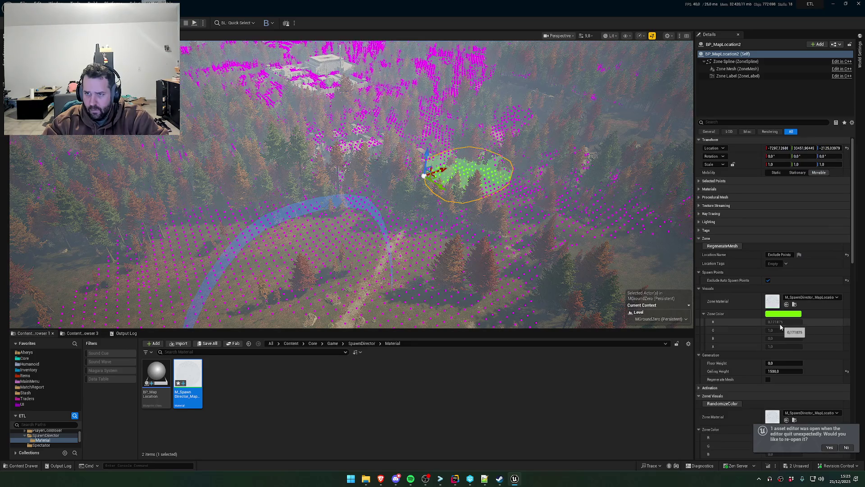
key("f")
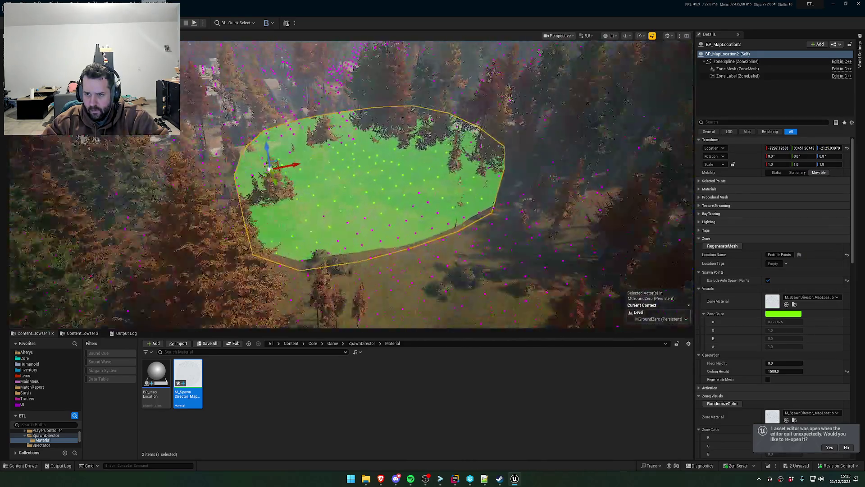
scroll(796, 322, "down", 2)
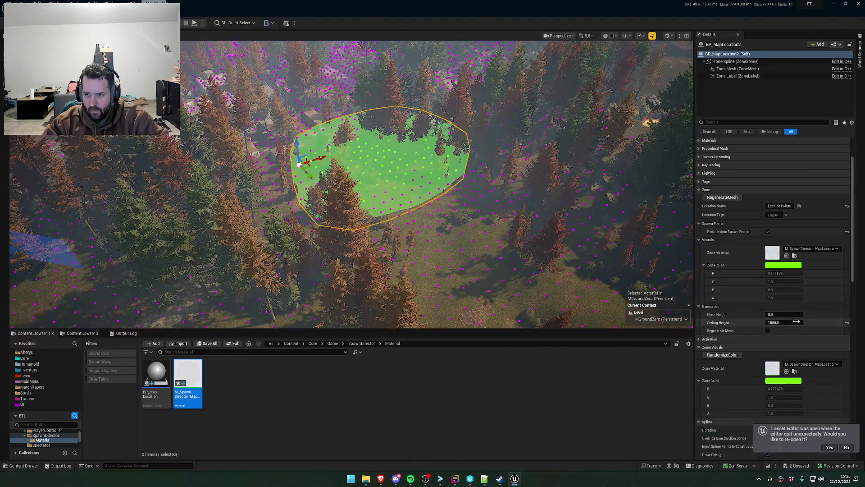
scroll(785, 327, "down", 8)
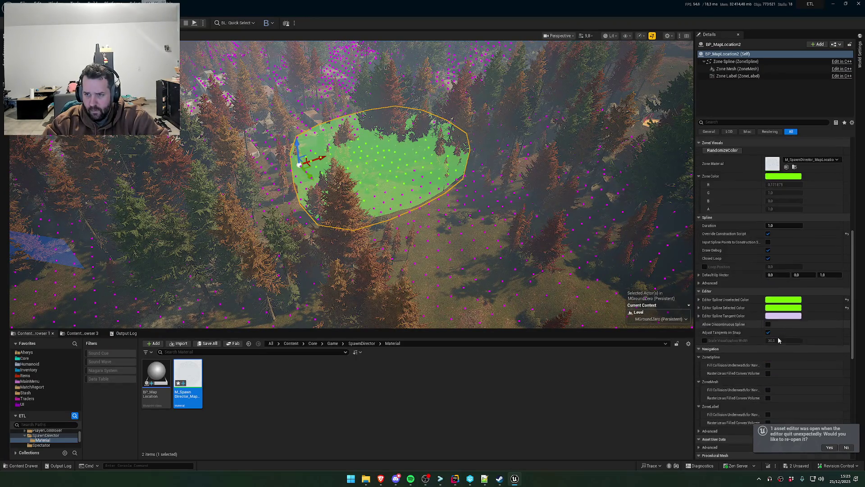
scroll(748, 347, "up", 9)
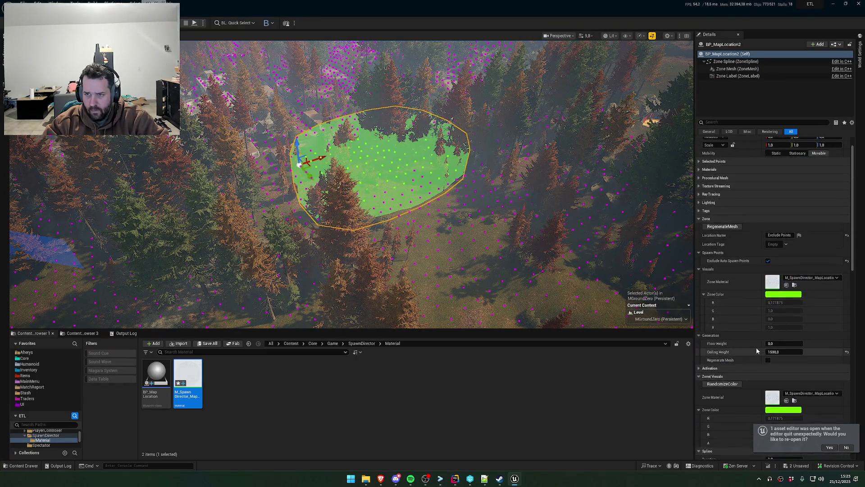
scroll(757, 347, "up", 1)
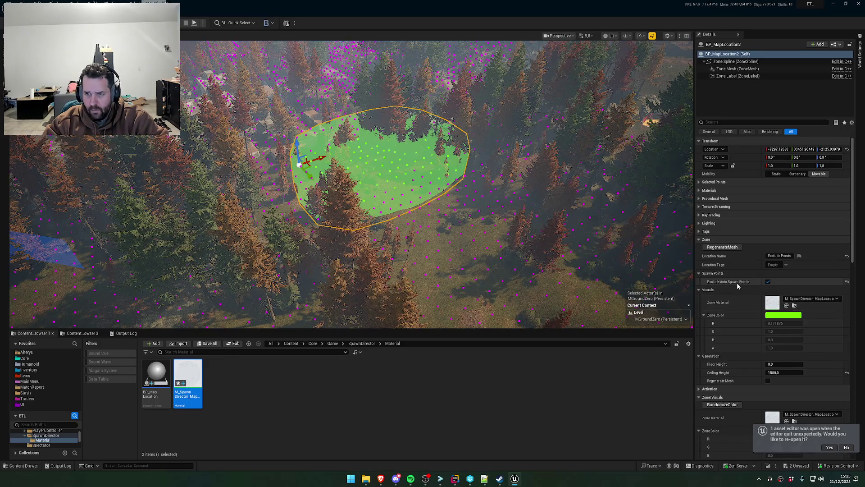
key("alt+Tab")
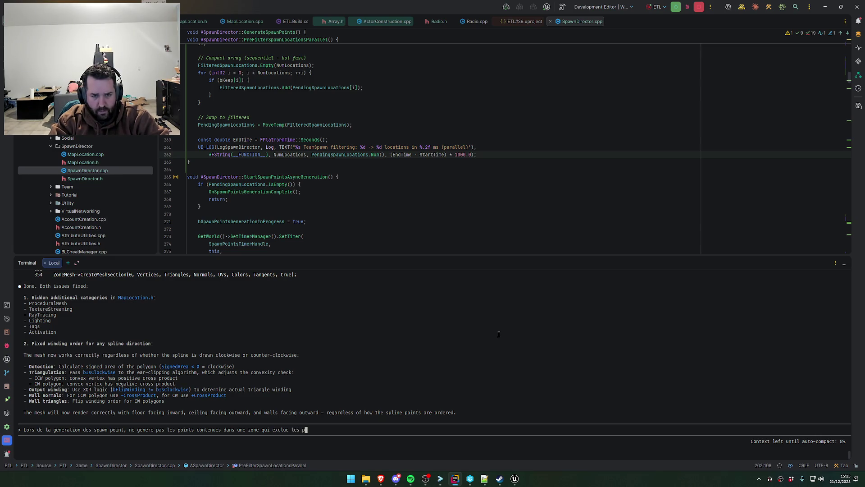
- Ask the agent, in French, to auto-launch debug visualisation when building probes or points
type("spawn points.")
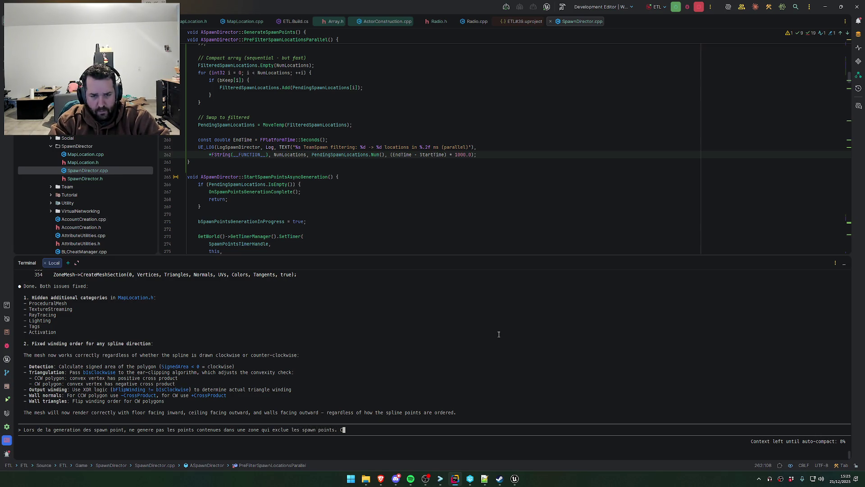
type(" Ca peu etr")
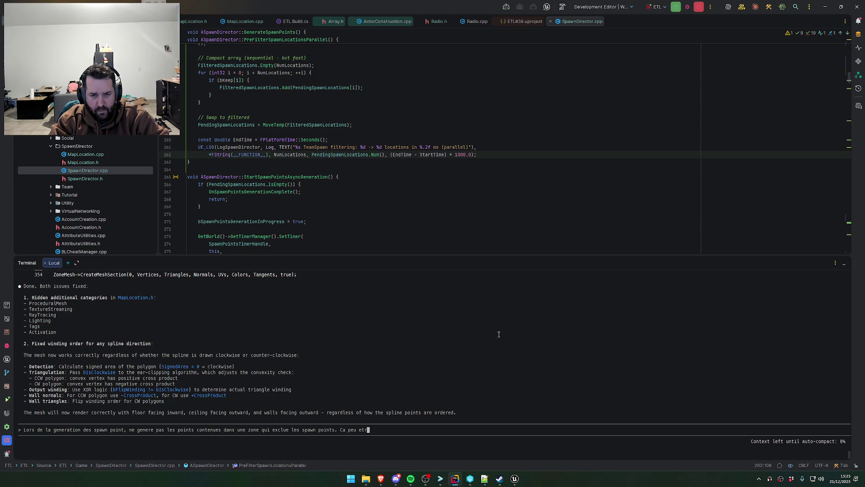
type("e egalement intere")
type("ssant de lancer")
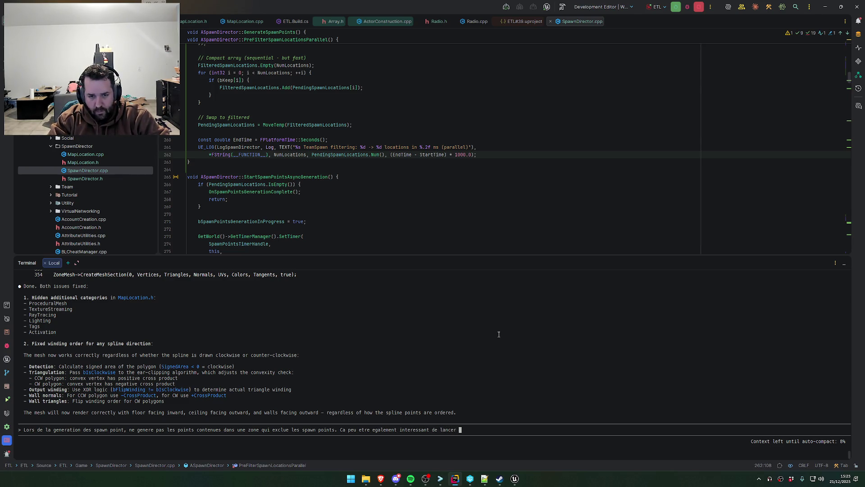
key("BackSpace")
key("BackSpace")
key("BackSpace")
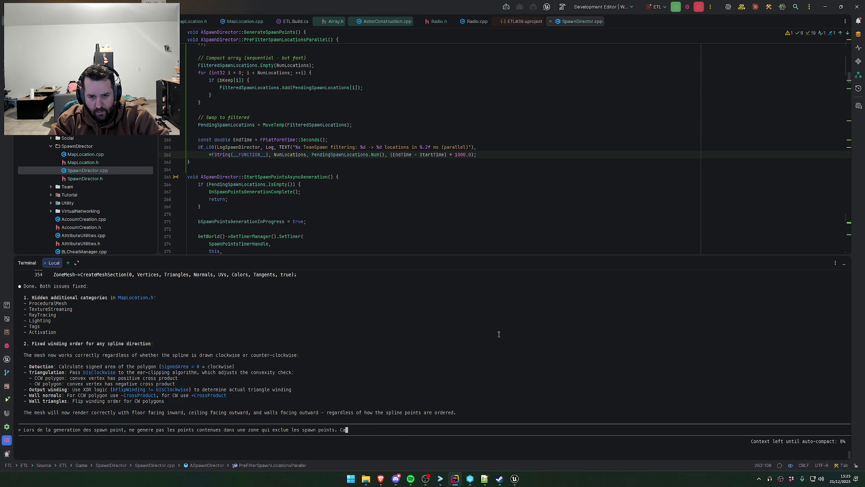
type("Lnce automatiquement le")
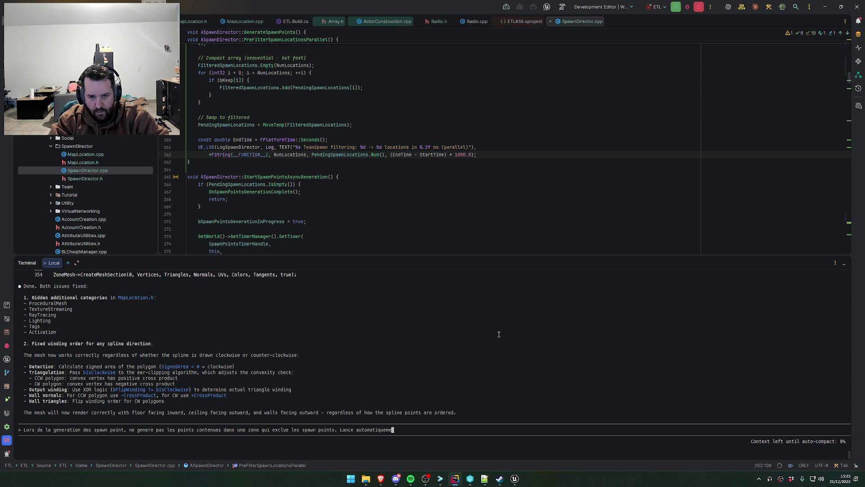
type("s debugs")
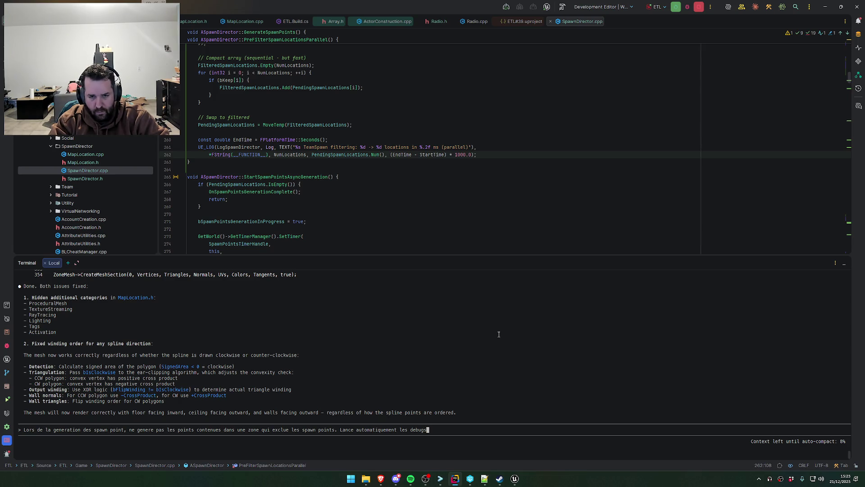
key("Left")
key("Left")
type("visualisation de")
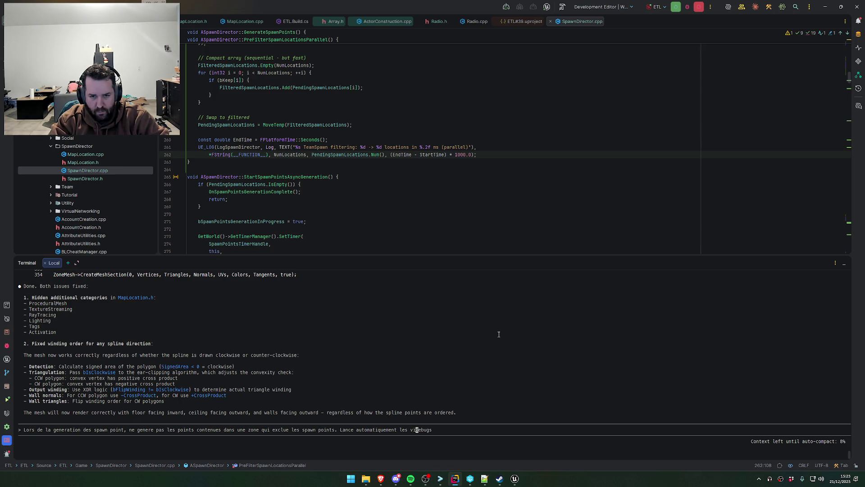
key("End")
type("build")
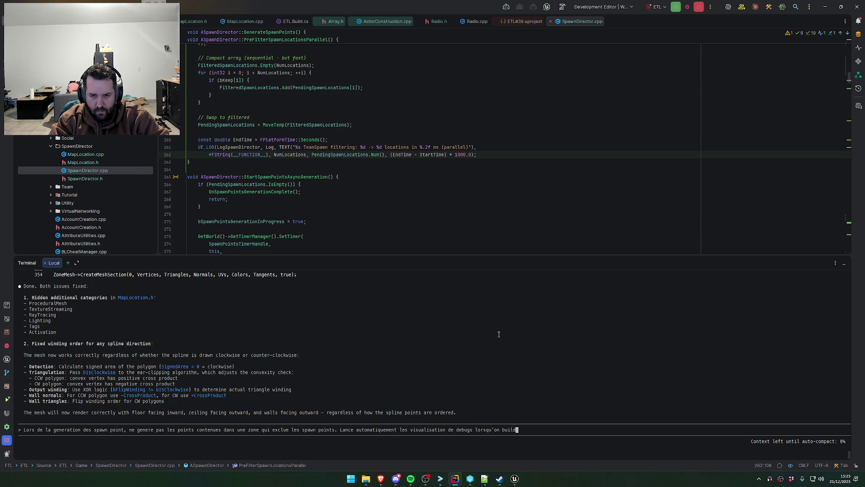
type(" les probes")
type(" ou les point")
- After rechecking the zone, add that edge spawn points aren't correctly caught by a map location
key("alt+Tab")
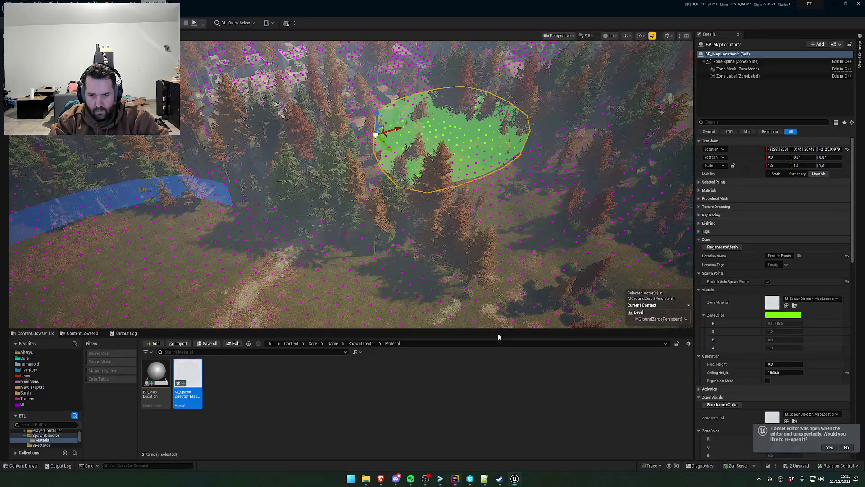
left_click_drag(496, 315, 496, 315)
left_click_drag(529, 210, 529, 210)
key("alt+Tab")
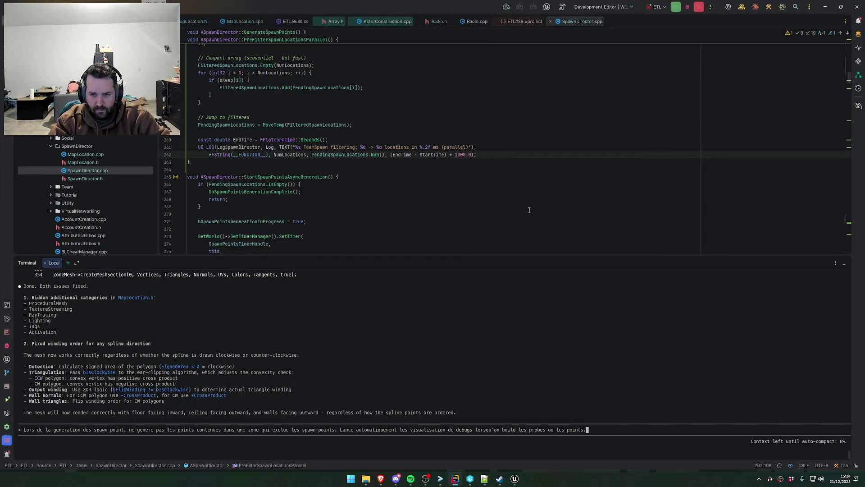
type("points")
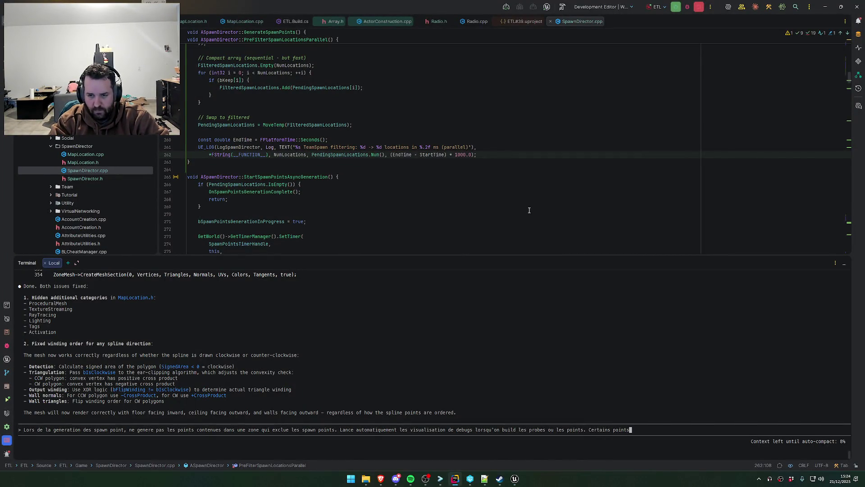
key("alt+Tab")
key("alt+Tab")
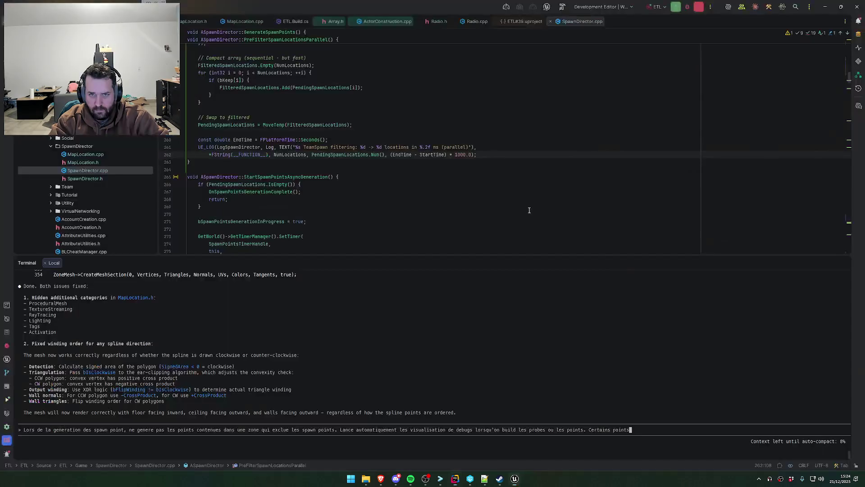
type("s sur les bord")
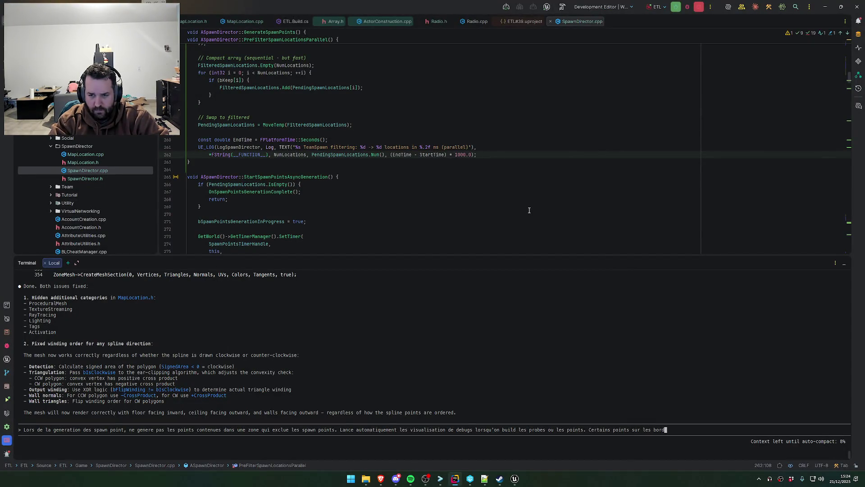
type("s ne semble pa")
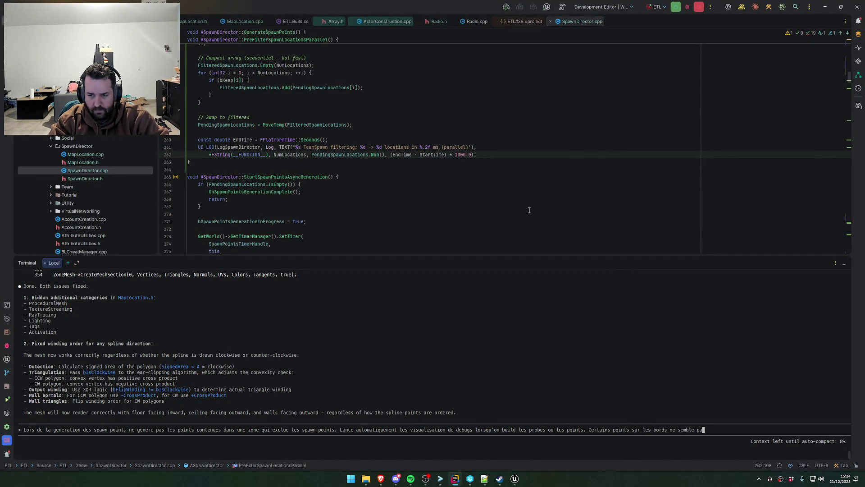
type("s etre correcteme")
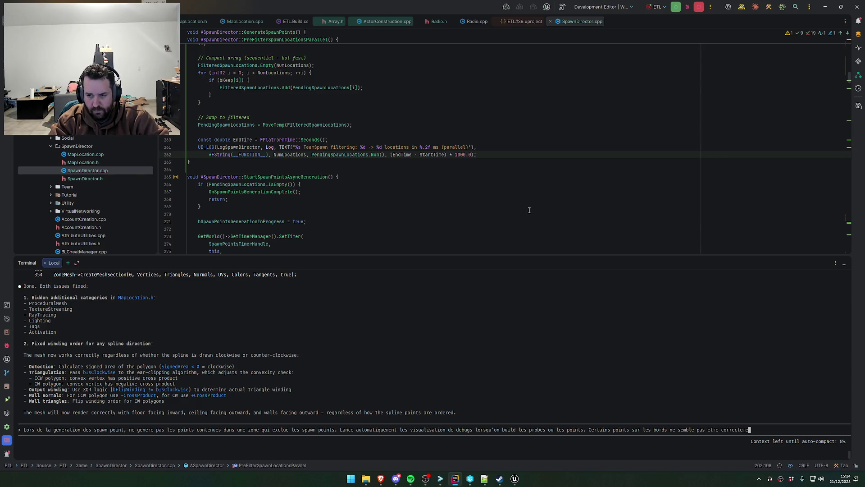
type("nt pris dans u")
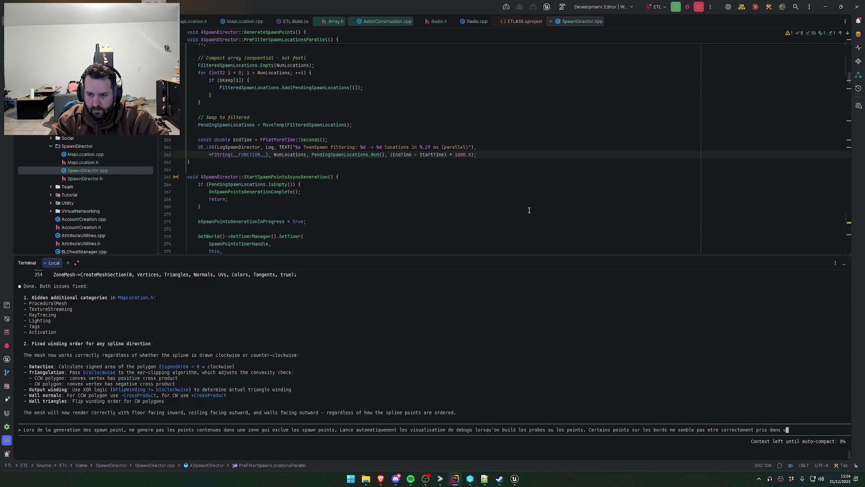
type("ne maplocati")
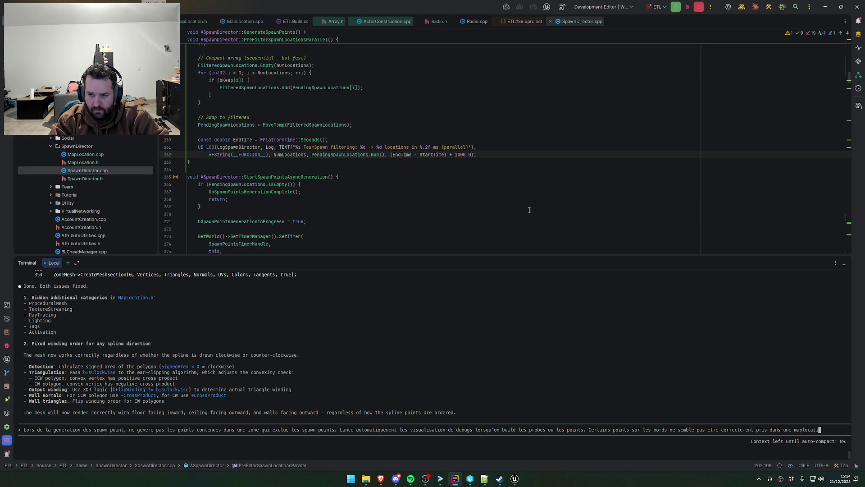
type("on (ils reste")
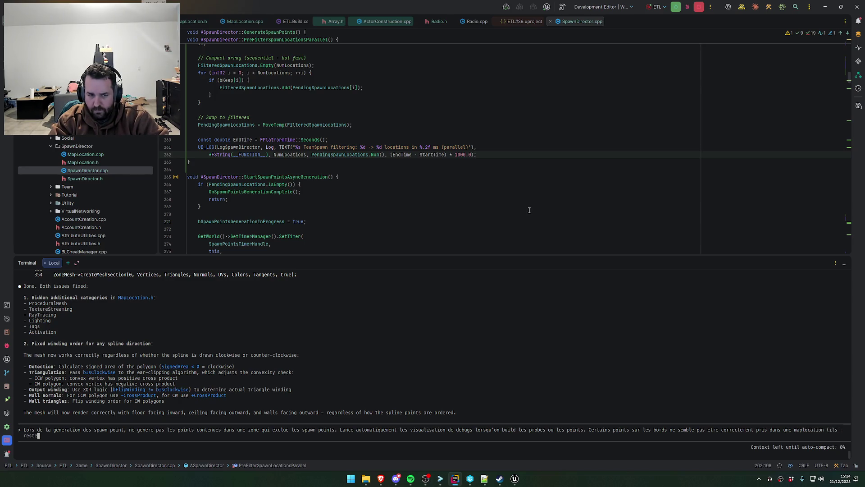
type(" magenta). Ex")
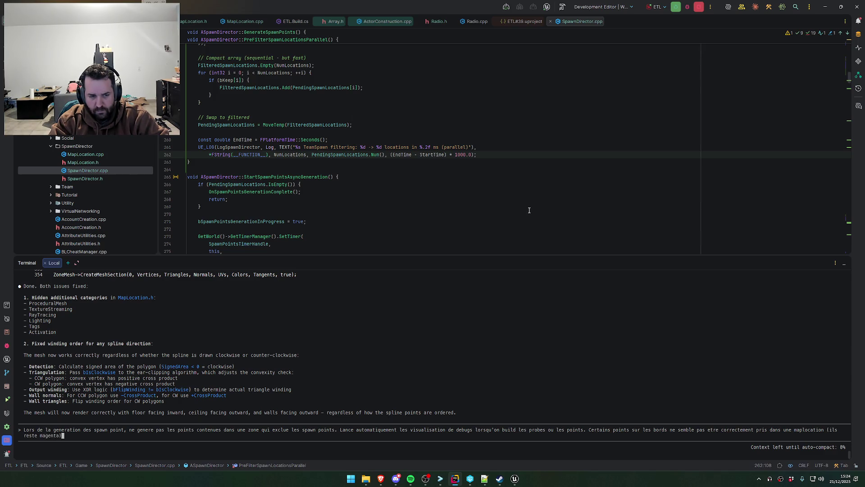
type("clue toute")
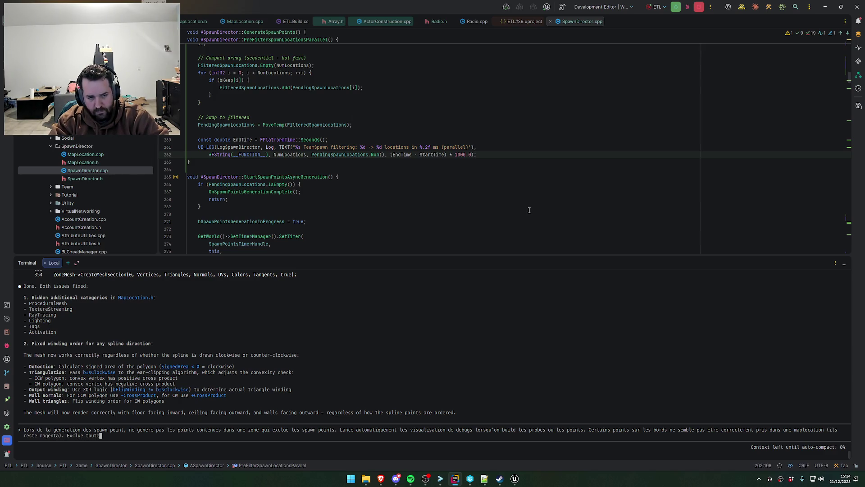
type(" generation de cou")
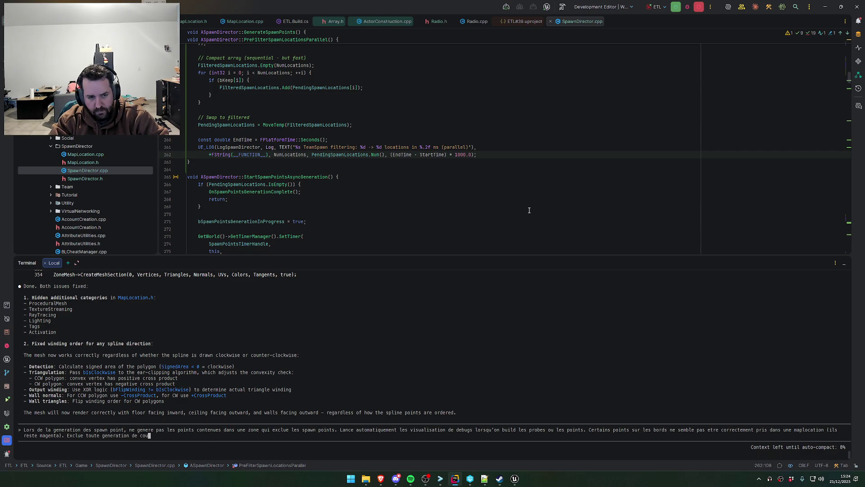
type("leur proche du magen")
type("ta pour eviter les co")
type("nfusions.")
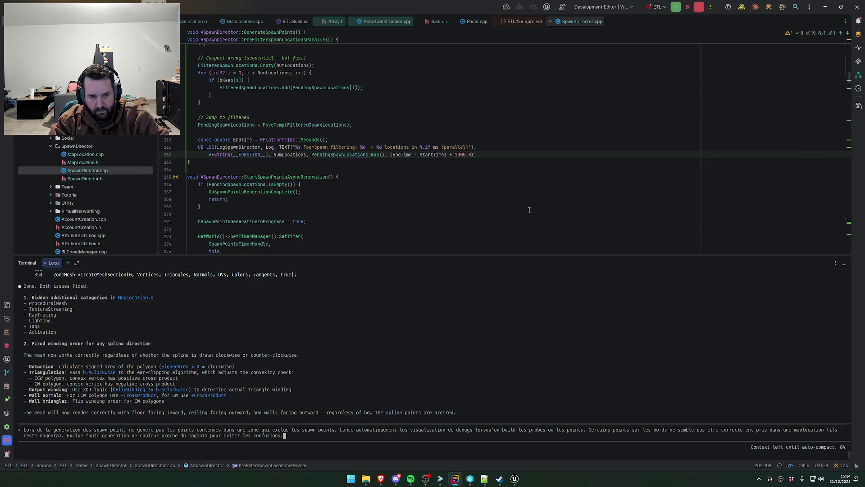
- Fly toward the green zone, then submit the prompt to the Rider AI agent
key("alt+Tab")
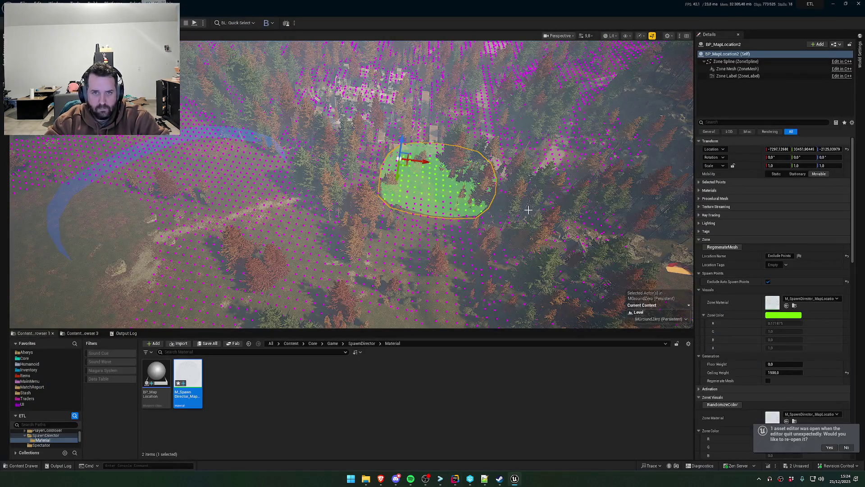
scroll(529, 210, "down", 5)
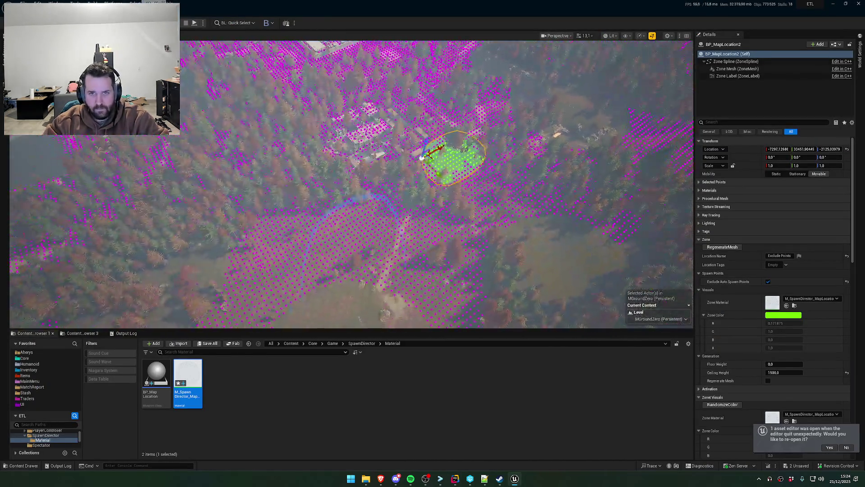
mouse_move(521, 175)
left_mouse_down()
mouse_move(446, 196)
mouse_move(522, 175)
left_mouse_up()
key("alt+Tab")
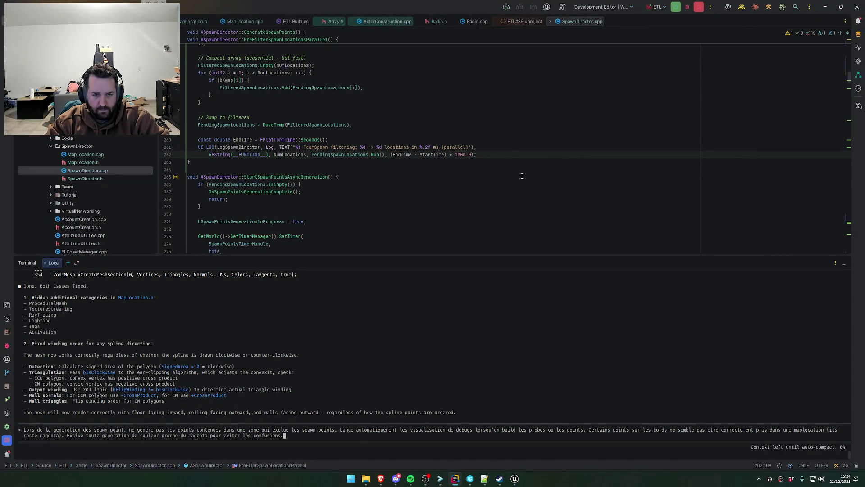
key("Return")
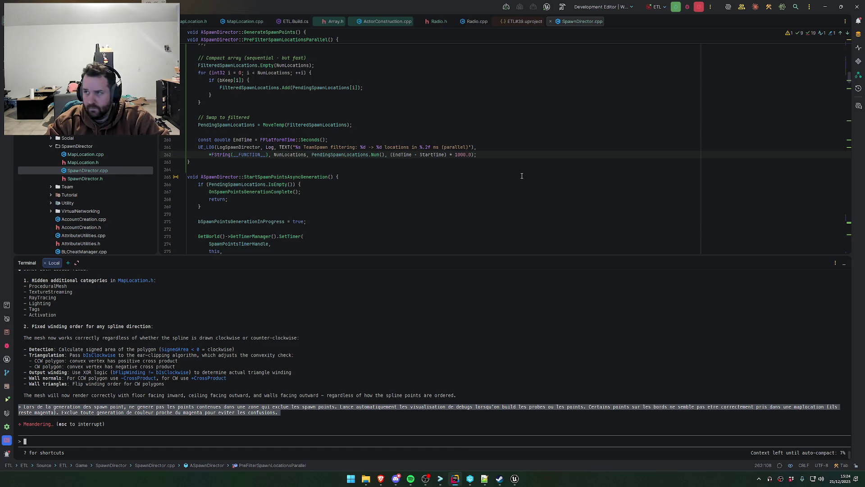
- Orbit the green zone among magenta spawn points, then save the MGroundZero map
key("alt+Tab")
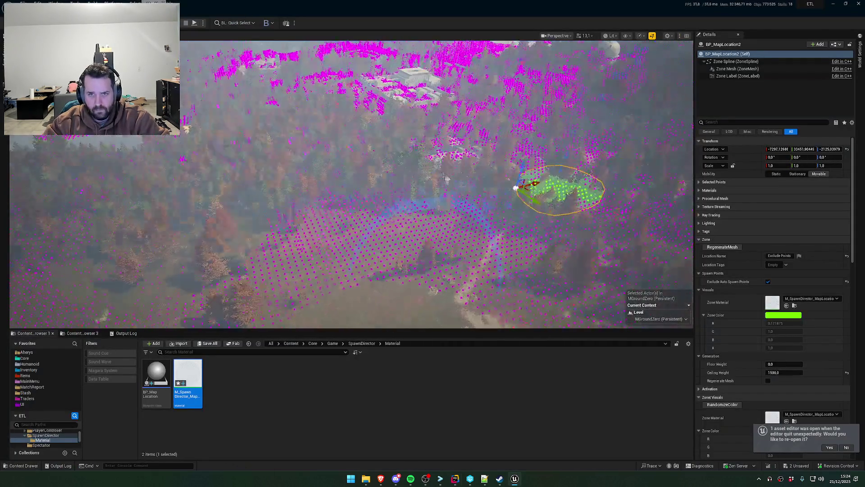
left_click_drag(522, 176, 469, 178)
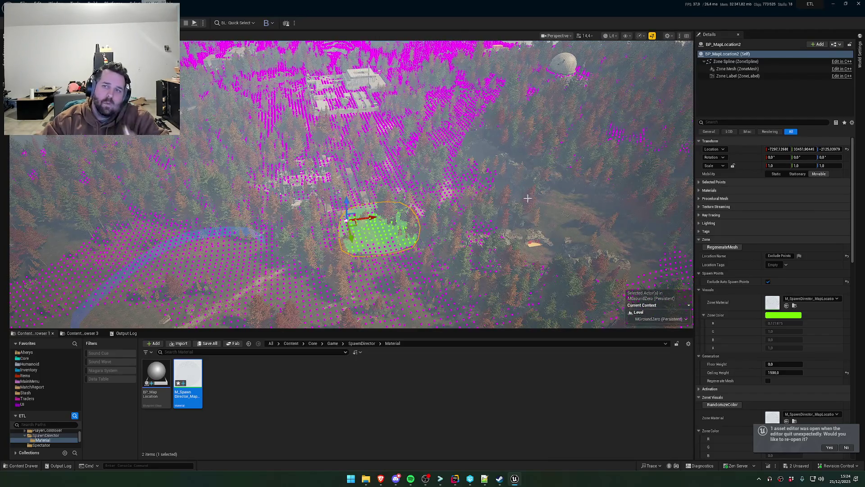
mouse_move(469, 178)
left_mouse_down()
mouse_move(455, 189)
mouse_move(432, 176)
mouse_move(427, 221)
mouse_move(437, 234)
left_mouse_up()
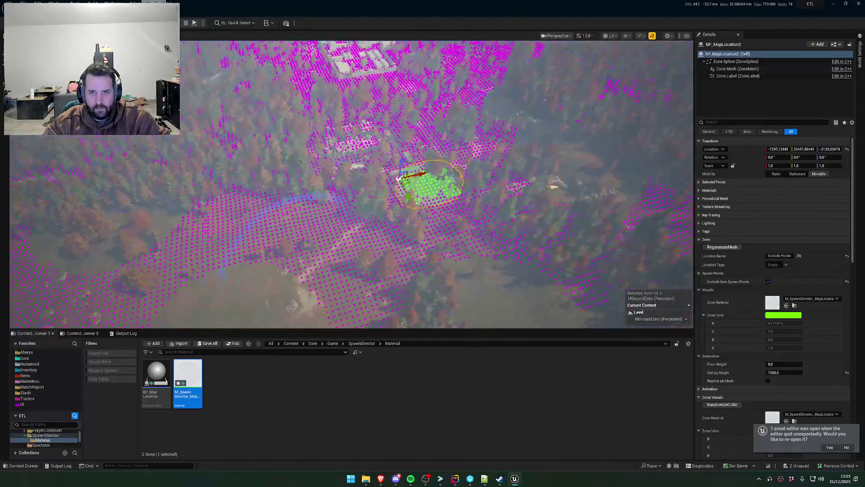
key("s")
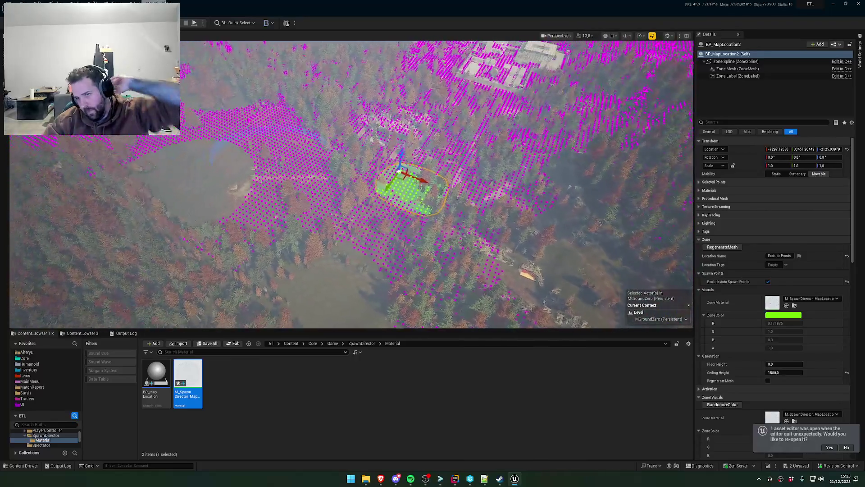
key("a")
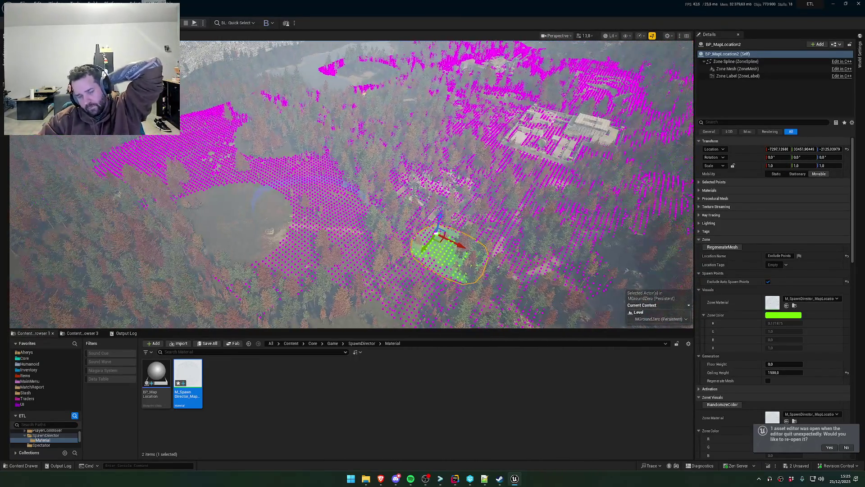
left_click(456, 479)
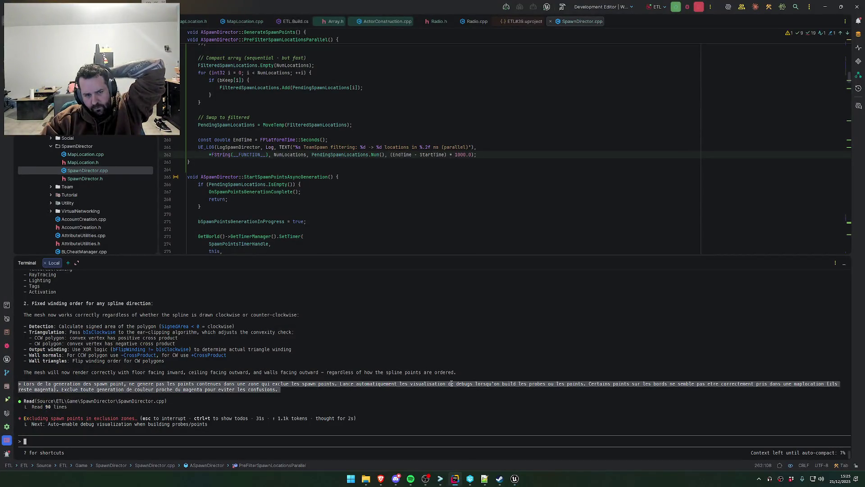
left_click(457, 480)
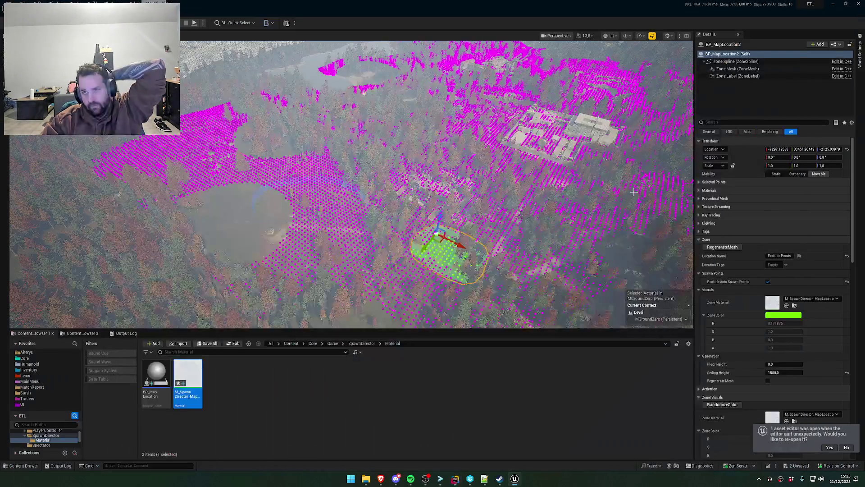
left_click(468, 318)
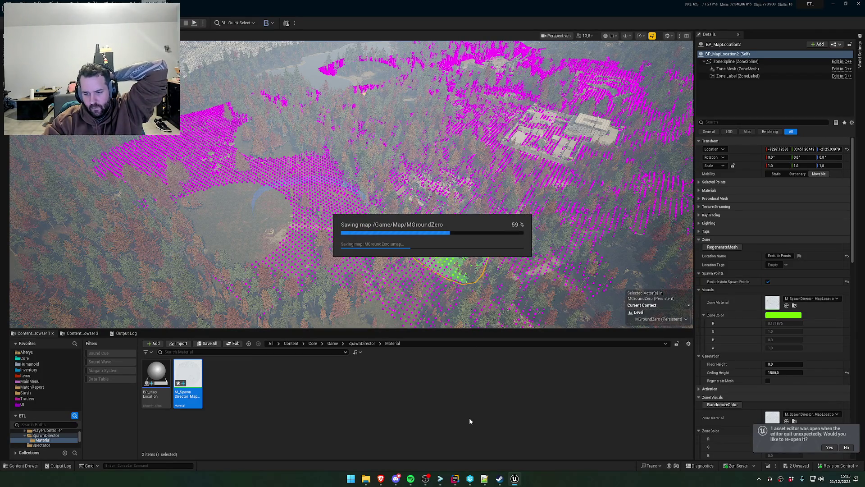
- Launch Beautiful Light in Steam with the 'Jouer à DW Team Development Config' option
left_click(500, 479)
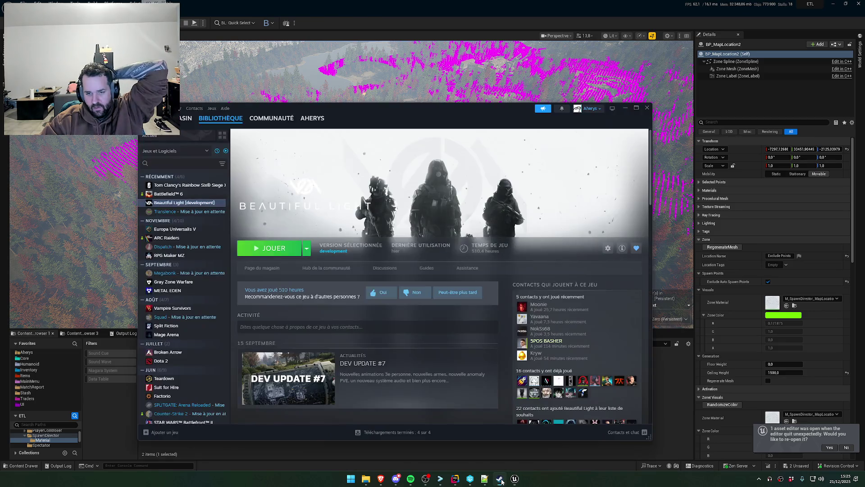
left_click(292, 254)
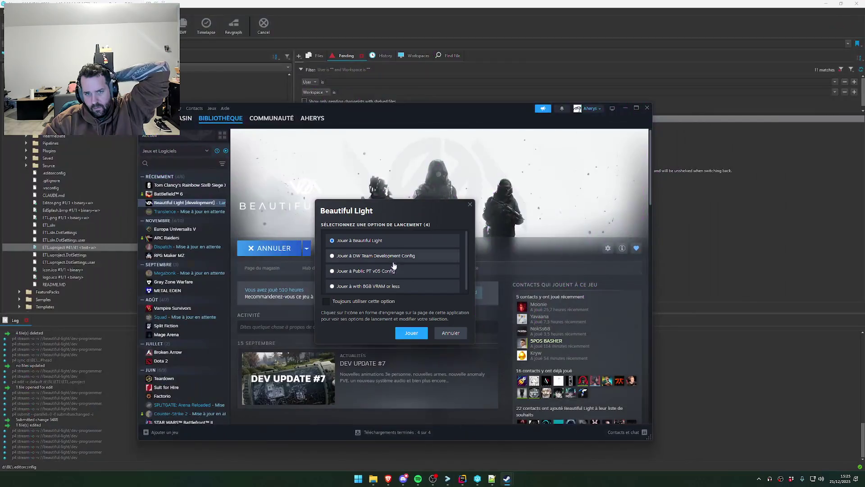
scroll(371, 258, "down", 1)
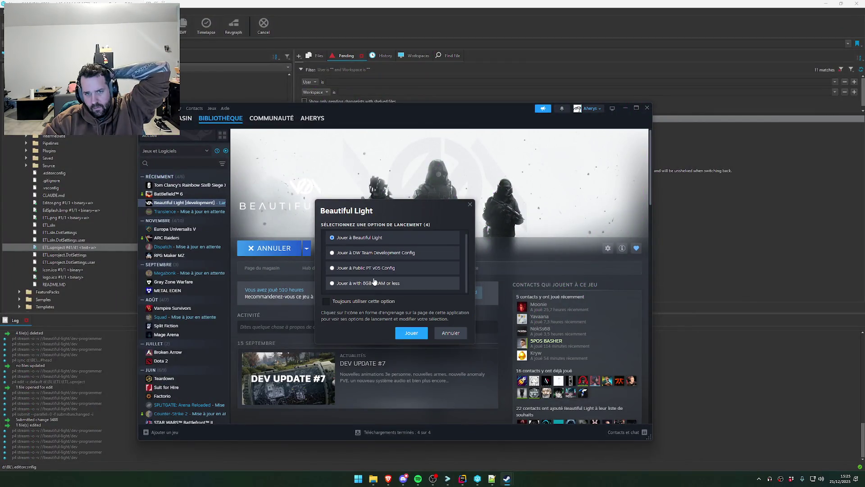
left_click(354, 255)
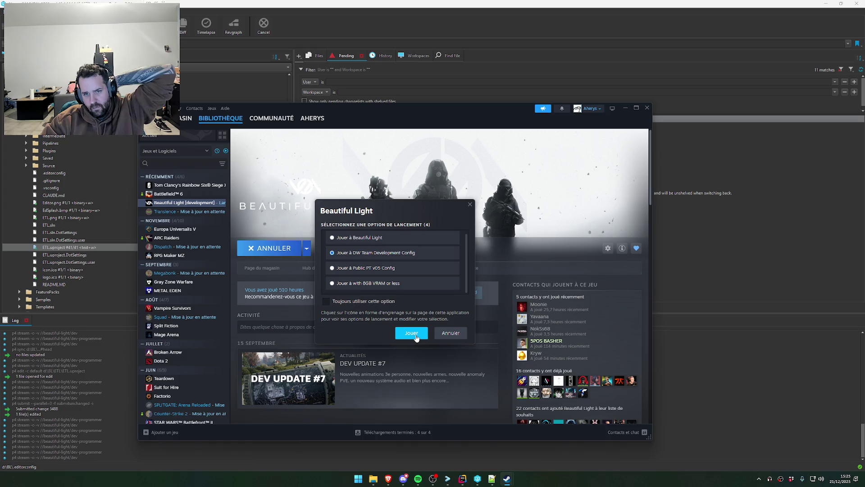
left_click(412, 334)
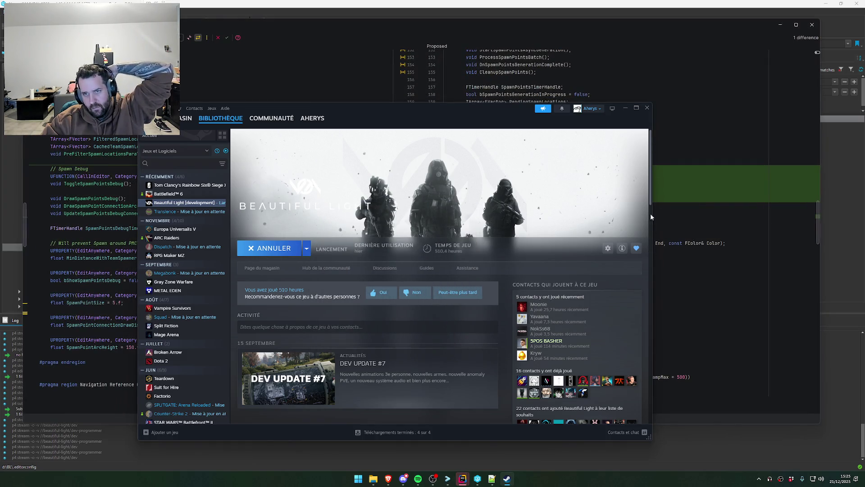
- Accept the agent's proposed code diff in Rider, then click LAUNCH GAME
left_click(669, 257)
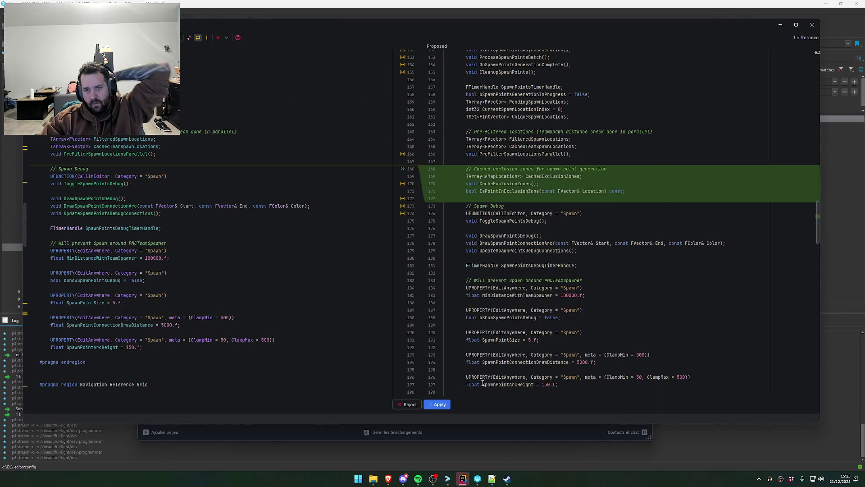
left_click(442, 407)
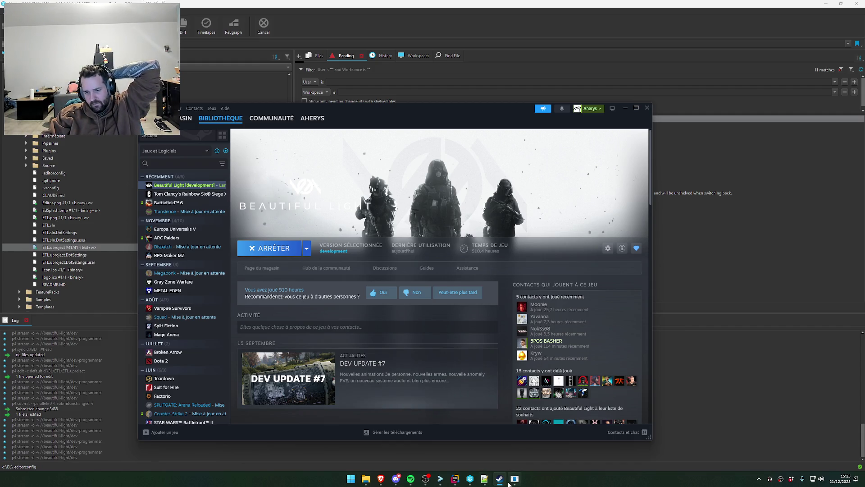
left_click(449, 320)
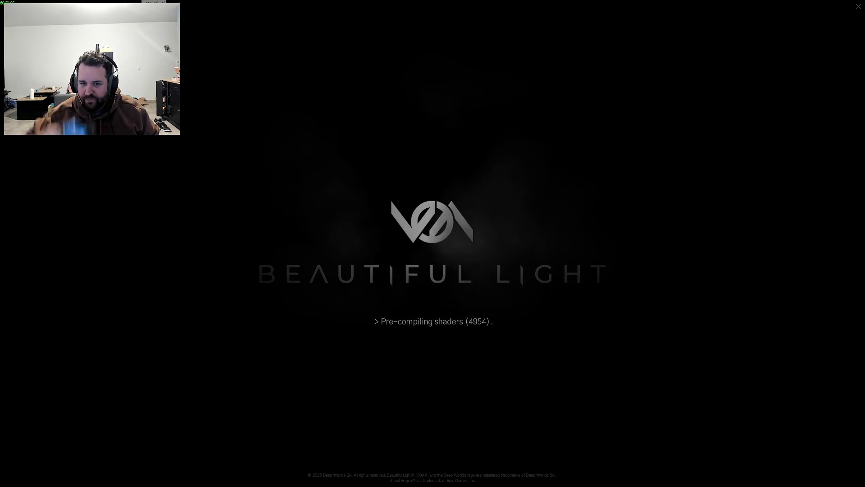
- Accept the pending Rider diff, then dismiss Beautiful Light's title screen
key("alt+Tab")
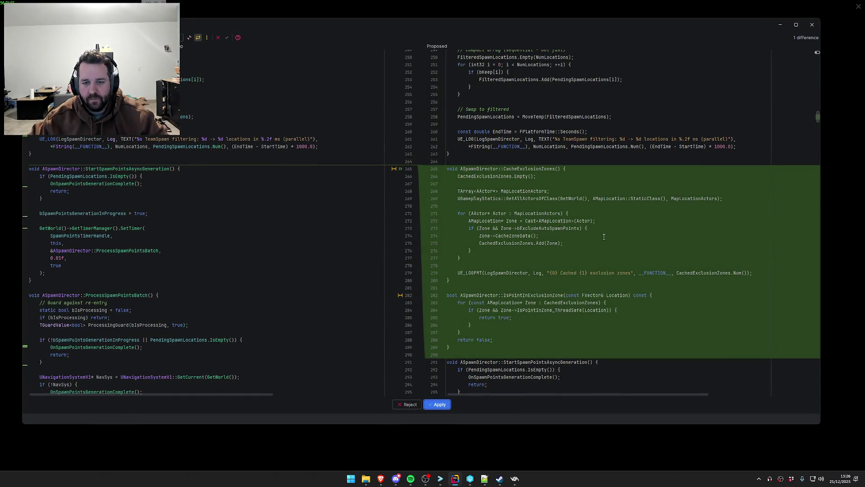
left_click(439, 405)
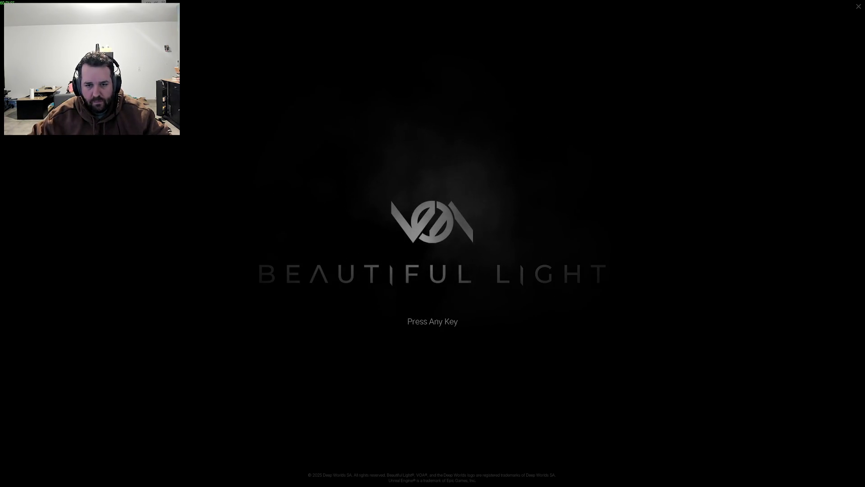
key("Return")
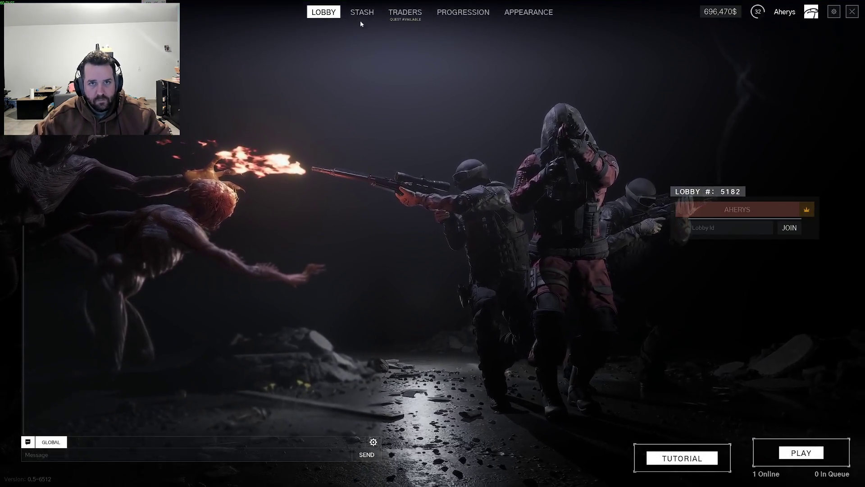
- Flip between the Stash and Lobby screens and accept the Rider agent's next code diff
left_click(362, 15)
left_click(322, 16)
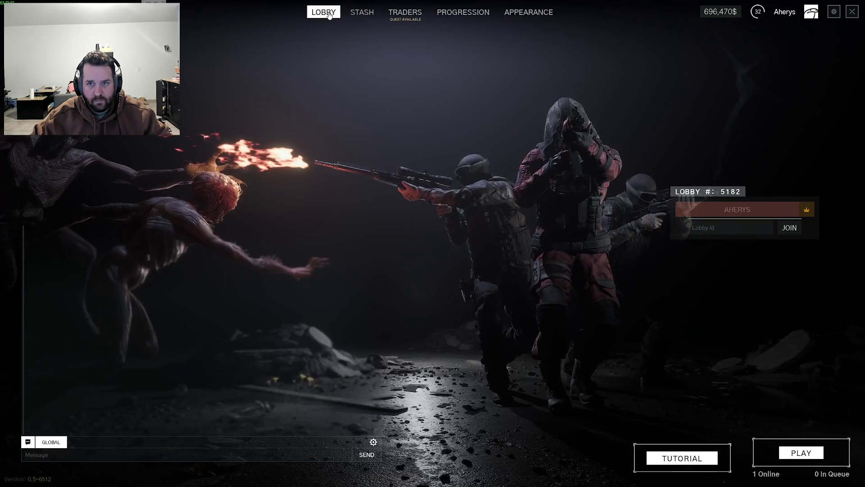
left_click(363, 12)
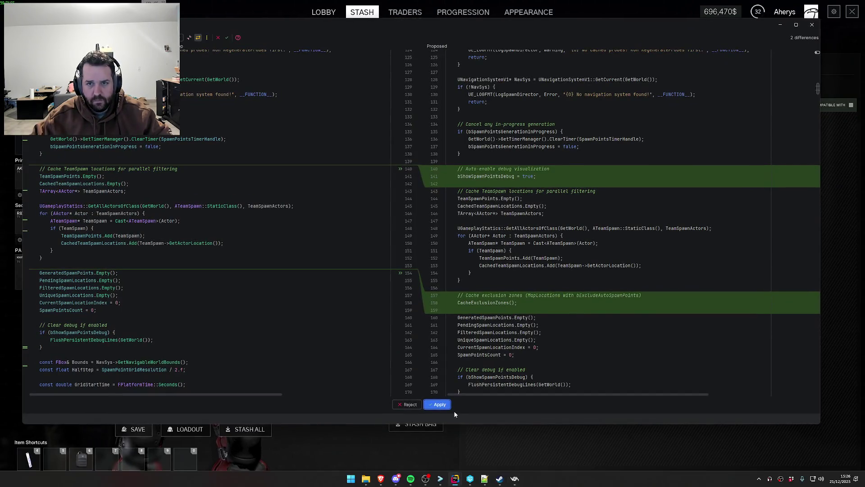
left_click(440, 405)
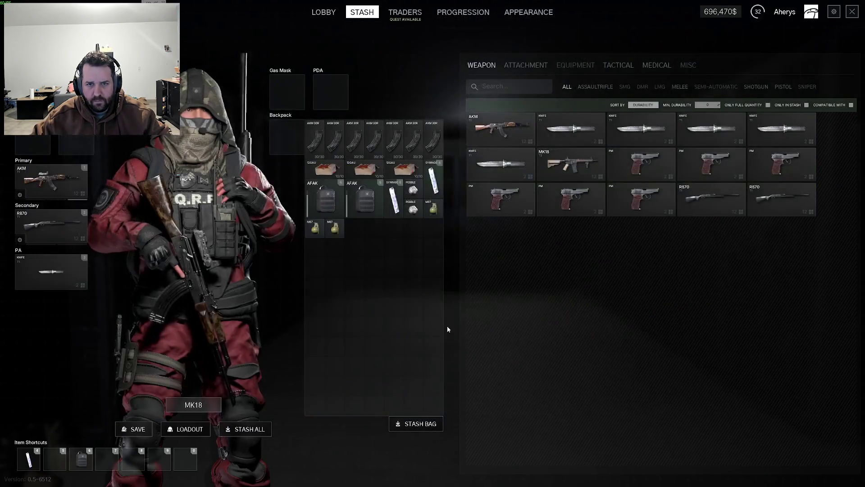
- Turn the character on the Appearance screen, return to the lobby, and open Connect to Server for ragnarok
left_click(529, 12)
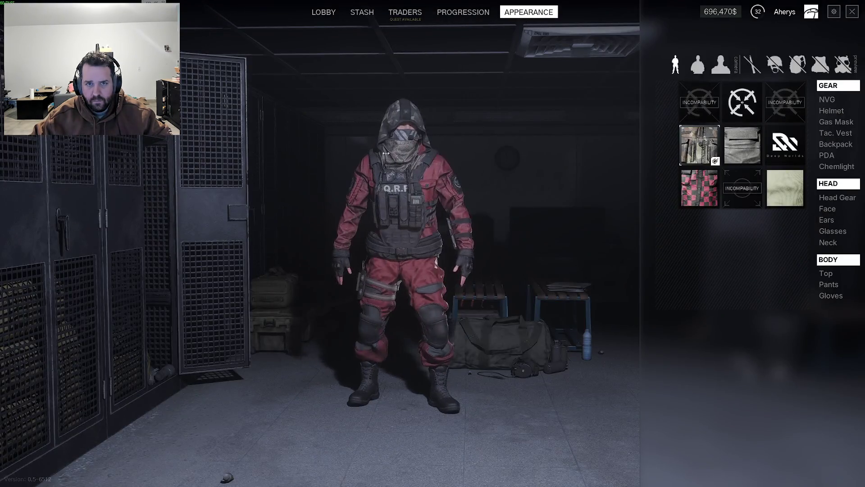
left_click_drag(478, 195, 428, 196)
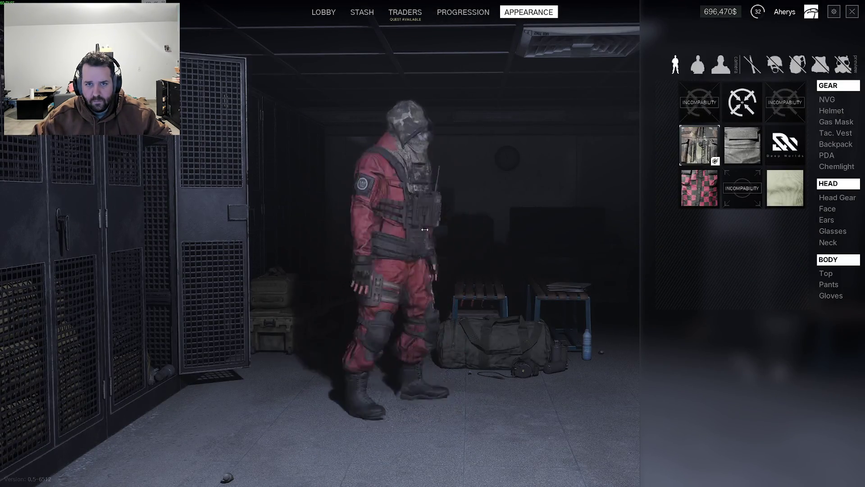
left_click(361, 14)
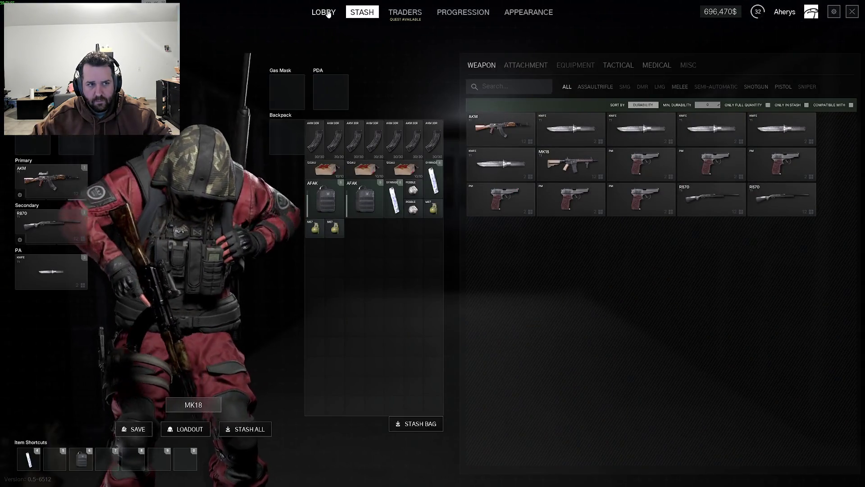
left_click(328, 13)
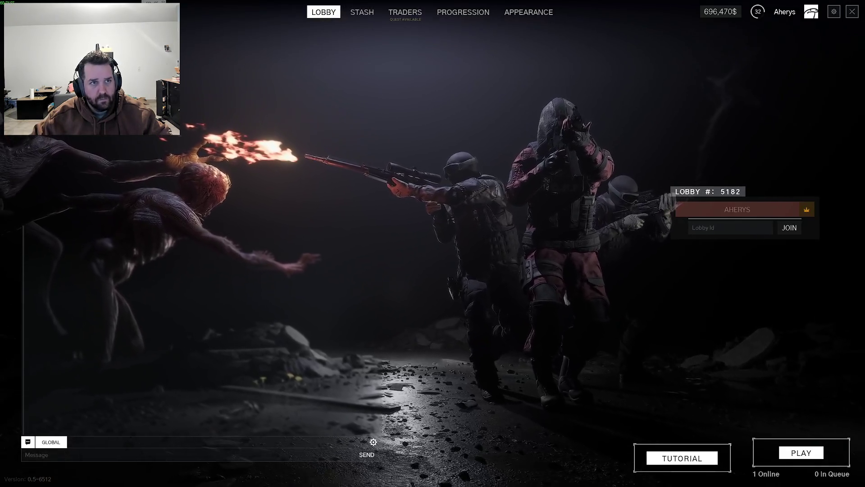
left_click(463, 256)
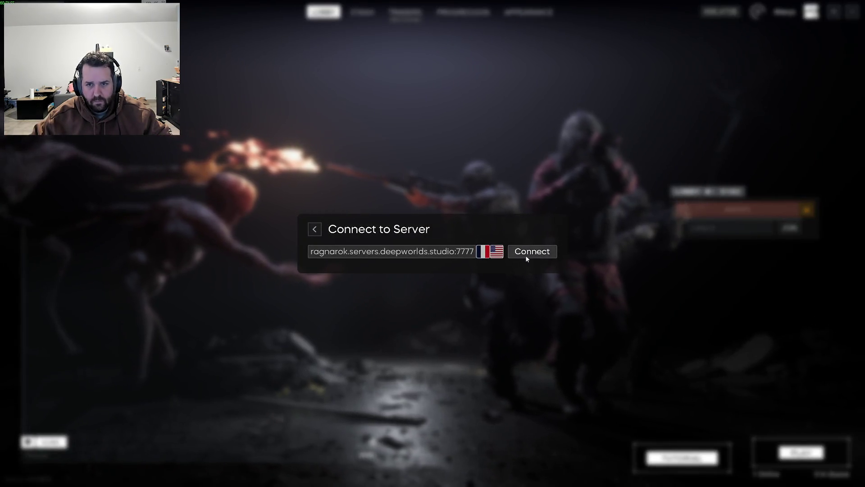
- Connect to the ragnarok server and apply Rider's proposed exclusion-zone code change
left_click(525, 255)
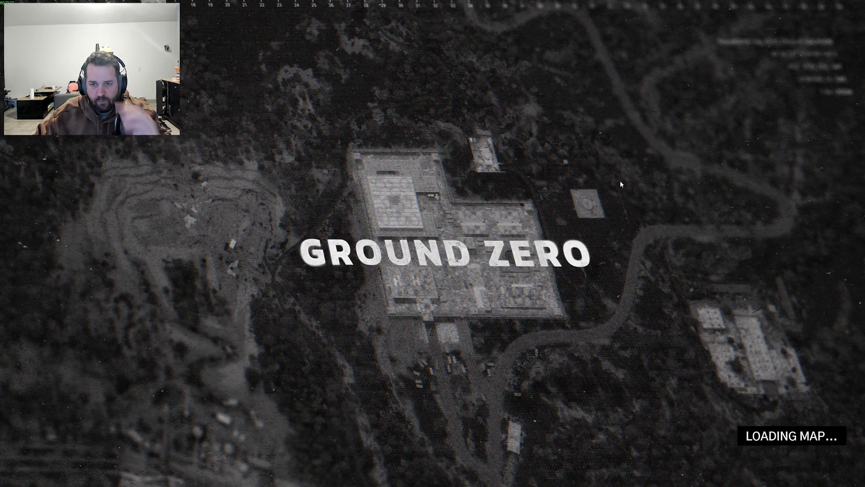
key("alt+Tab")
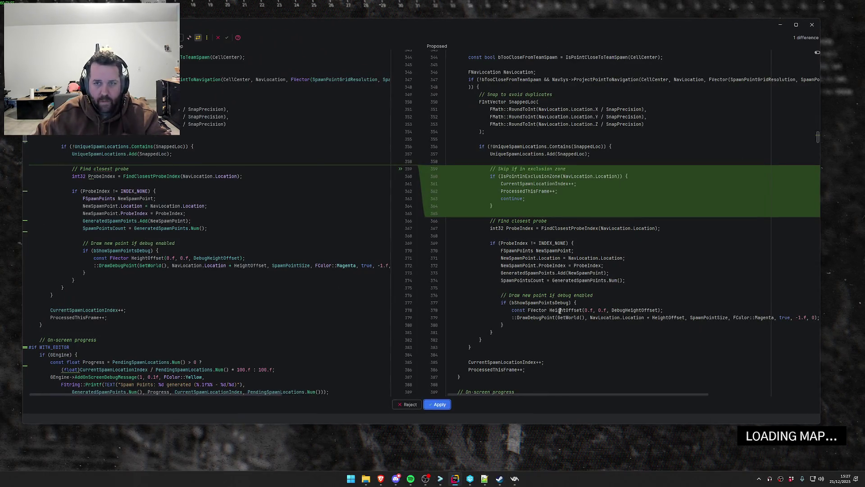
left_click(448, 405)
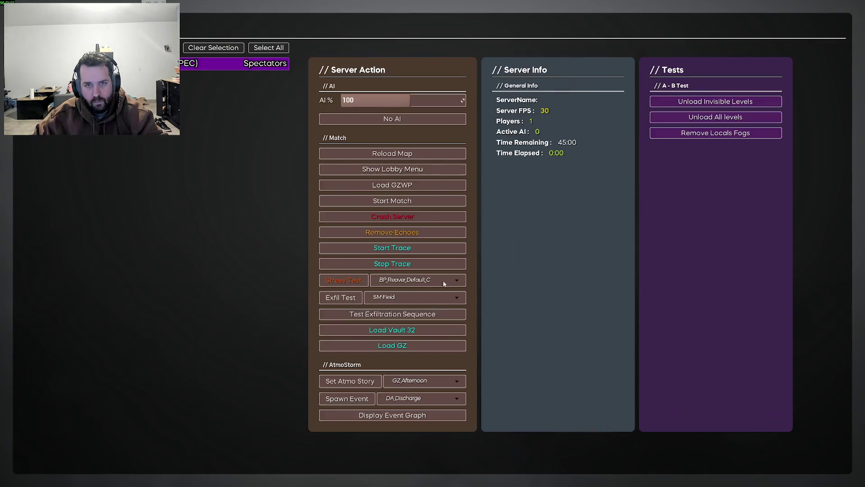
- Use the admin menu and server lobby overview to start the game
left_click(242, 66)
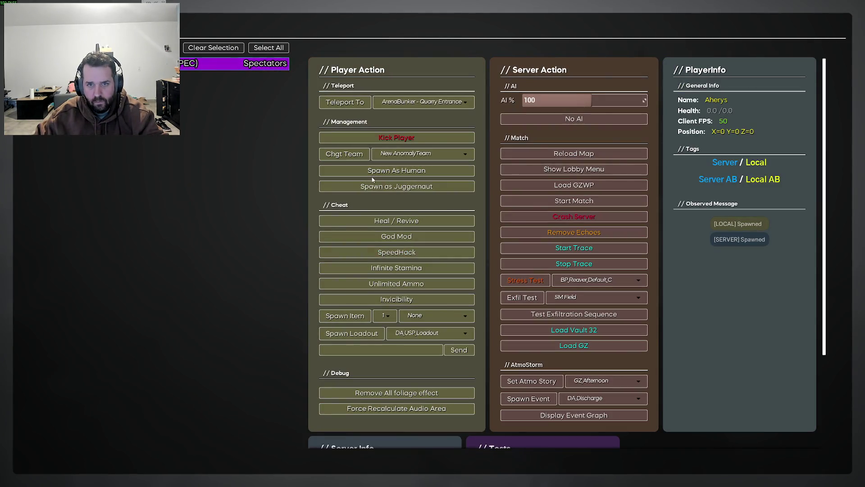
left_click(586, 169)
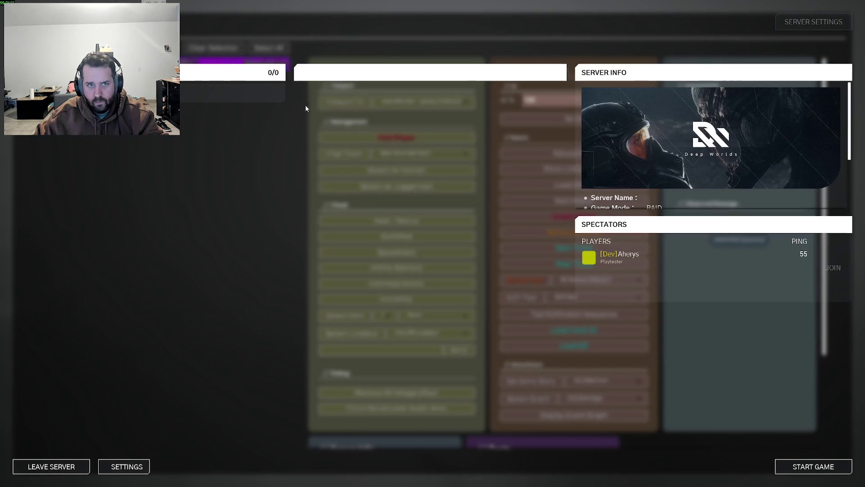
left_click(805, 470)
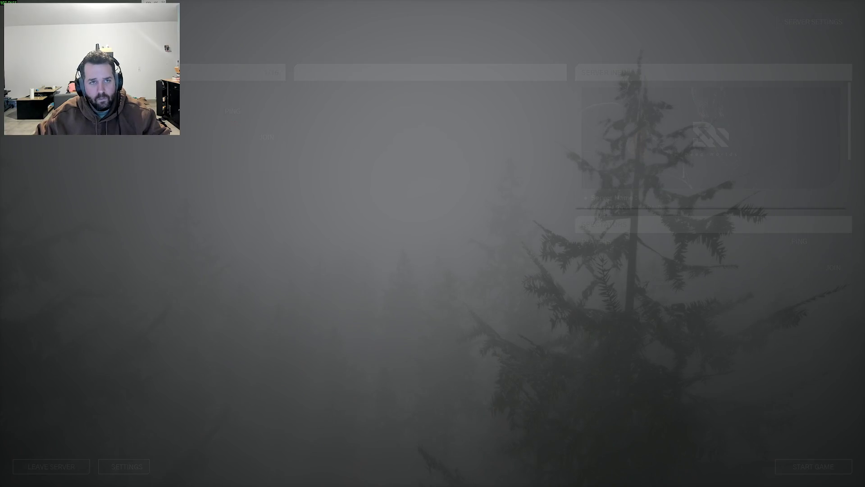
- In the in-game settings, switch the first controls option to ON
key("Escape")
left_click(193, 69)
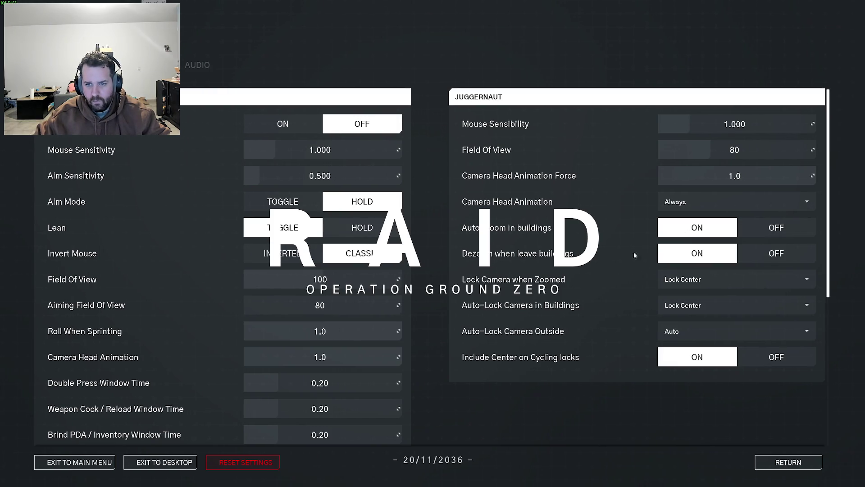
left_click(280, 128)
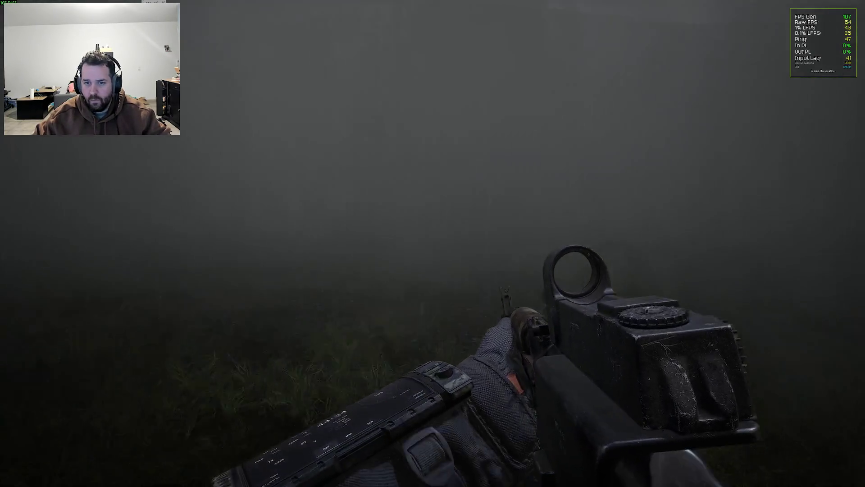
- Dismiss the Windows Start menu and open the admin debug menu with Insert
key("super")
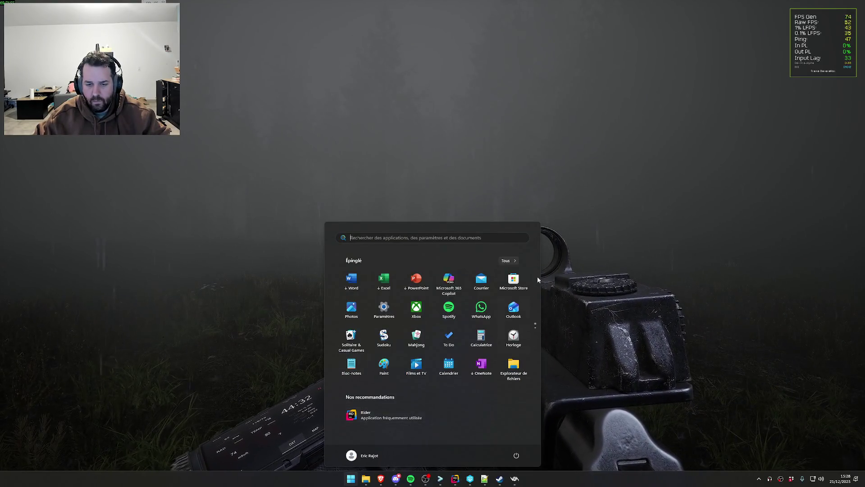
key("Escape")
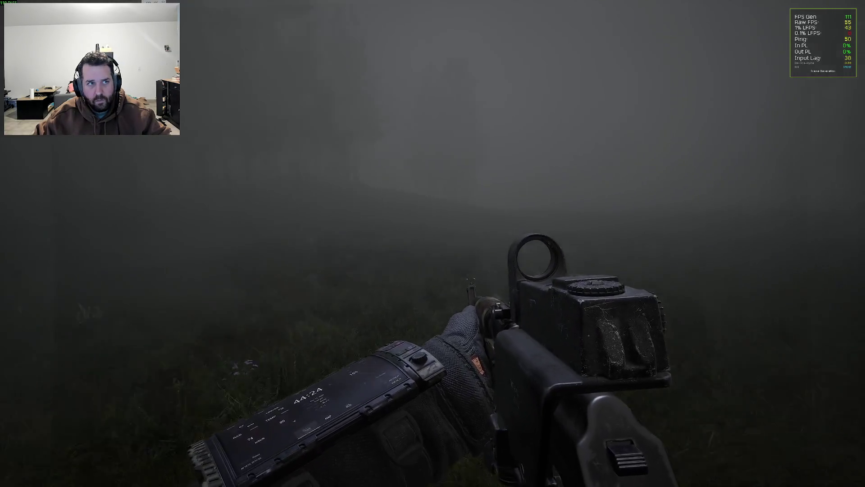
key("Insert")
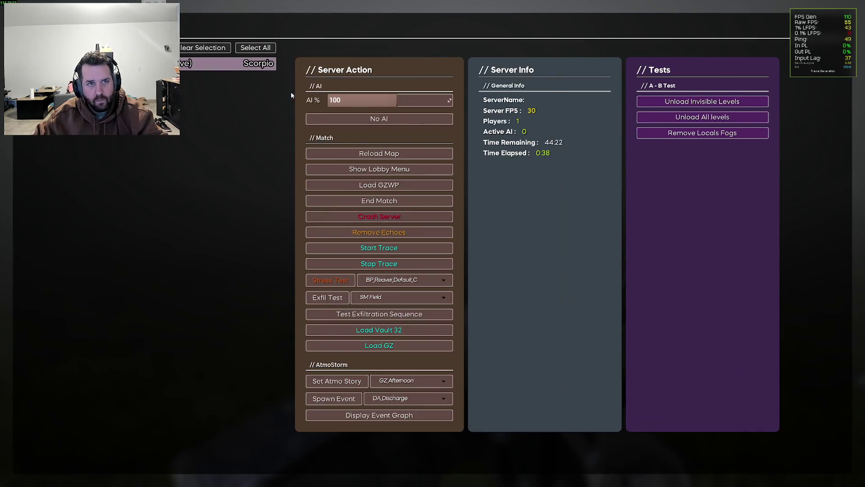
- Close the admin menu and review the graphics settings, leaving the preset on Custom
left_click(253, 63)
key("Insert")
key("Escape")
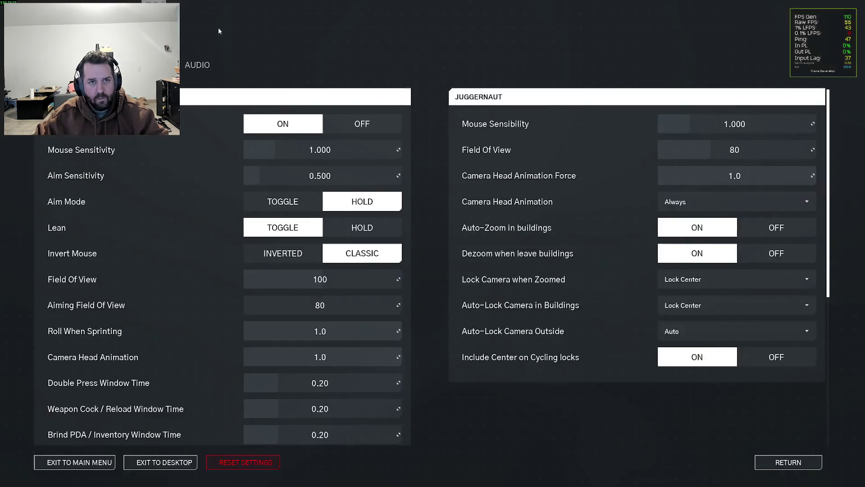
left_click(158, 65)
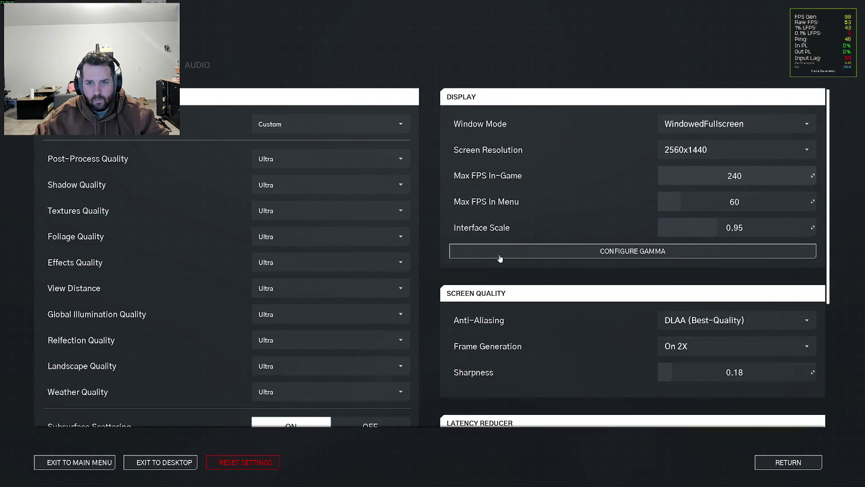
left_click(345, 128)
left_click(345, 128)
scroll(562, 309, "down", 5)
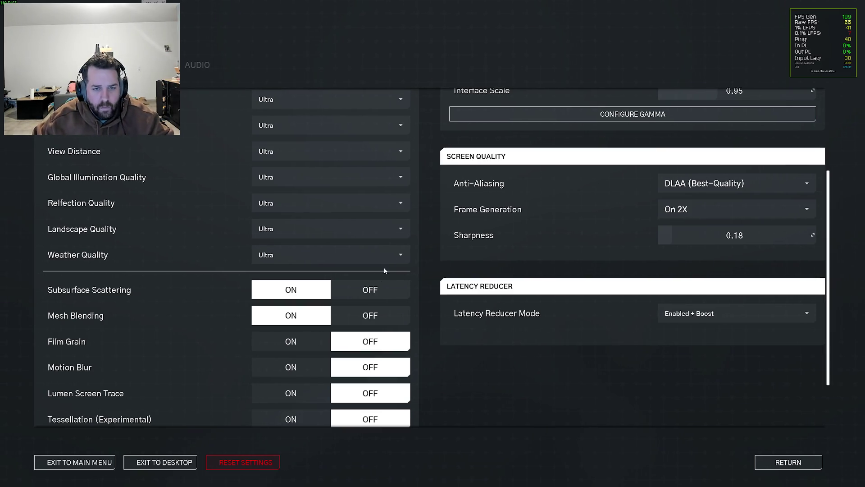
scroll(351, 300, "down", 3)
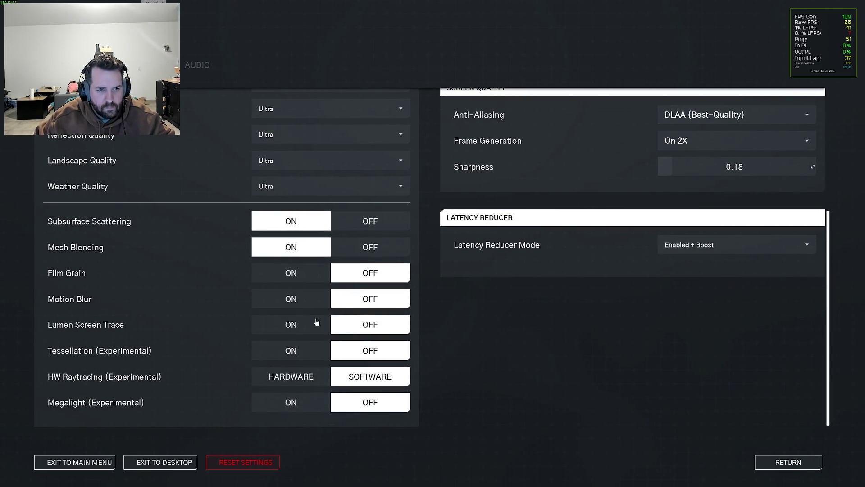
scroll(313, 358, "up", 5)
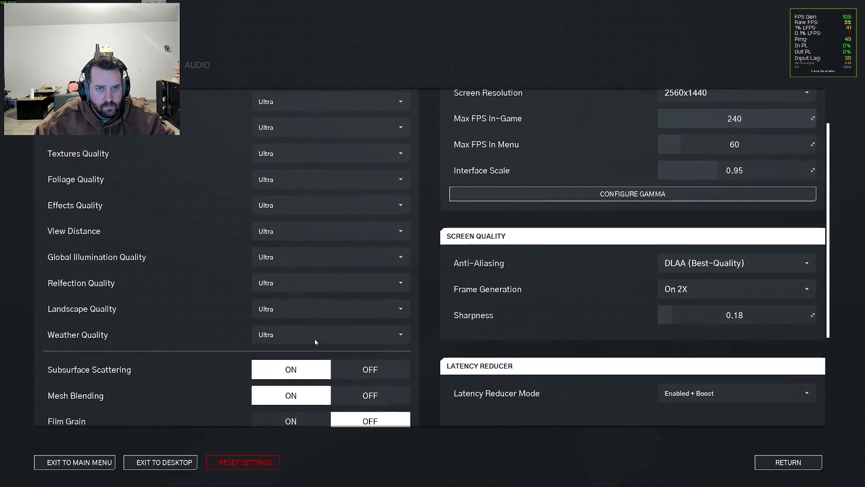
key("Escape")
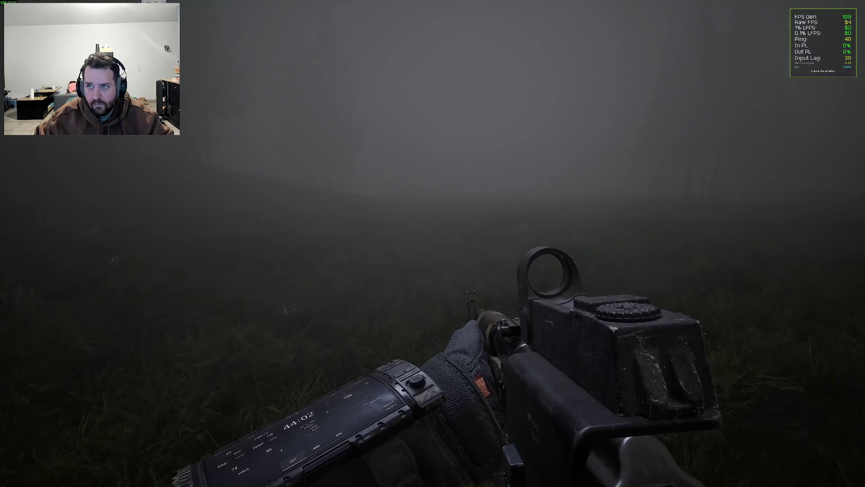
key("Escape")
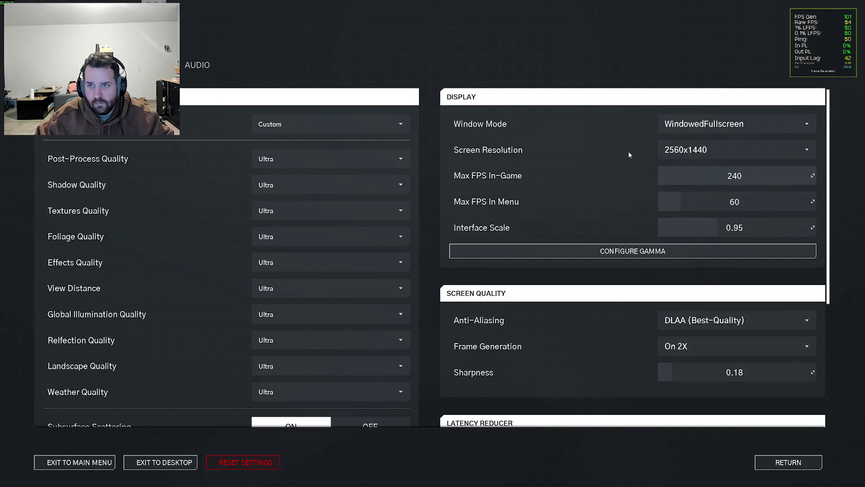
key("Escape")
- Set the Atmo Story to GZ_Morning2 in the admin menu and close it
key("Insert")
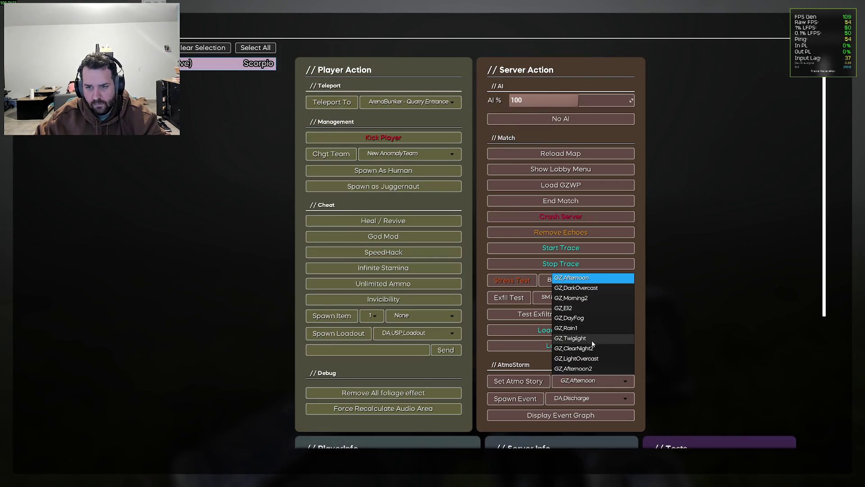
left_click(592, 298)
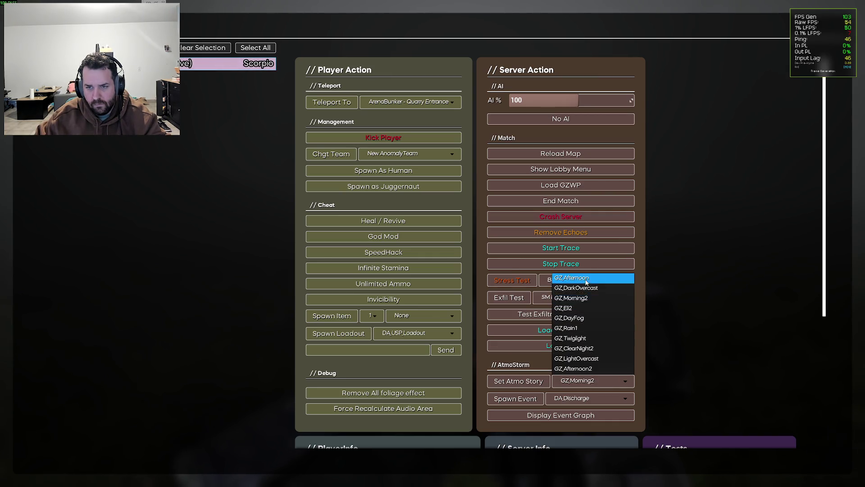
left_click(533, 384)
key("Insert")
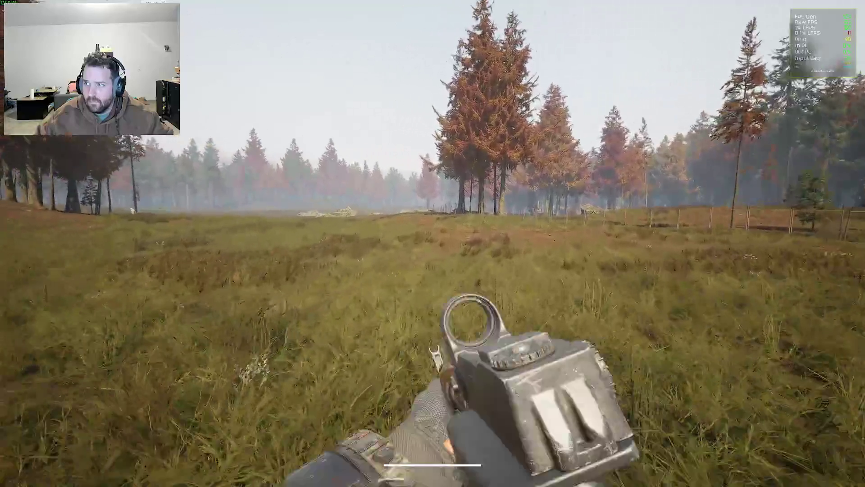
- Draw the AKM, toggle the inventory, reload, switch to the compass, then bring up settings
key("super")
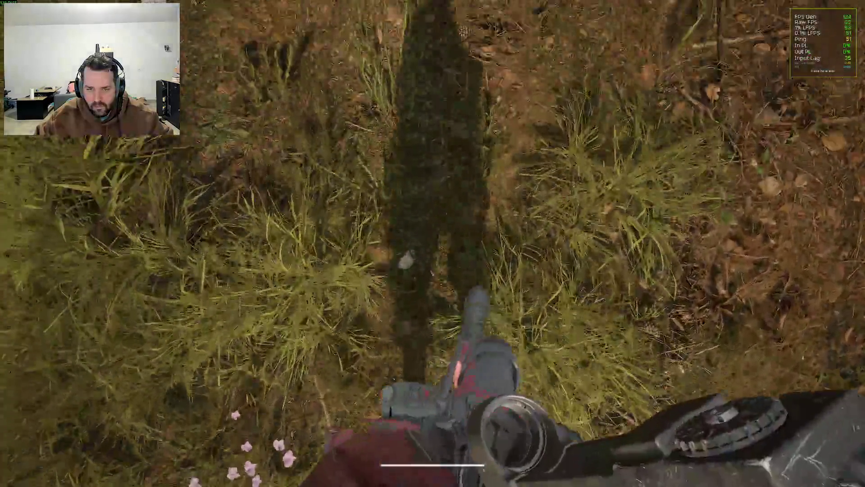
key("1")
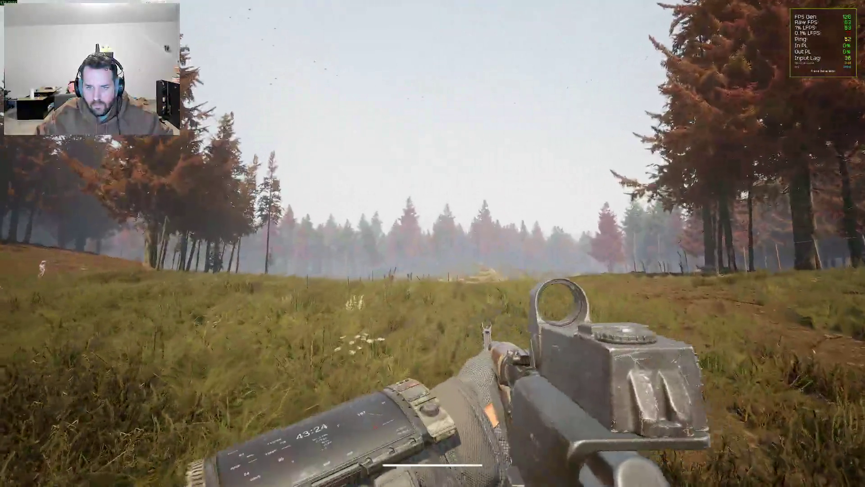
key("Tab")
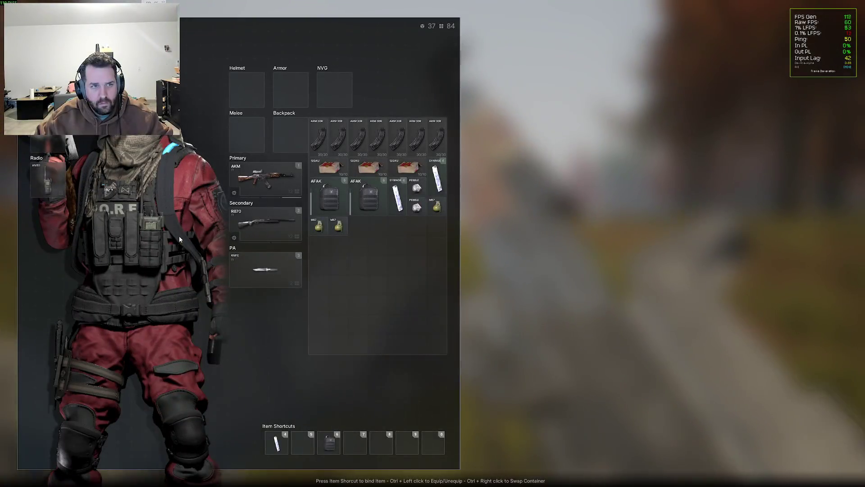
key("Tab")
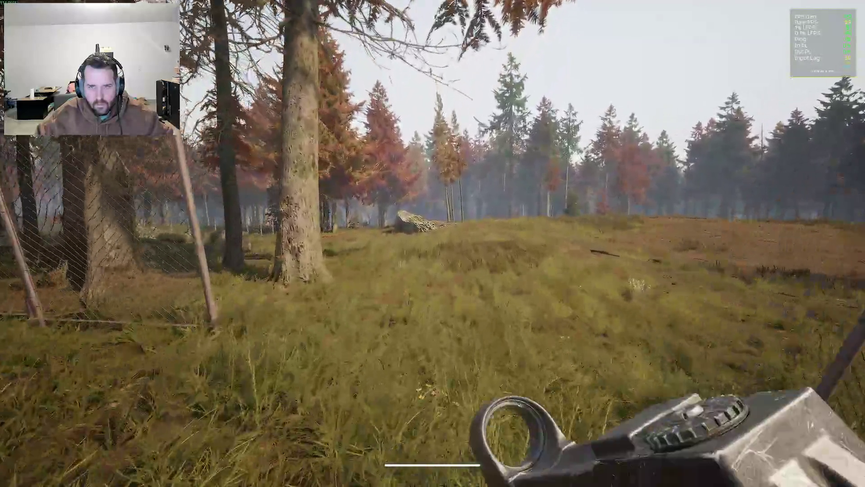
key("1")
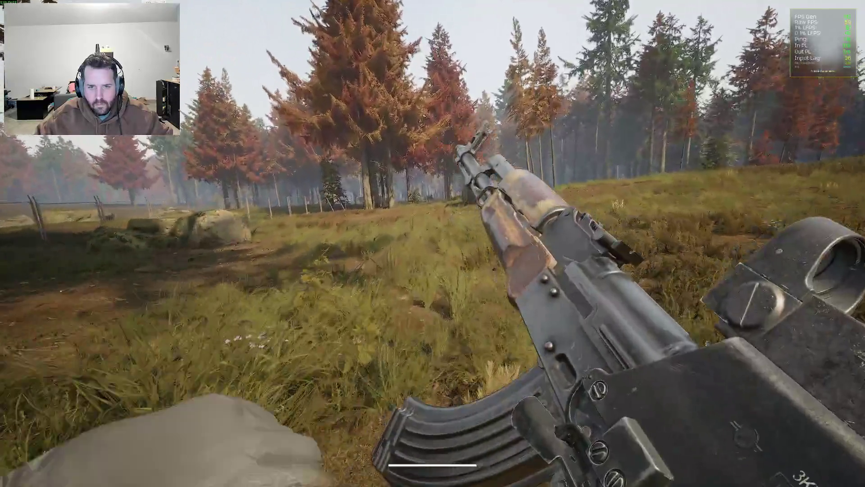
key("r")
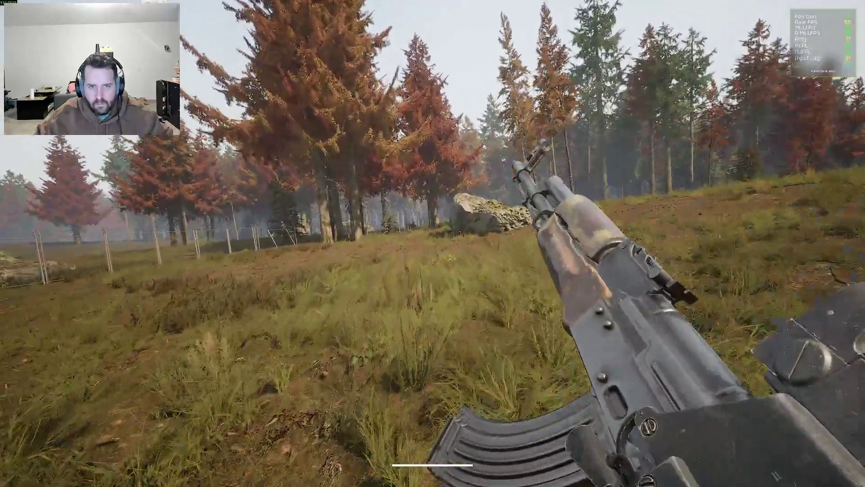
key("2")
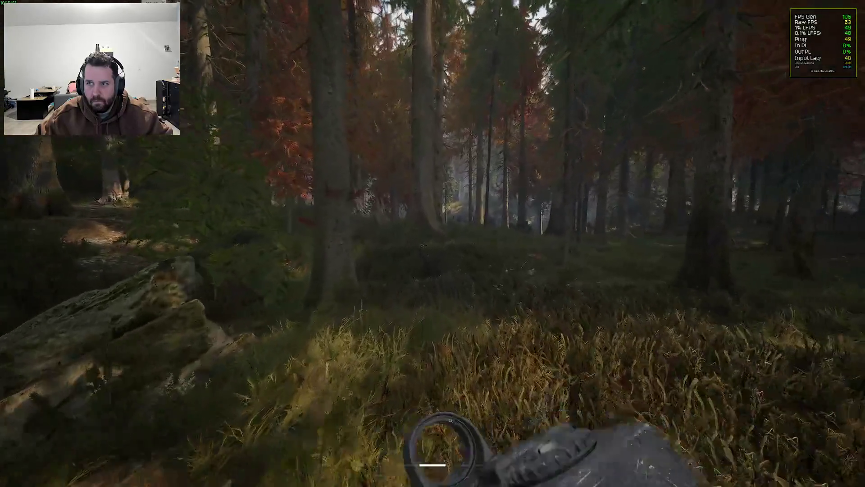
key("Escape")
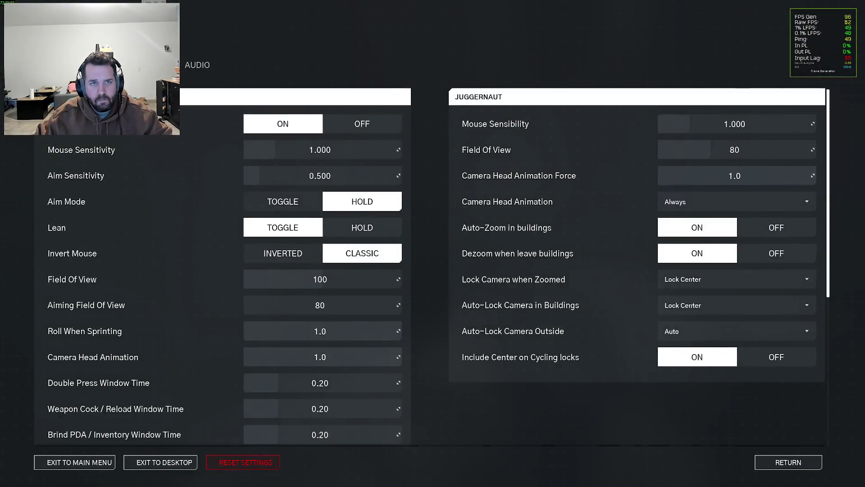
- Set the graphics preset to Ultra, apply it, and close the settings
key("e")
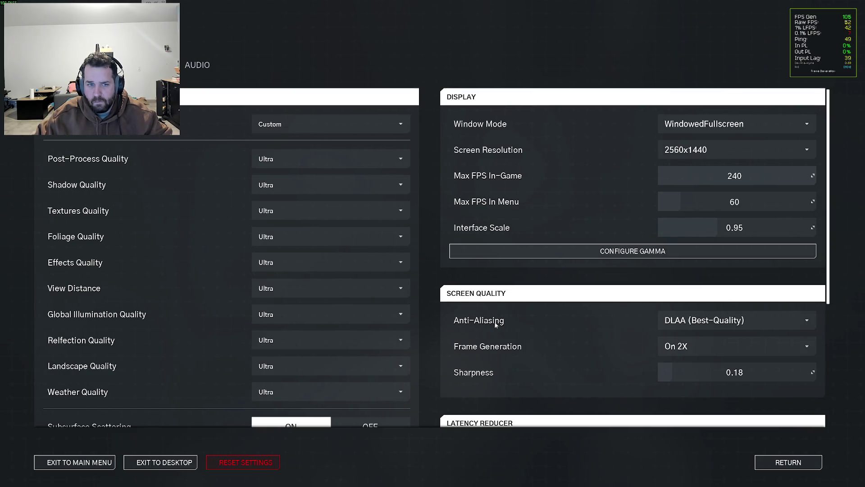
scroll(365, 330, "down", 5)
scroll(354, 325, "up", 5)
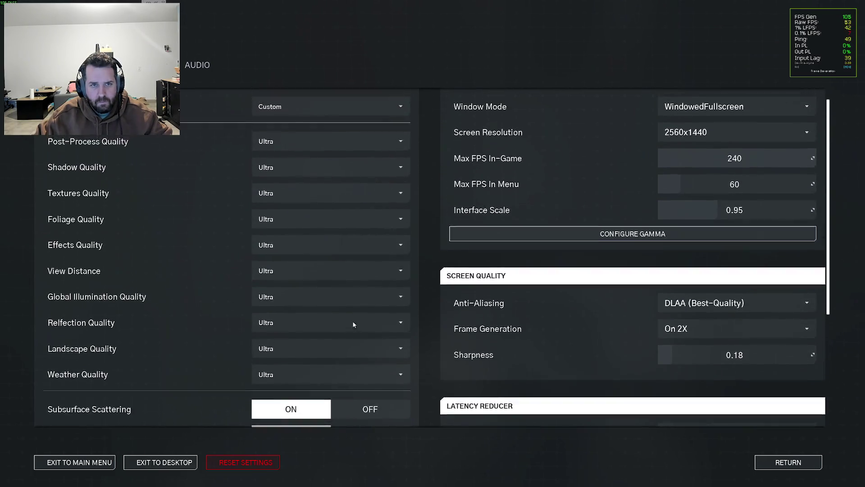
left_click(325, 126)
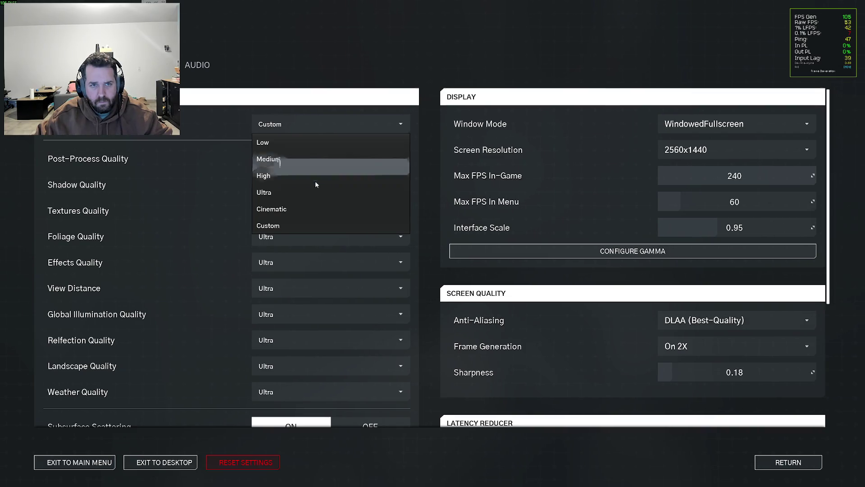
left_click(314, 197)
scroll(331, 268, "down", 5)
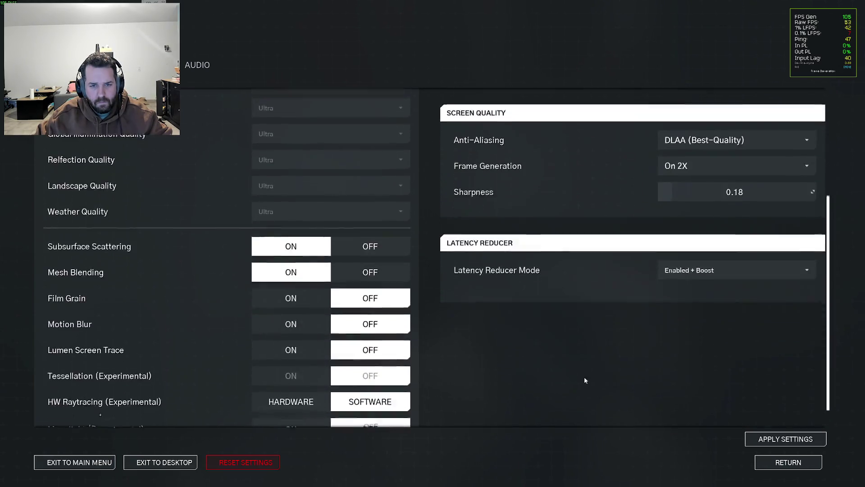
left_click(777, 443)
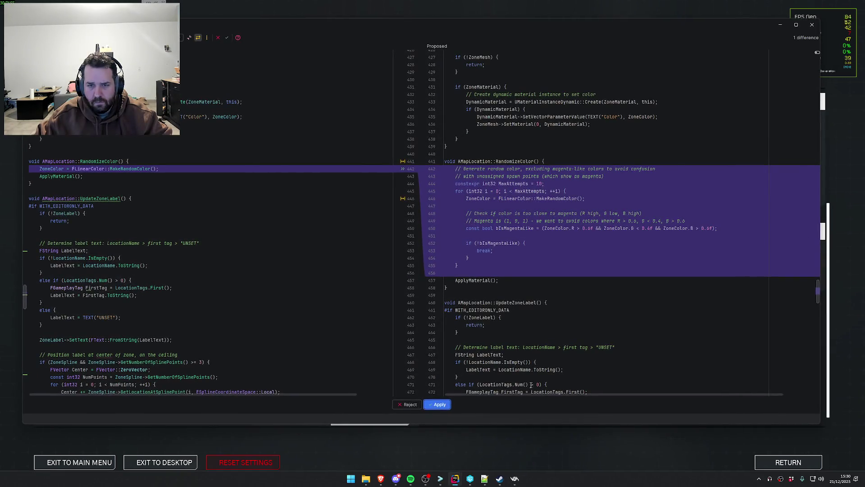
key("Escape")
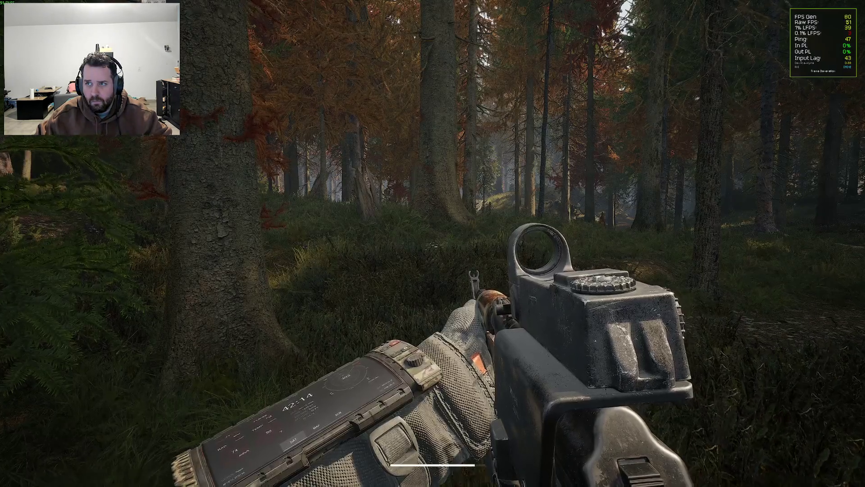
- Walk and sprint through the autumn forest along the path past the burning vehicle
key("w")
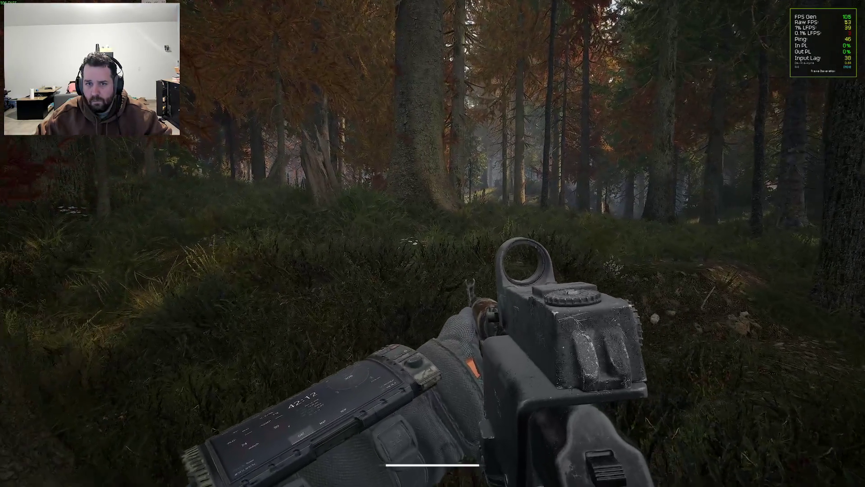
key("w")
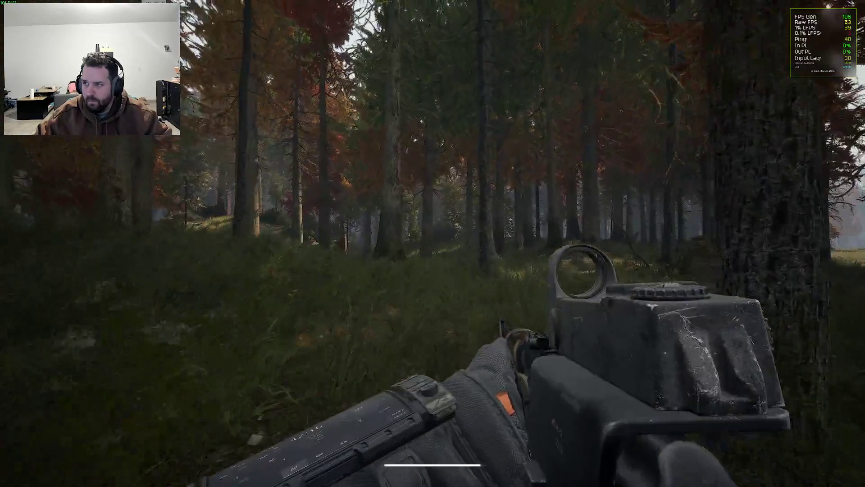
key("shift+w")
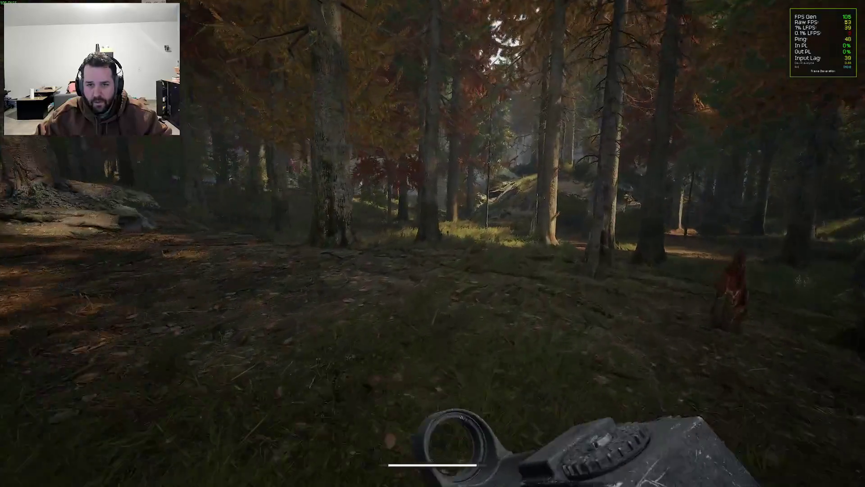
key("shift+w")
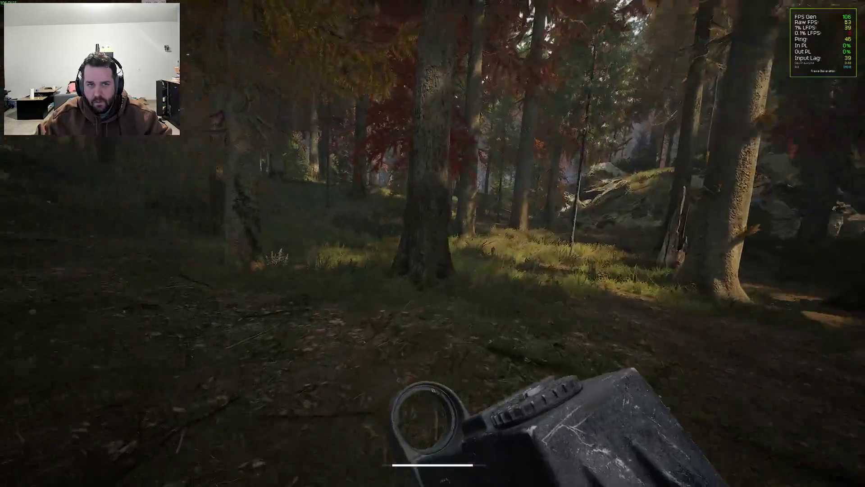
key("shift+w")
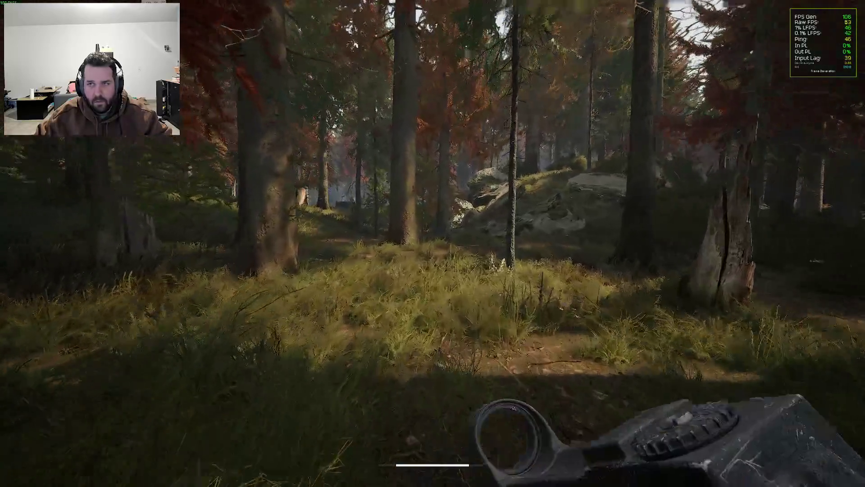
key("shift+w")
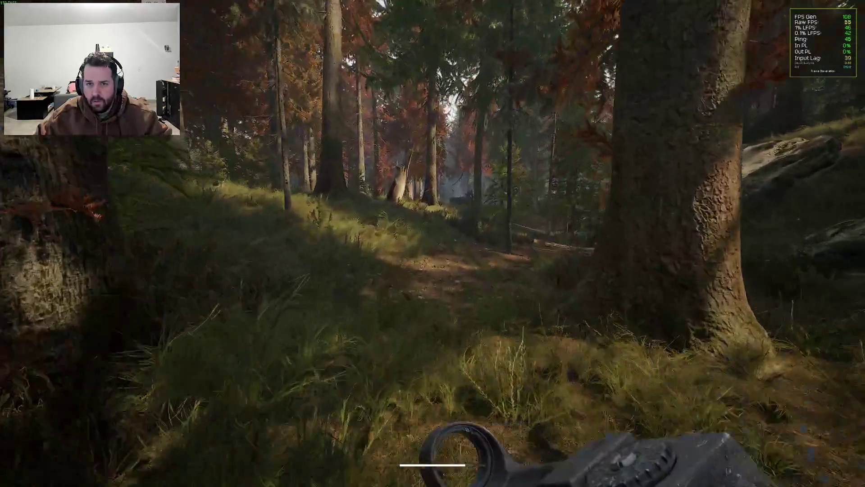
key("shift+w")
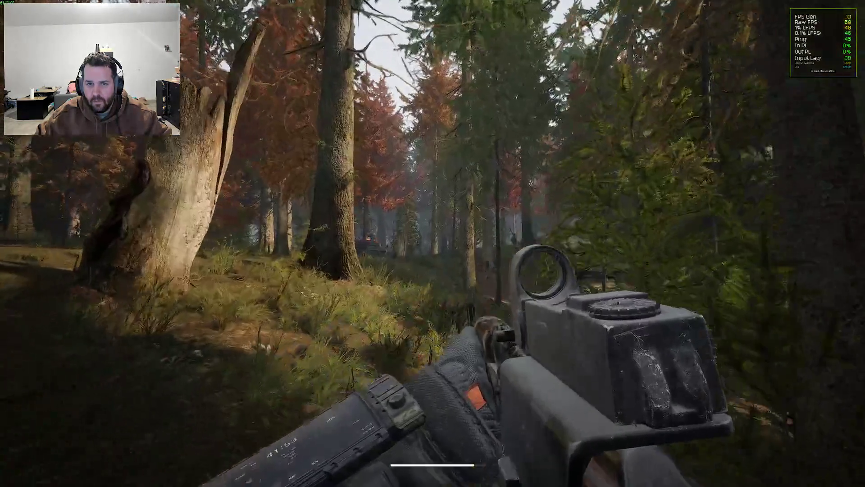
key("w")
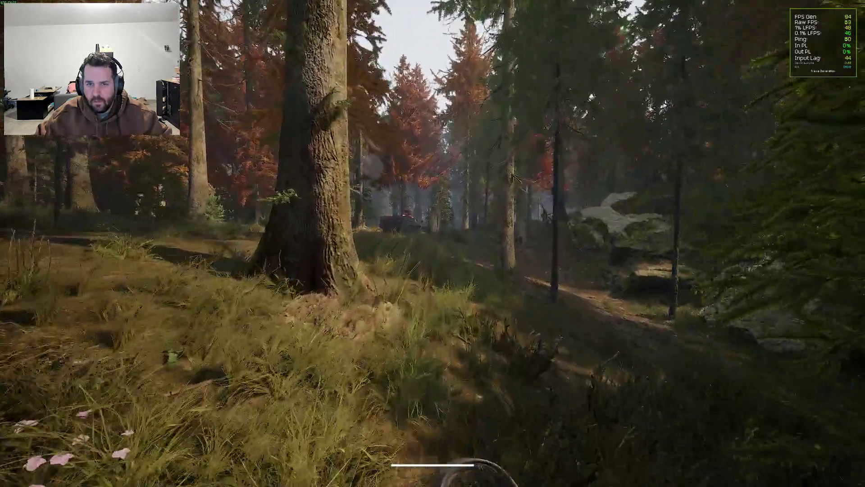
key("w")
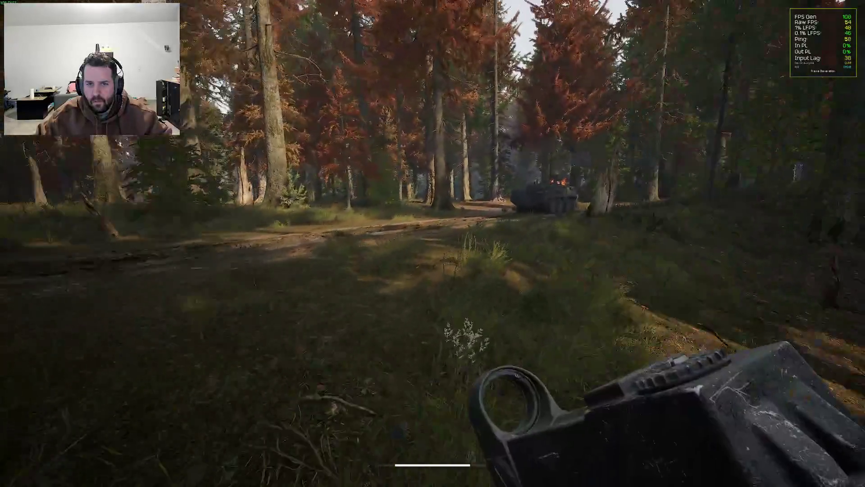
key("w")
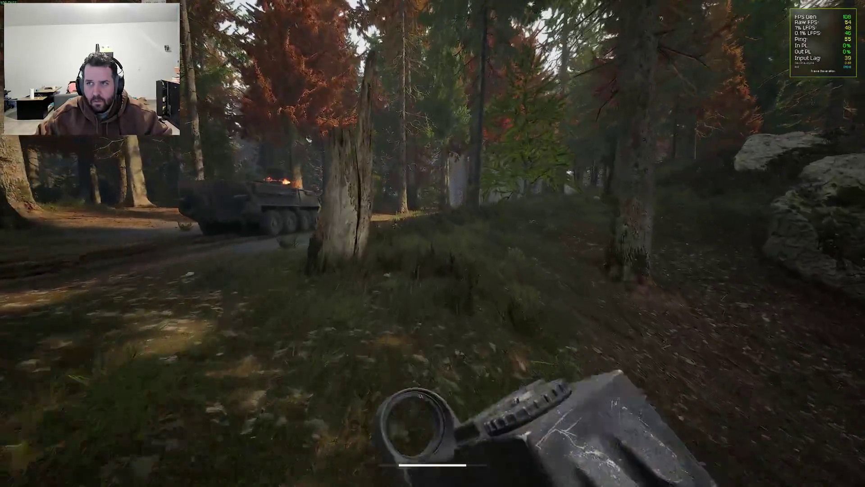
key("w")
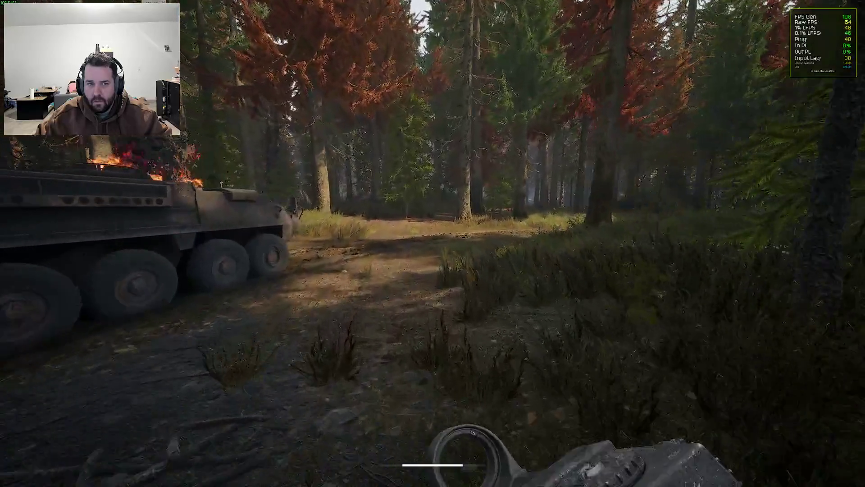
key("w")
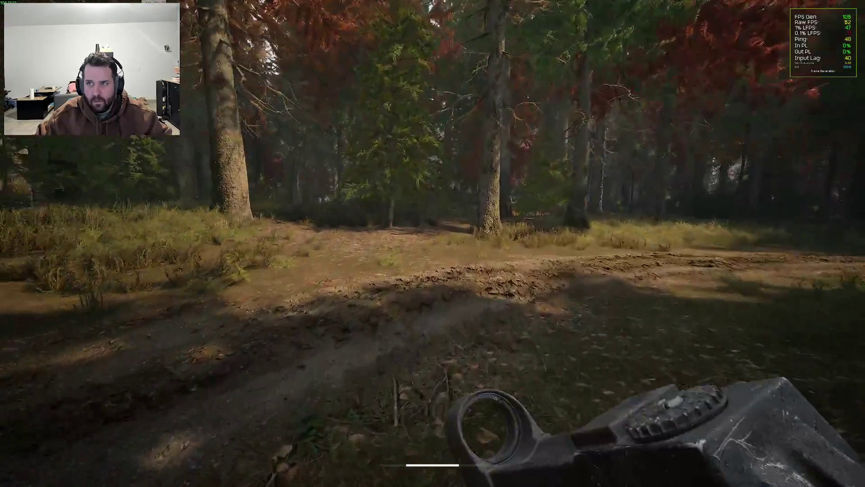
key("w")
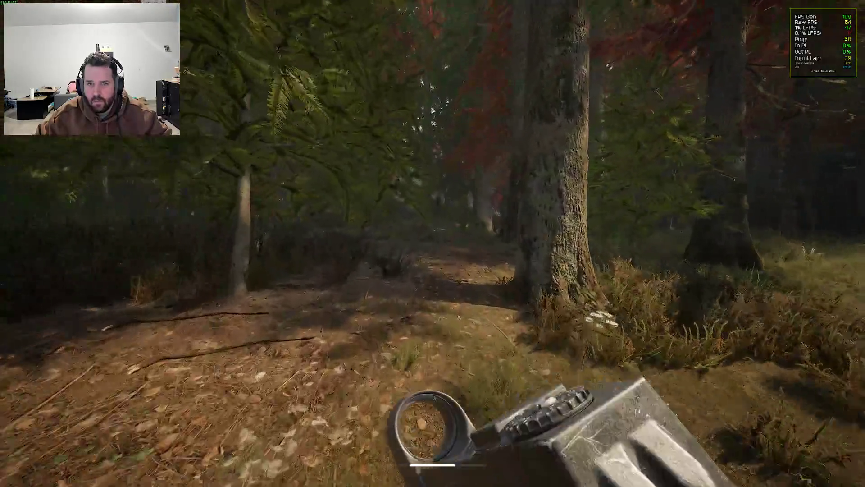
key("w")
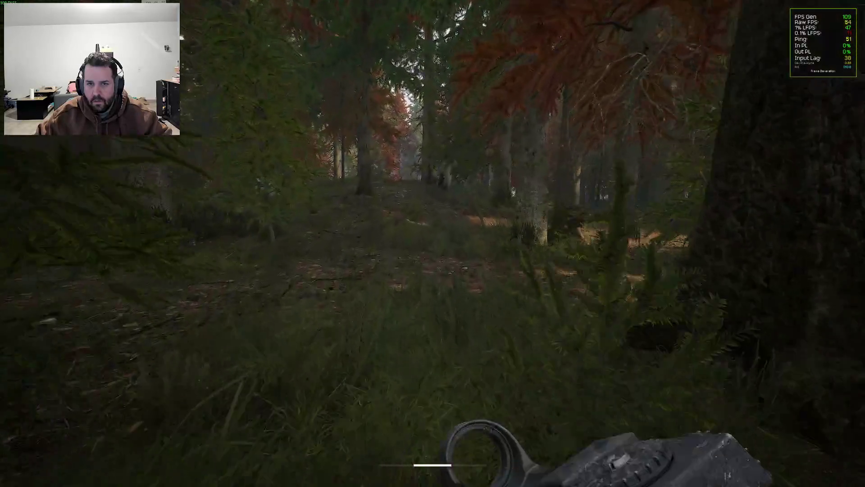
key("grave")
type("sh")
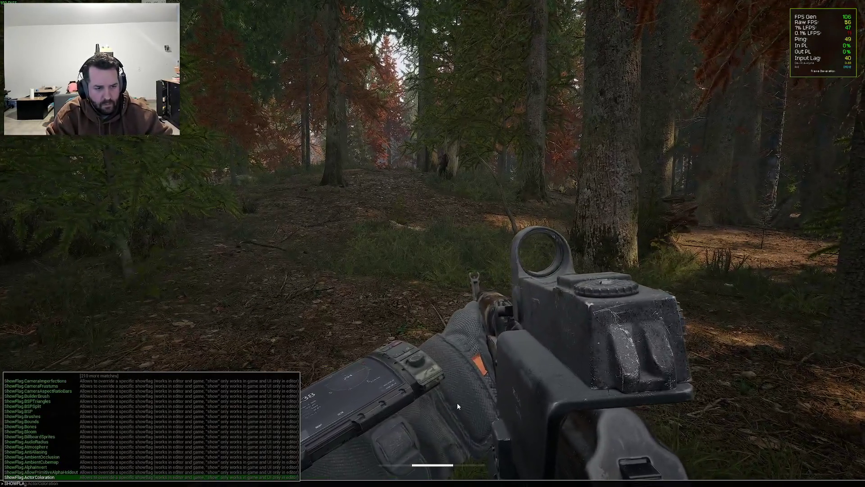
type("owflag.n")
key("Return")
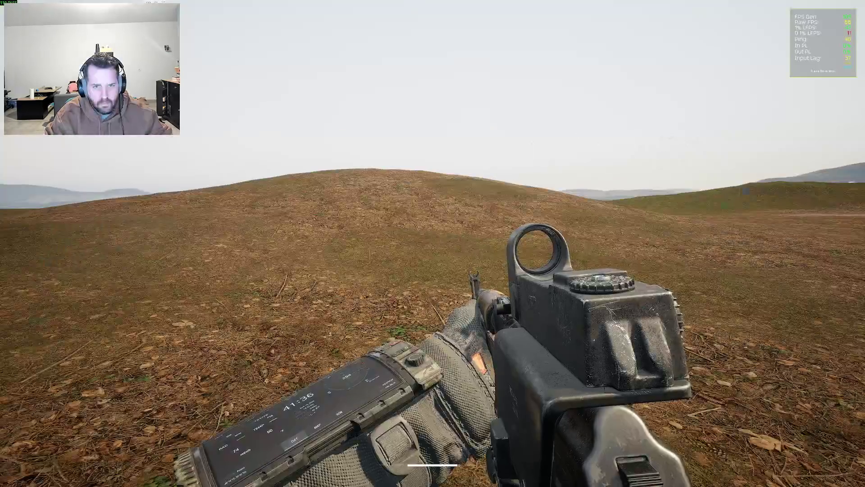
key("w")
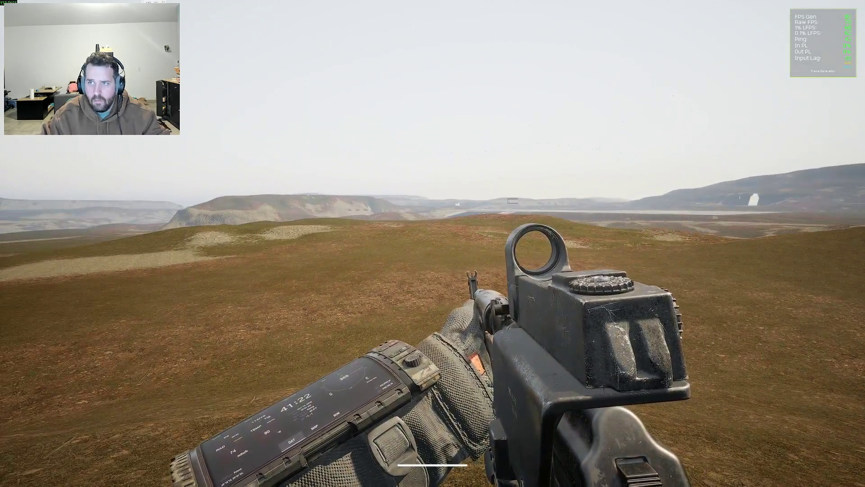
key("grave")
key("Up")
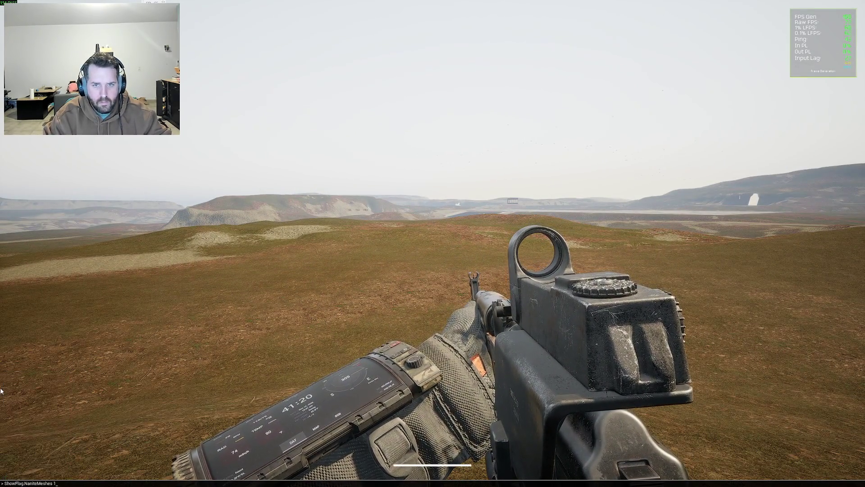
key("Return")
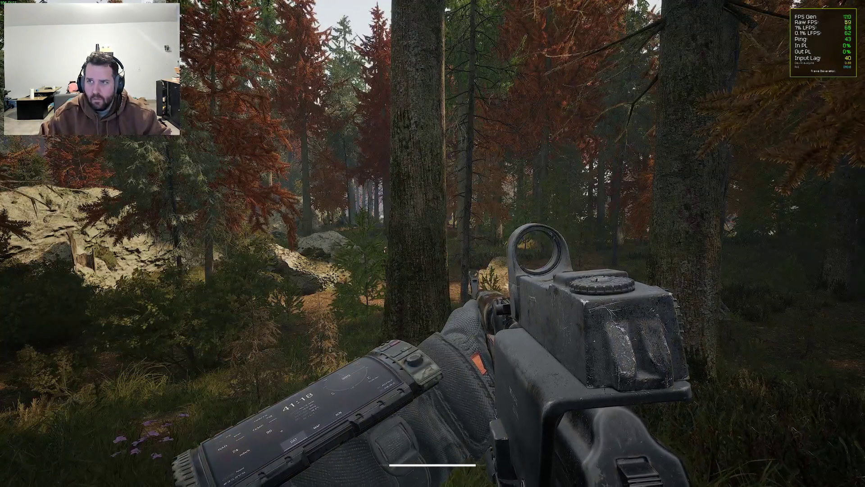
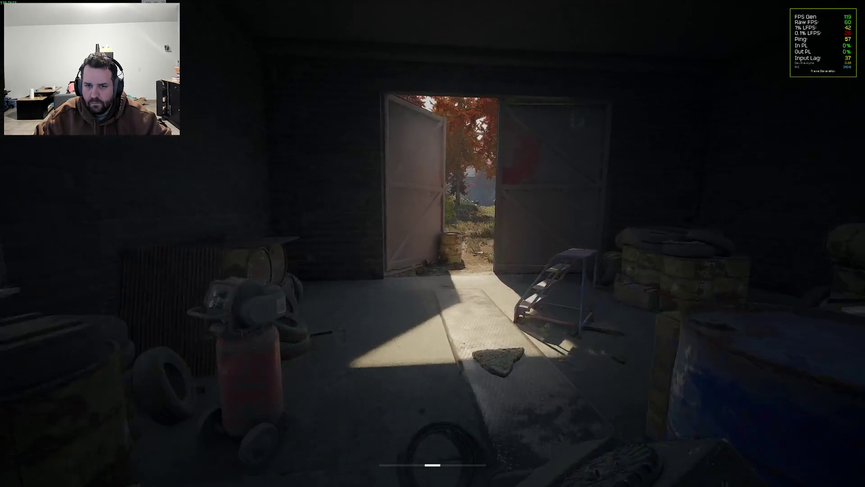
- Walk out of the barn and down the road, briefly aiming down the sights
key("w")
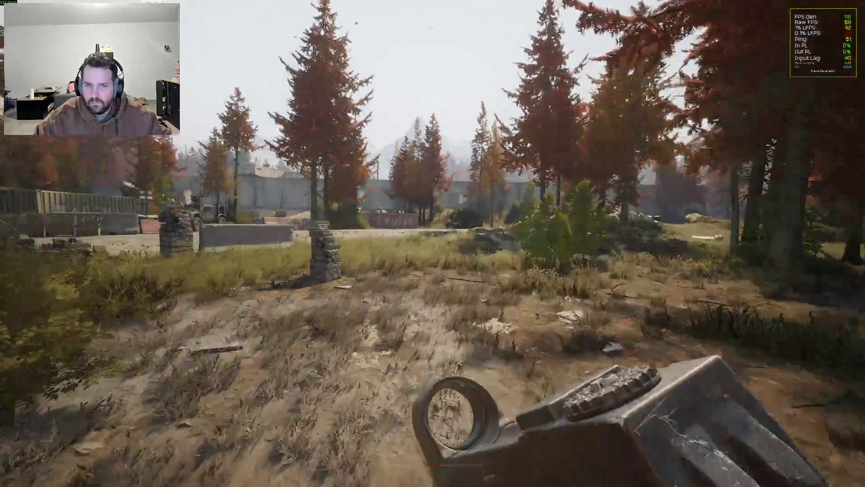
key("w")
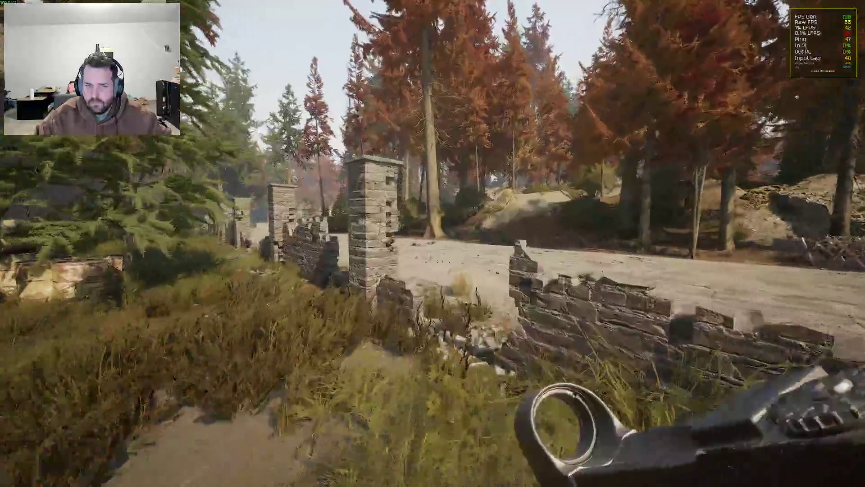
key("w")
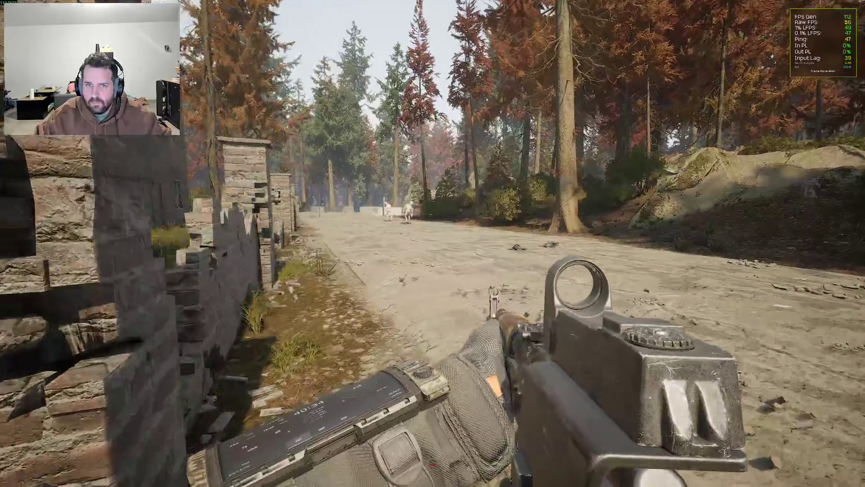
key("w")
right_click(433, 243)
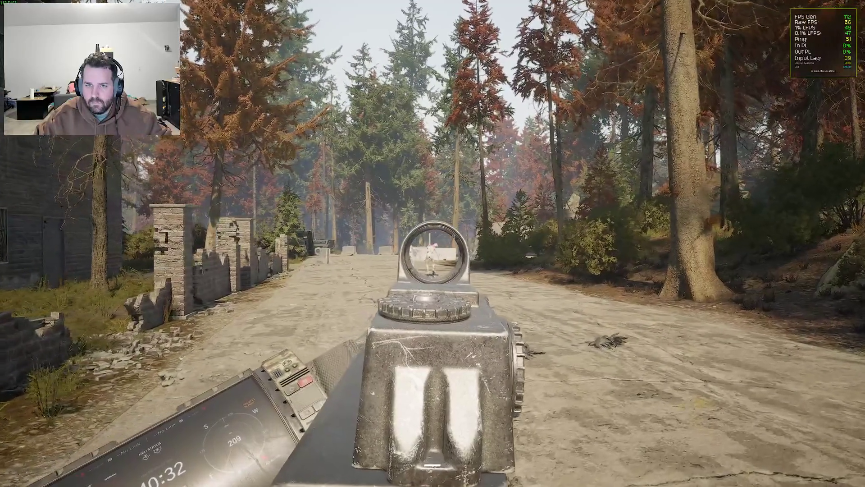
key("w")
key("w")
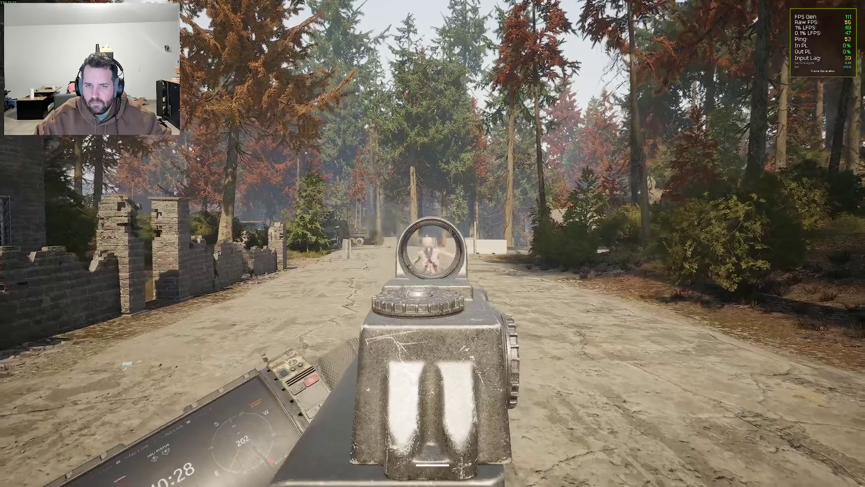
right_click(433, 244)
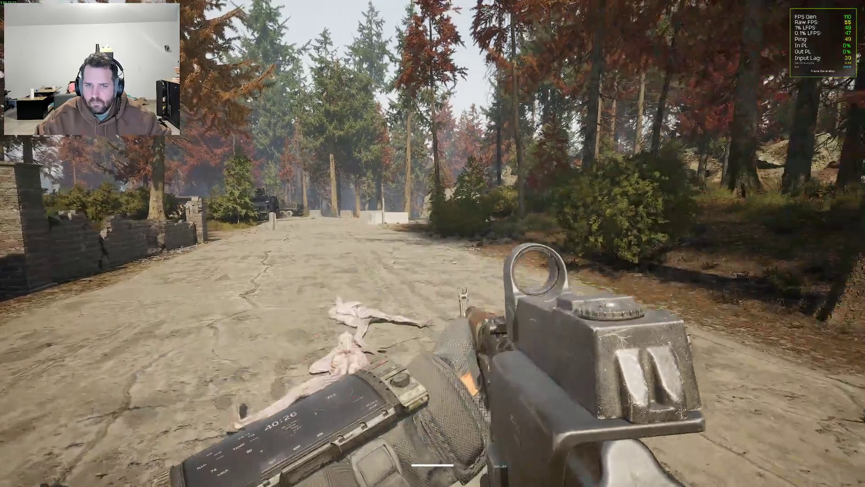
key("shift+w")
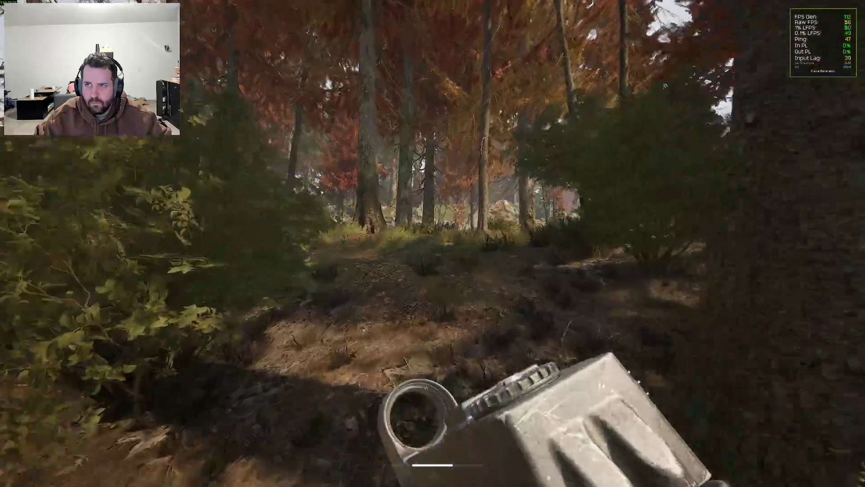
- Sprint across the road toward the truck, then head into the forest along the path
key("w")
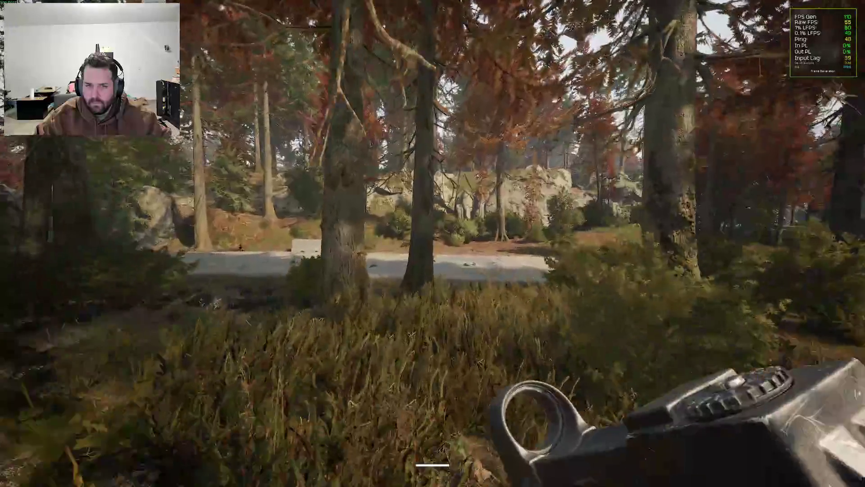
key("shift+w")
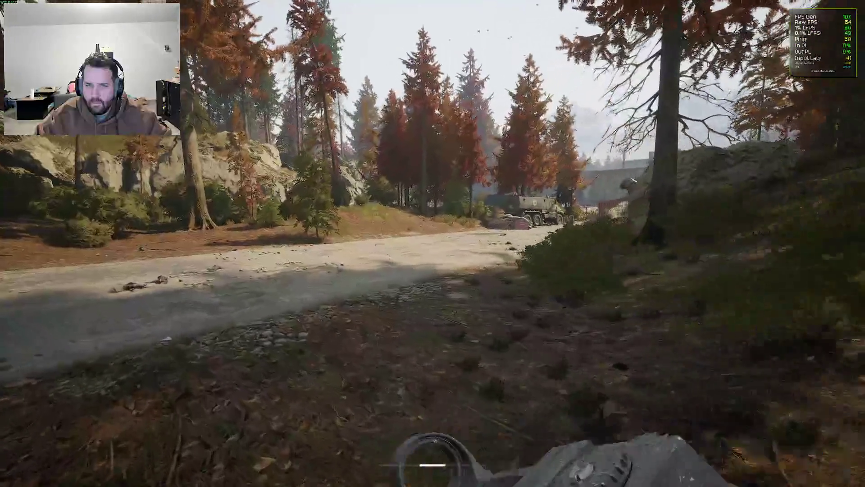
key("w")
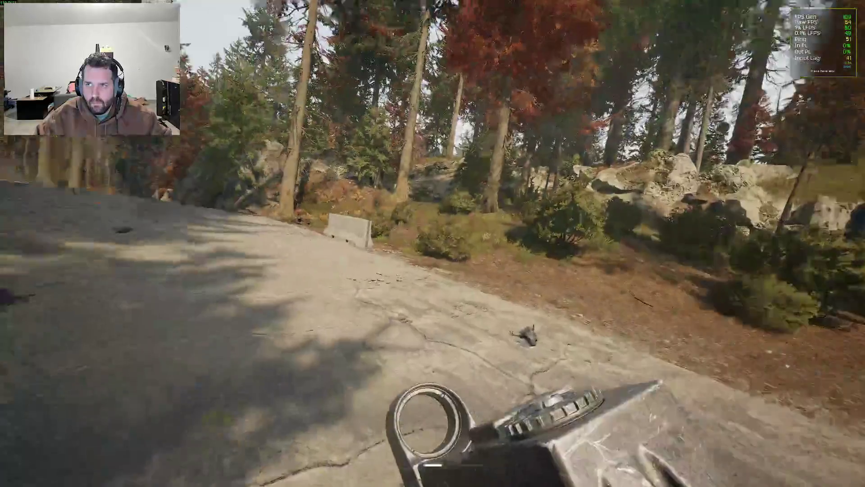
key("w")
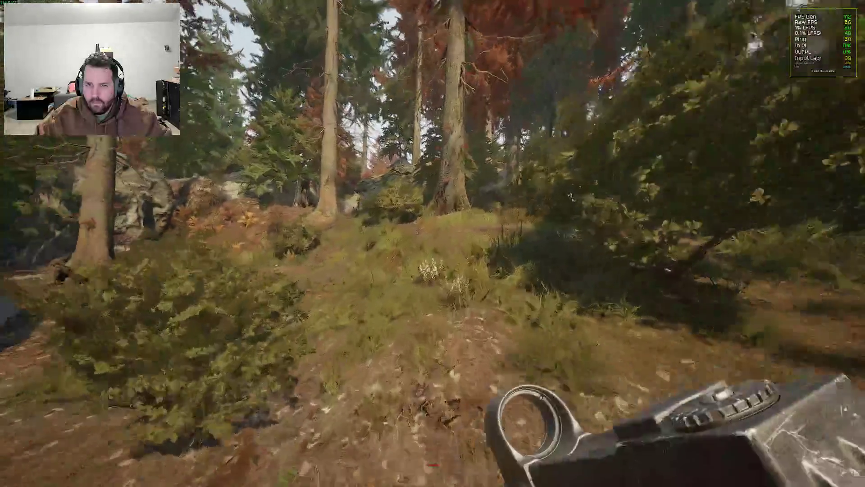
key("w")
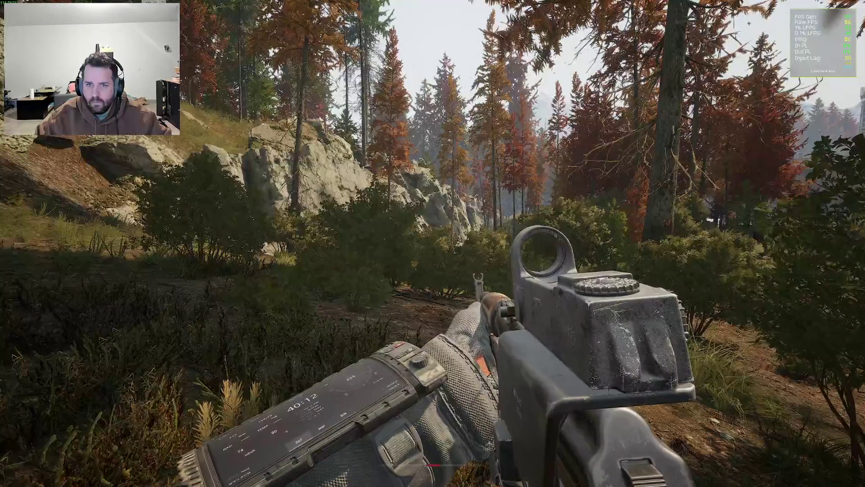
key("w")
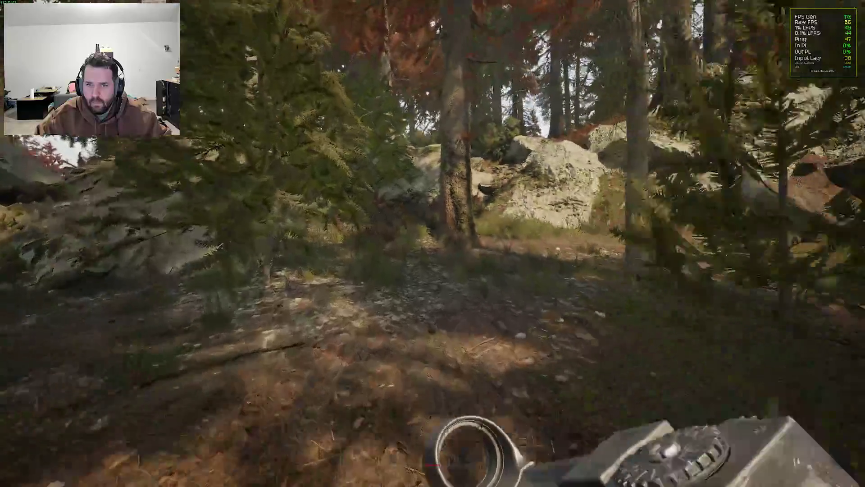
key("w")
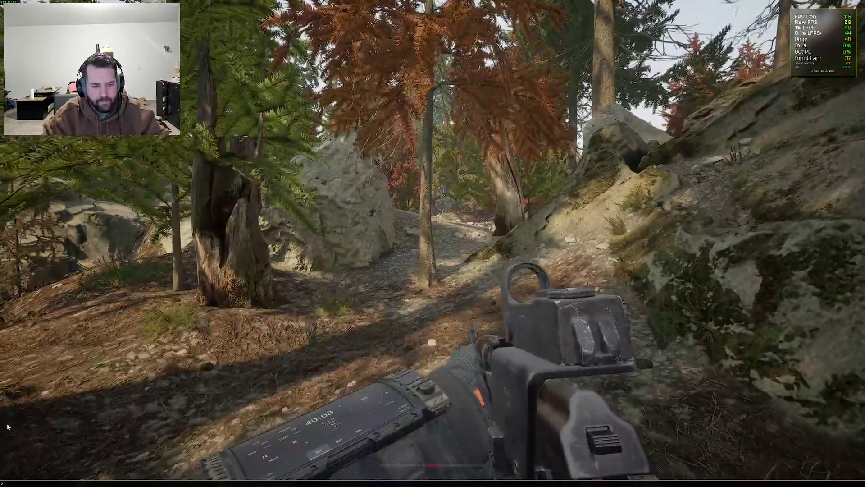
- Enable the stat unitgraph frame-timing overlay and keep walking along the forest path
type("STAT UNITGRAPH")
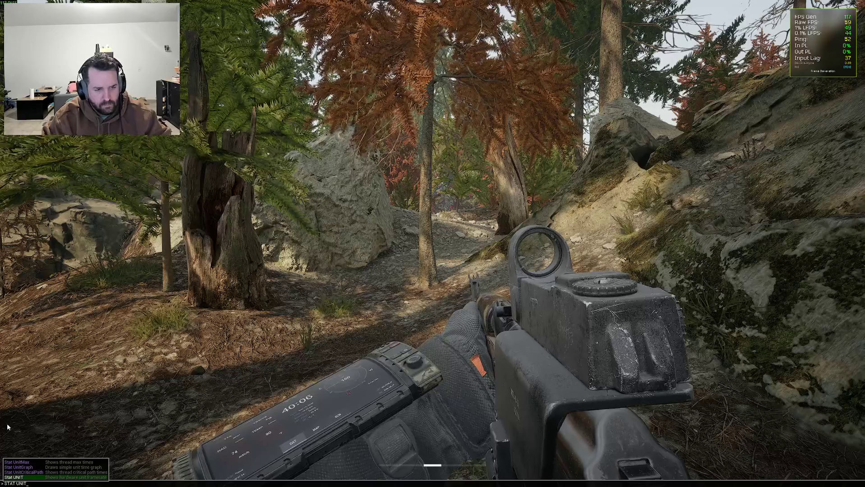
key("Return")
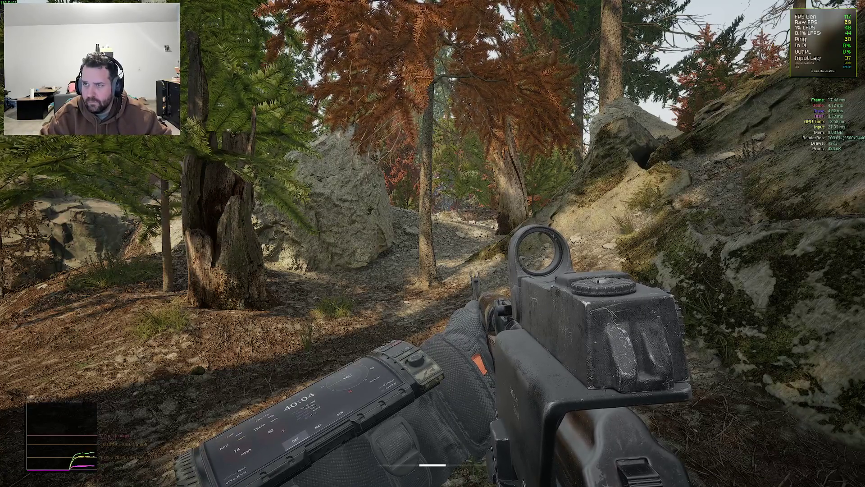
key("w")
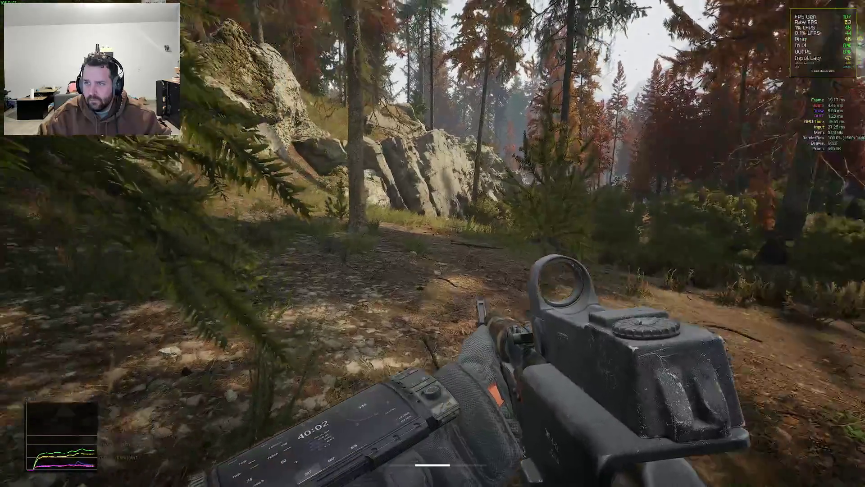
key("w")
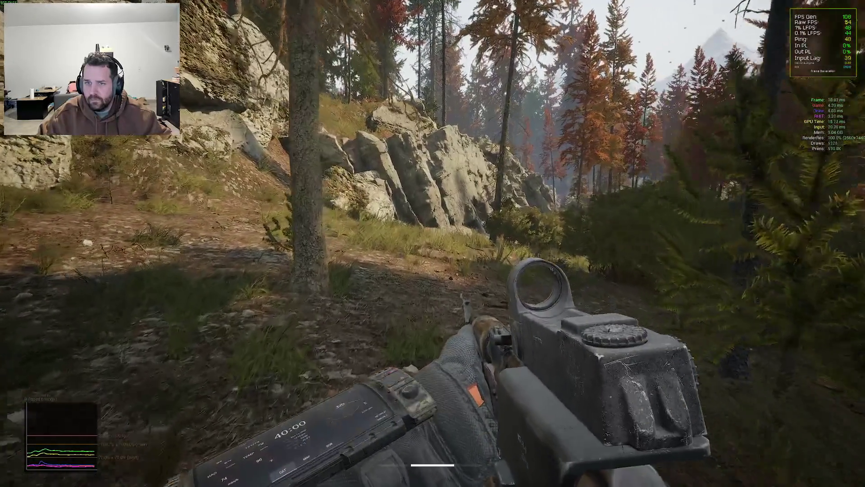
key("w")
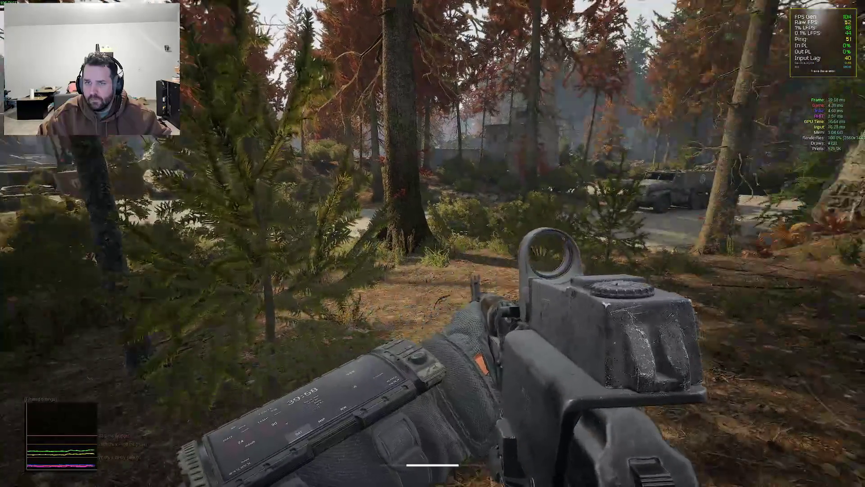
key("Escape")
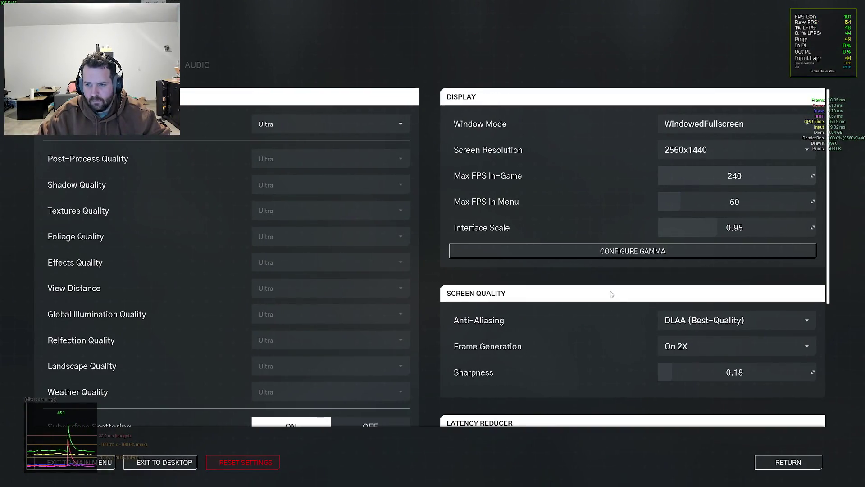
- Set anti-aliasing to Ultra Quality and return to the game
scroll(619, 299, "down", 3)
scroll(620, 299, "up", 2)
left_click(700, 270)
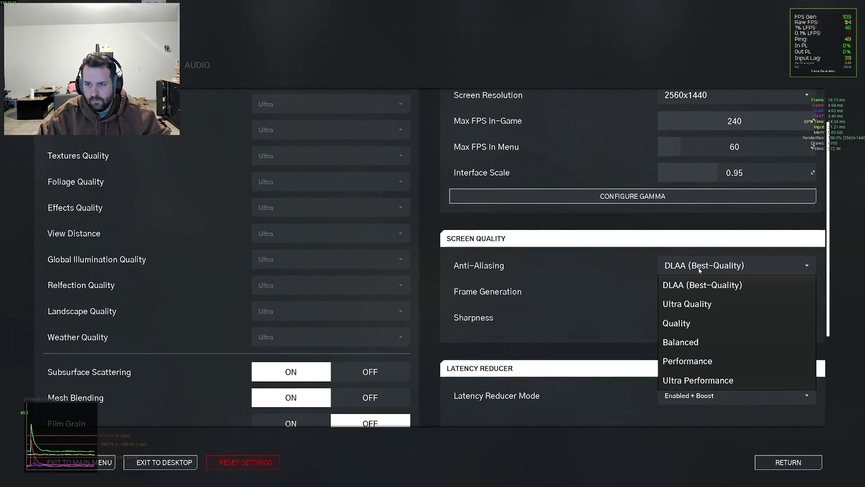
left_click(694, 304)
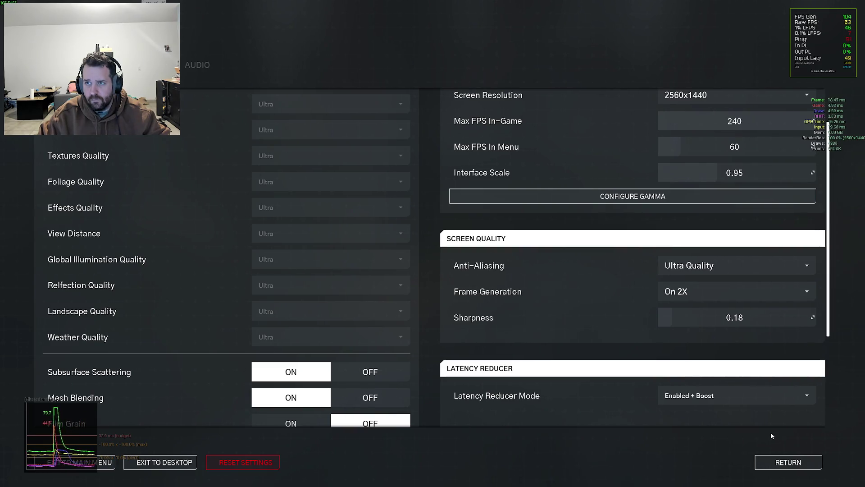
key("Escape")
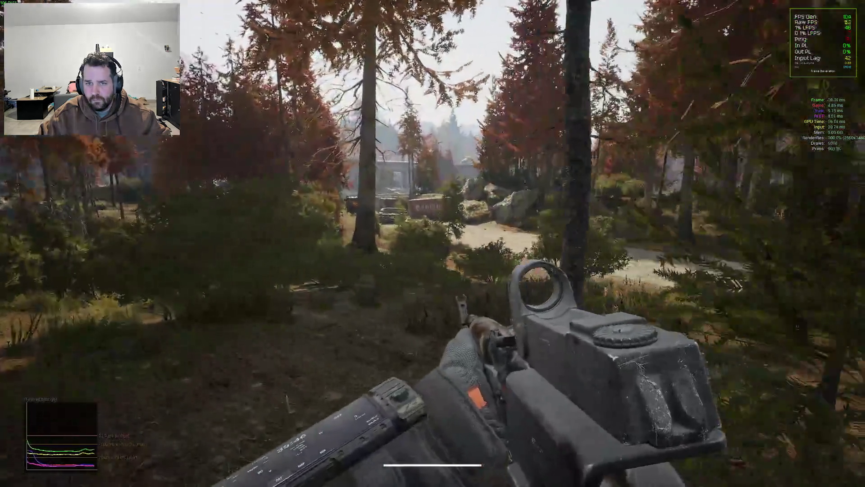
- Walk forward, then change anti-aliasing to Balanced in Graphics settings and apply it
key("w")
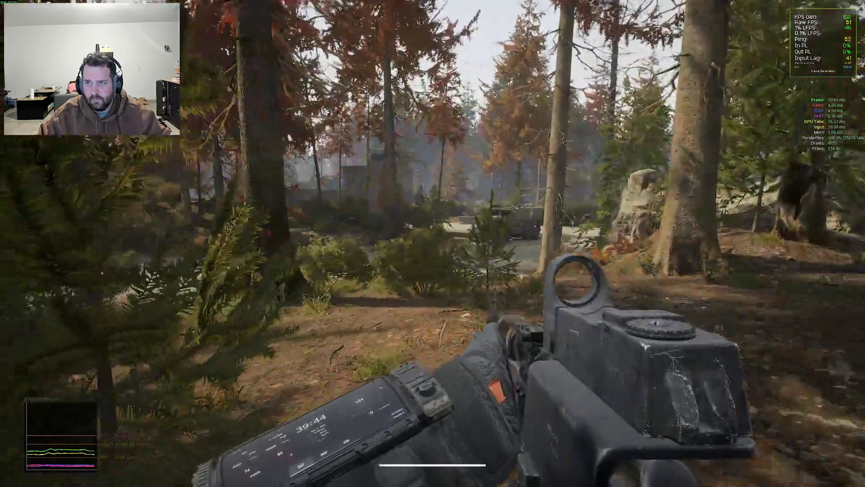
key("Escape")
left_click(149, 65)
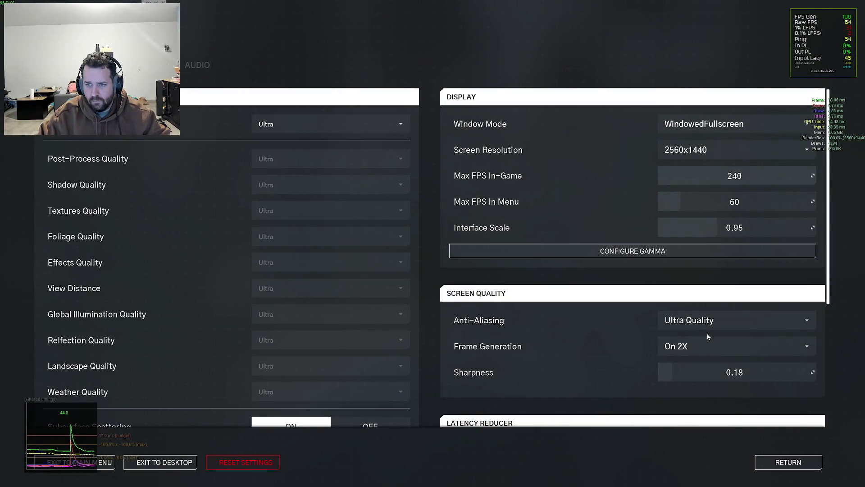
left_click(707, 321)
left_click(707, 398)
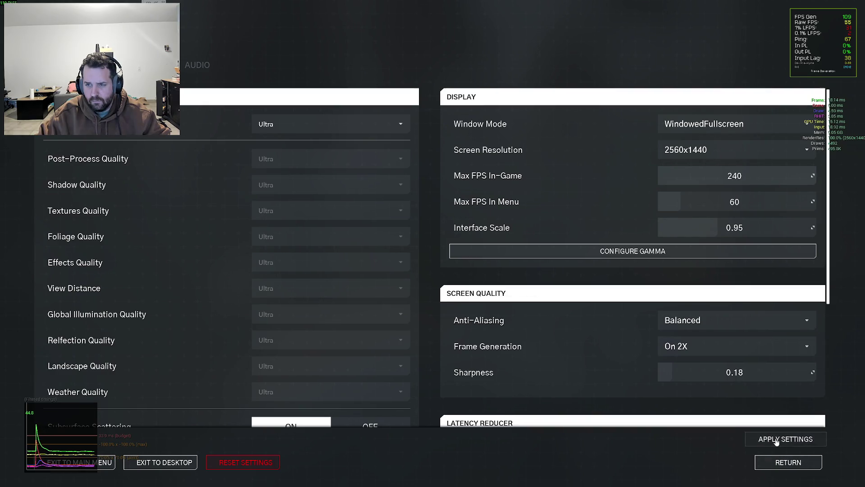
left_click(788, 462)
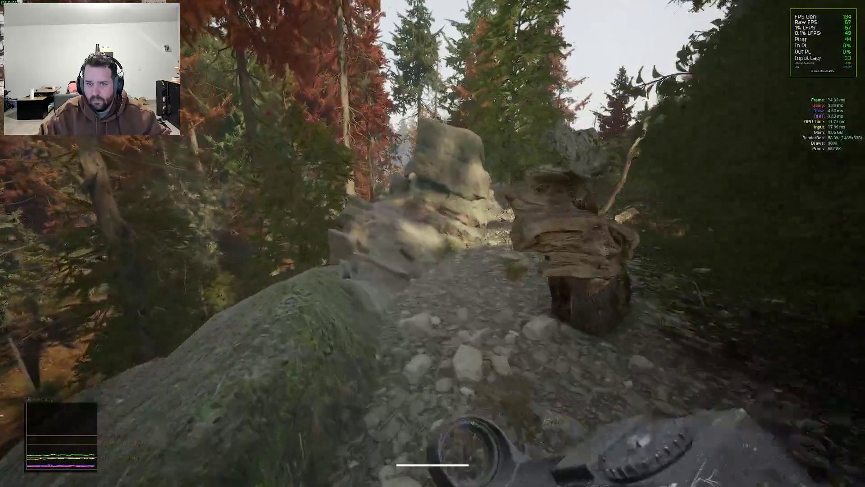
- Toggle the inventory screen open and closed twice, ending back in the forest view
key("Tab")
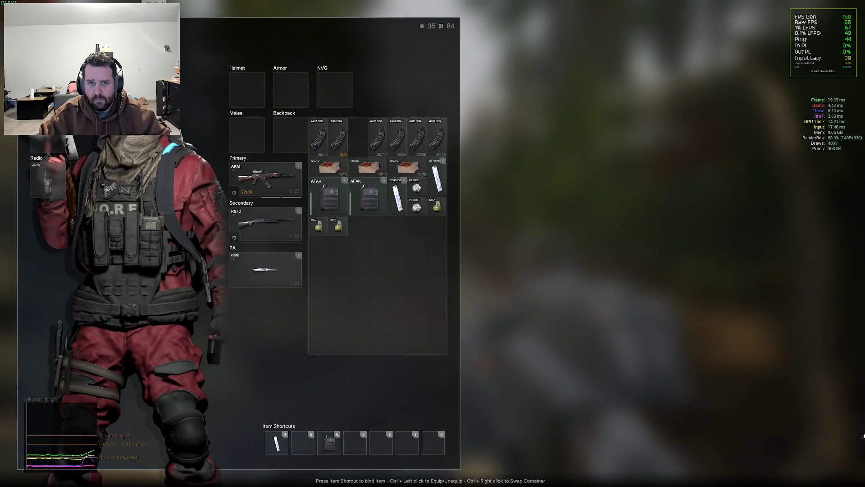
key("Tab")
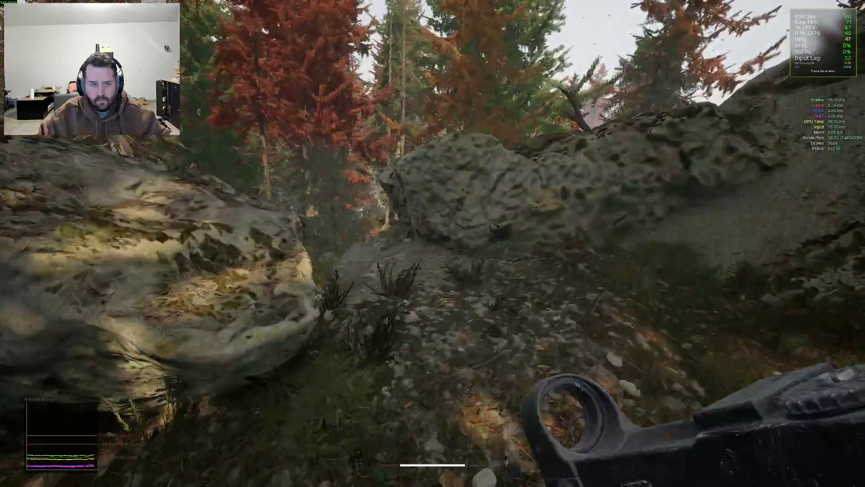
key("Tab")
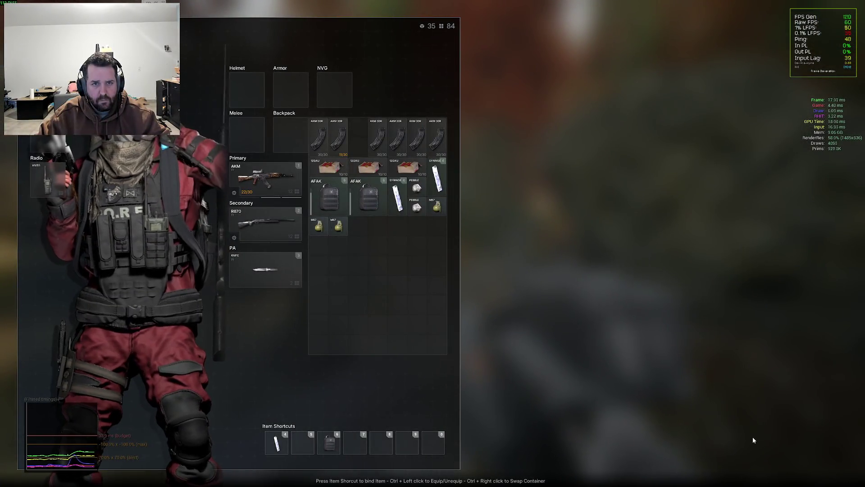
key("Tab")
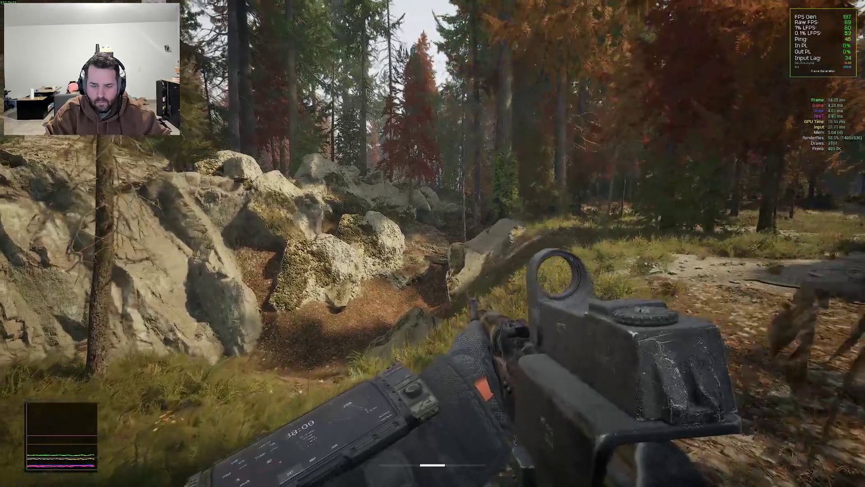
key("Tab")
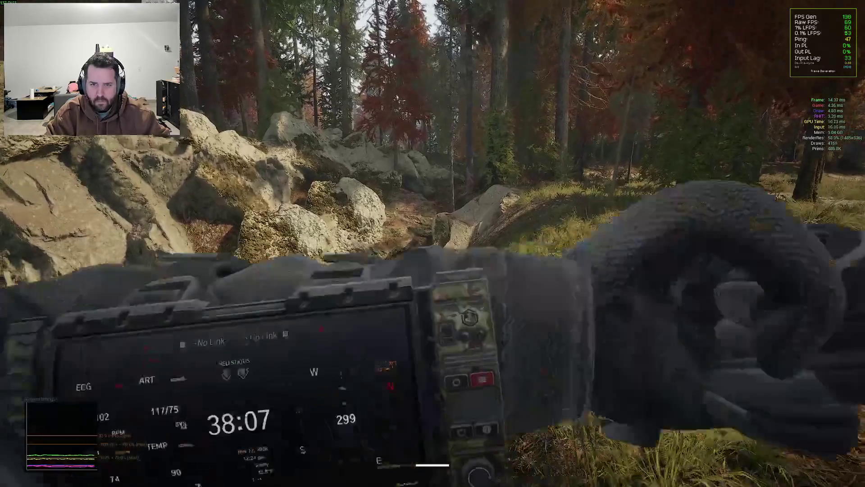
key("Tab")
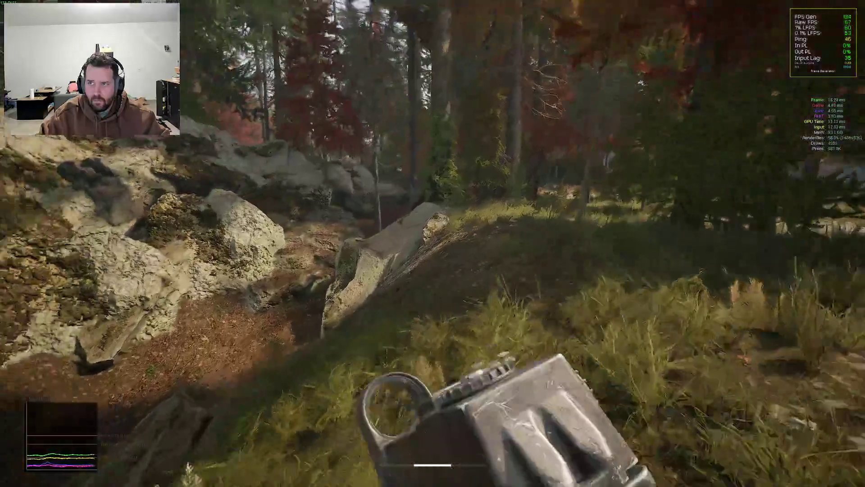
key("Tab")
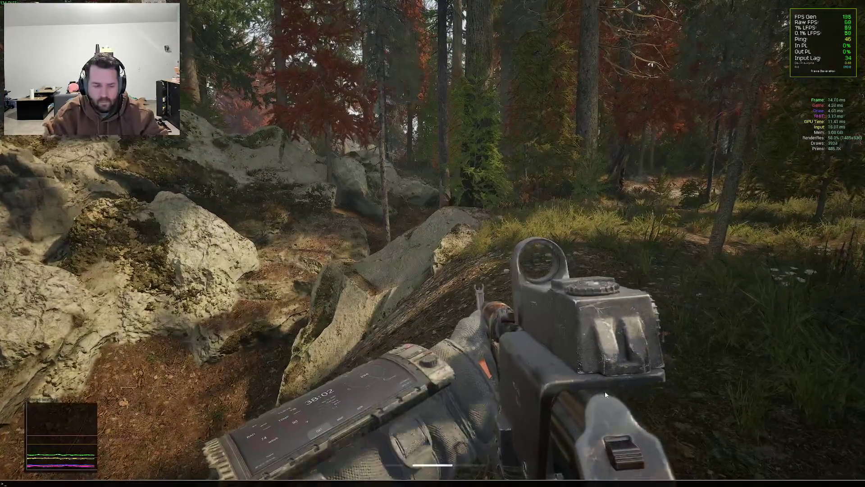
key("grave")
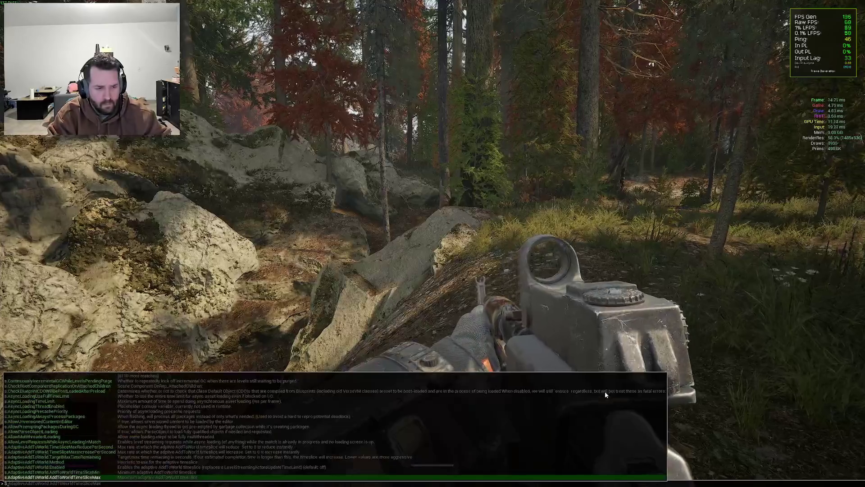
type("SHOWFL")
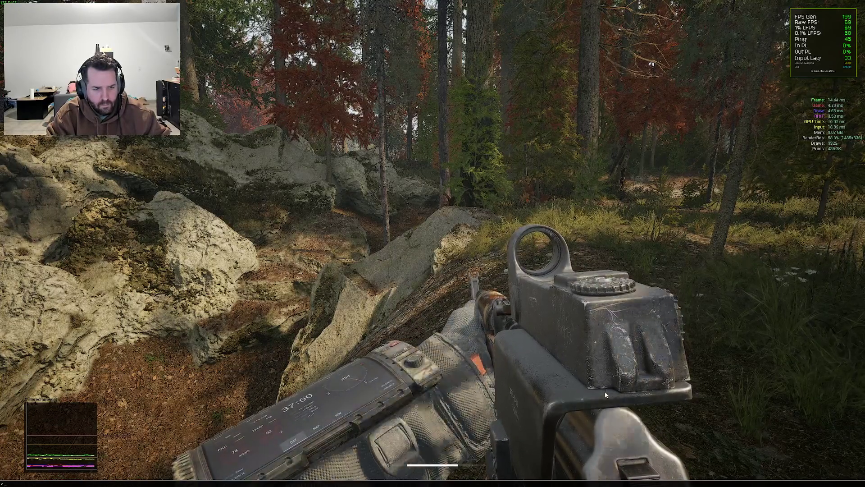
type("ag.")
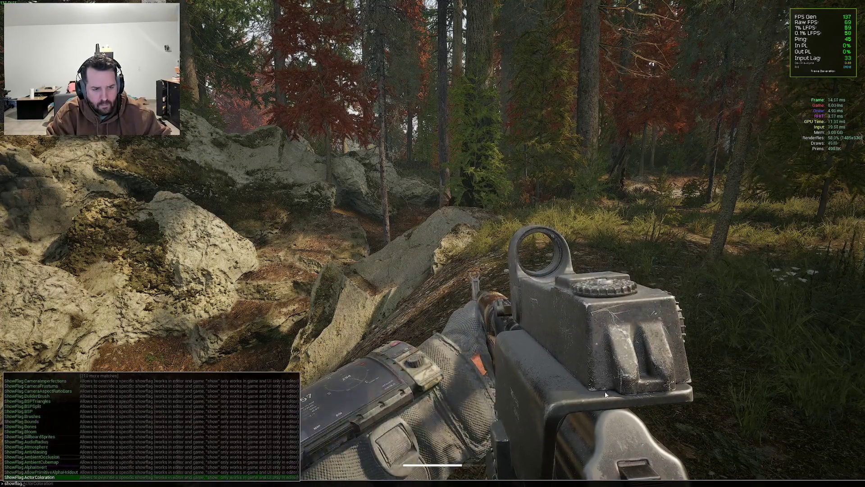
type("lag.skel")
key("Tab")
type("0")
key("Return")
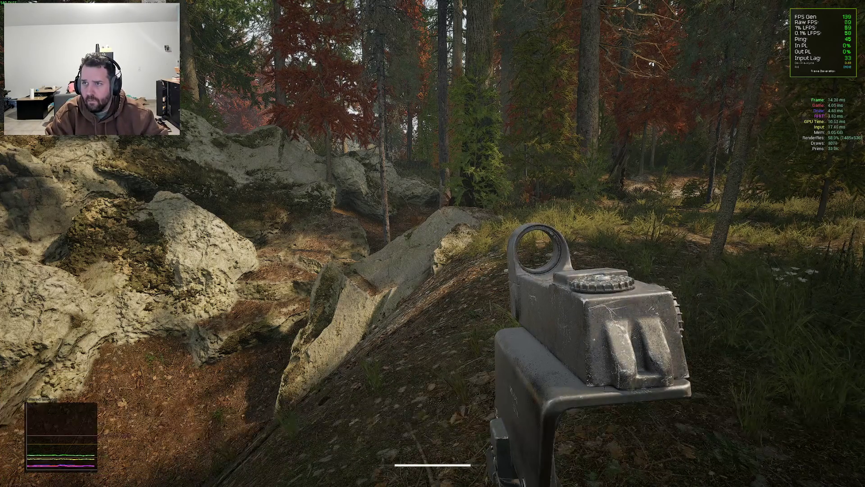
key("BackSpace")
type("1")
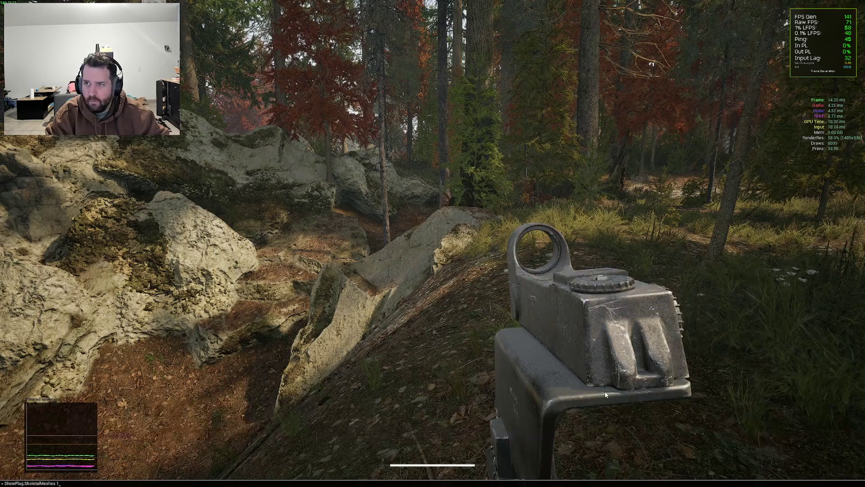
key("Return")
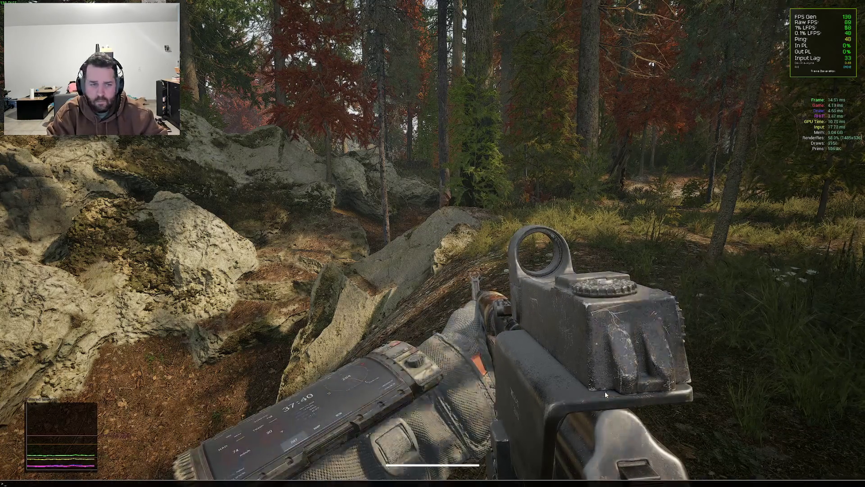
type("showflag")
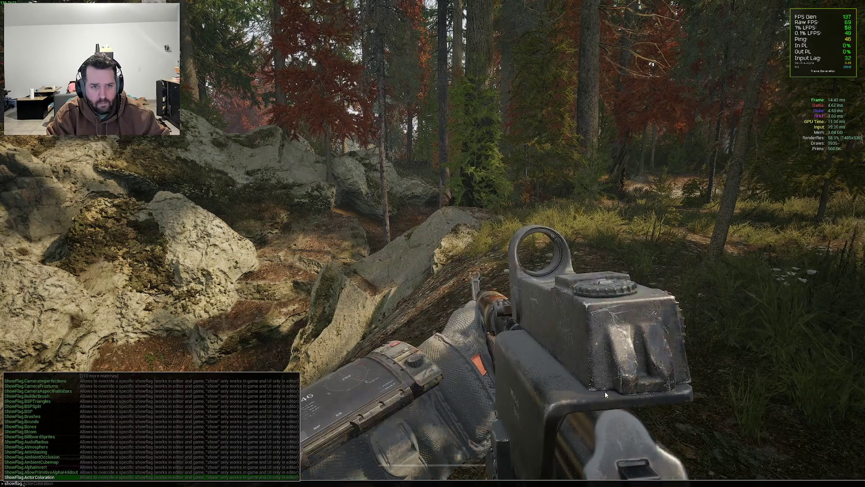
type(".land")
key("Tab")
key("Return")
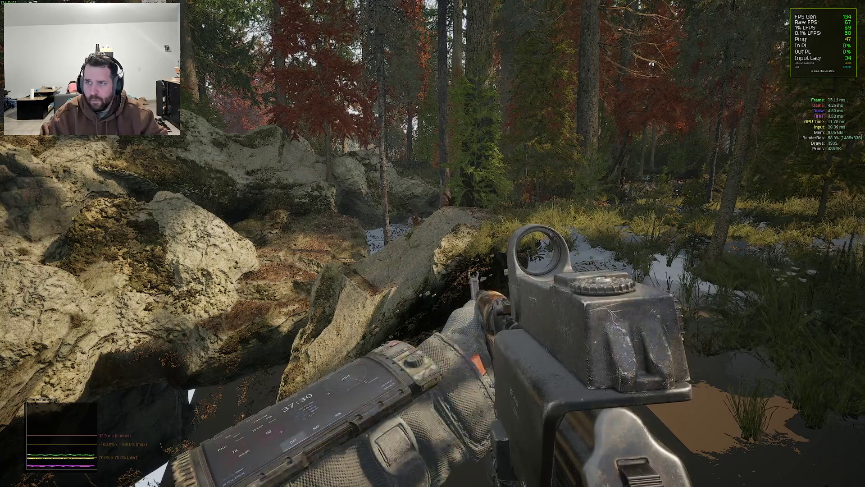
mouse_move(433, 244)
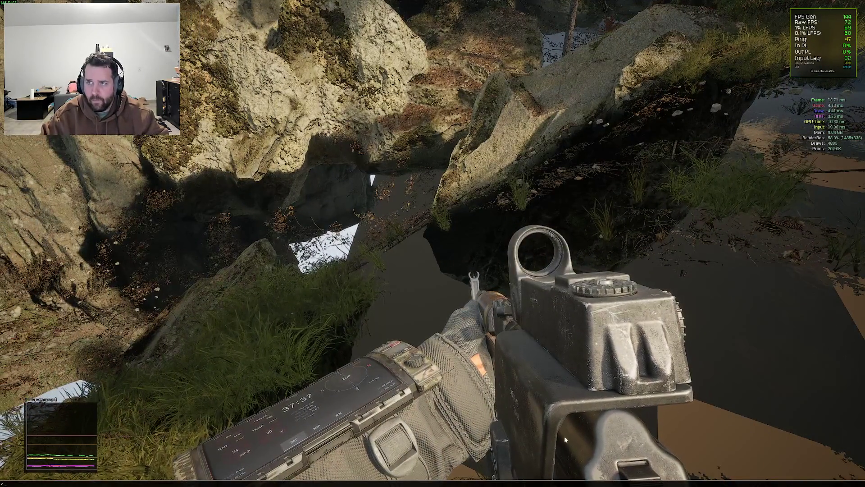
key("grave")
key("Up")
key("Return")
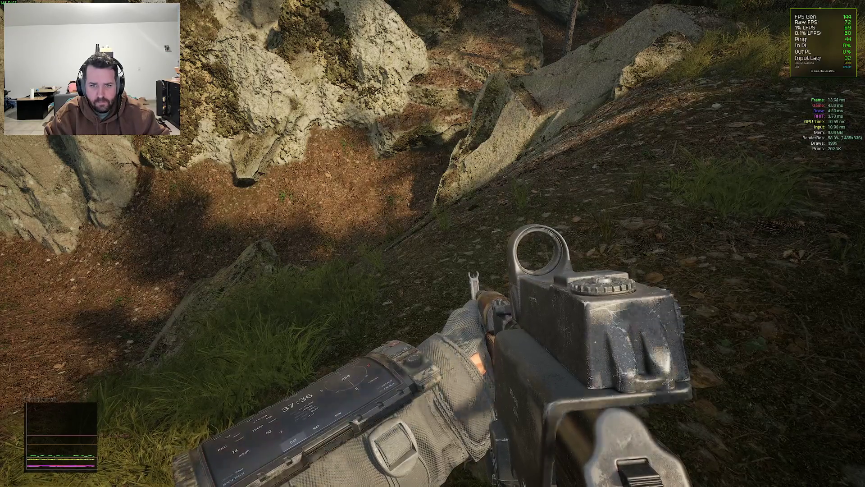
key("grave")
type("showflag")
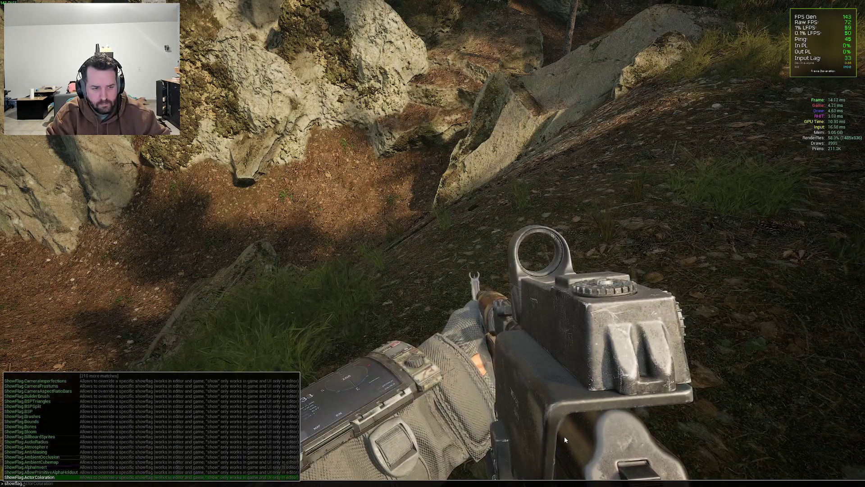
type(".nan")
key("Escape")
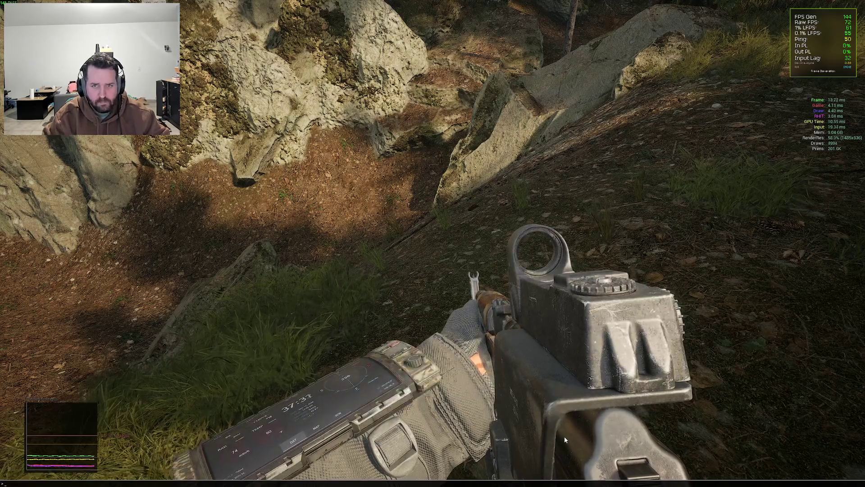
key("Escape")
- Switch anti-aliasing to DLAA (Best-Quality) on the Graphics page and resume gameplay
left_click(135, 65)
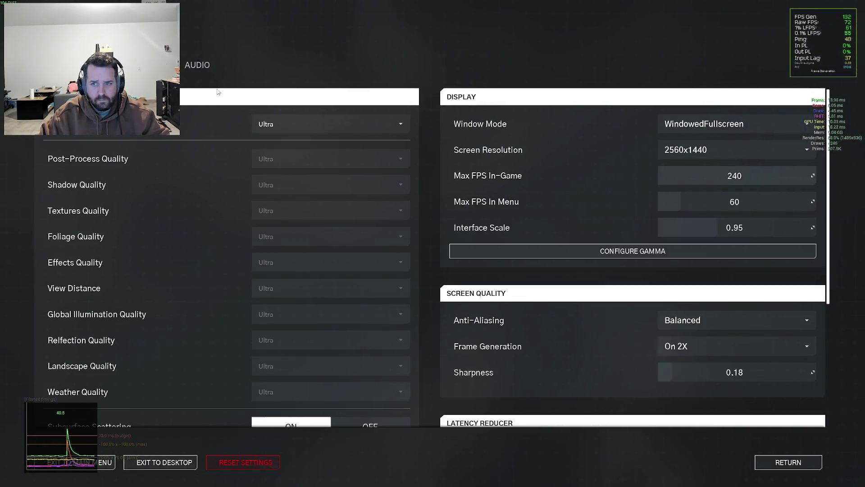
left_click(695, 324)
left_click(696, 339)
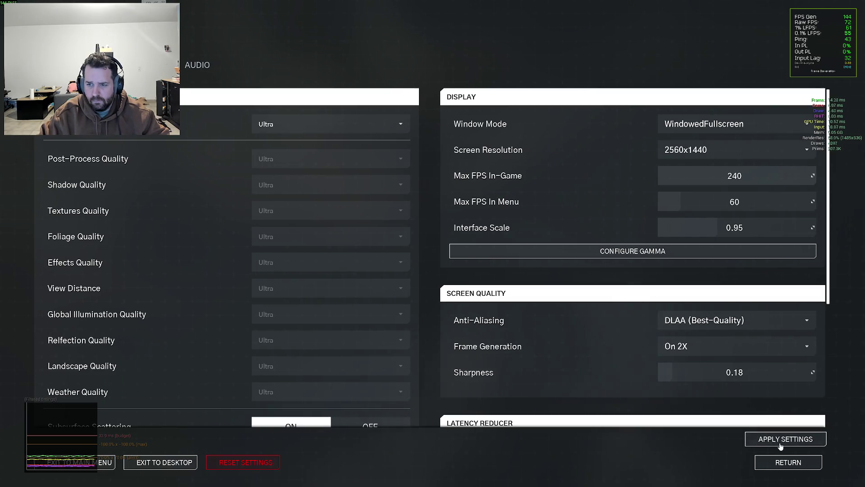
scroll(618, 341, "down", 5)
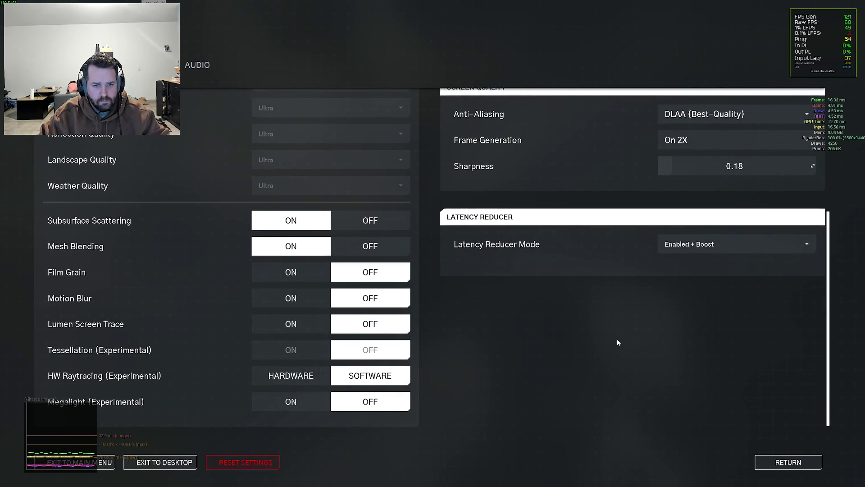
key("Escape")
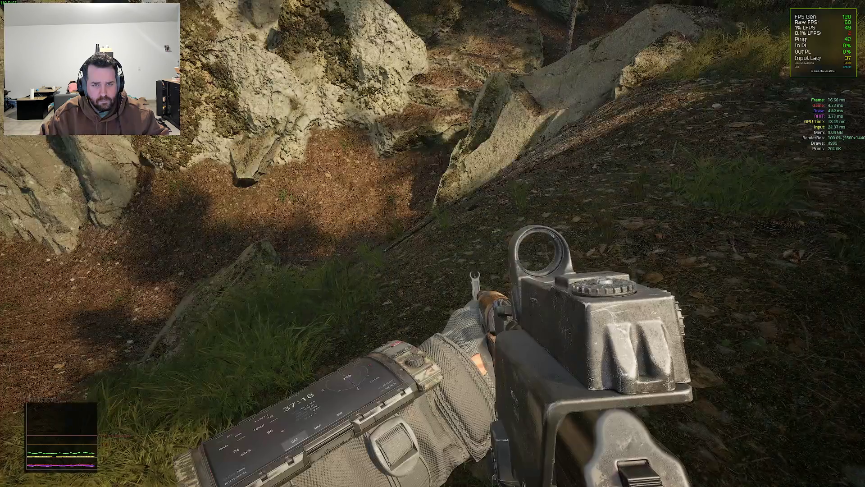
- Sprint through the bushes toward the large tree and confirm anti-aliasing is still DLAA (Best-Quality)
key("w")
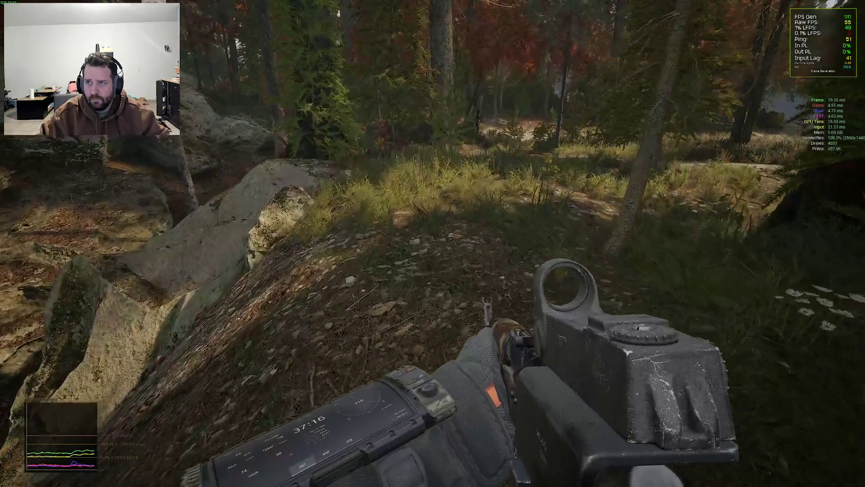
key("shift")
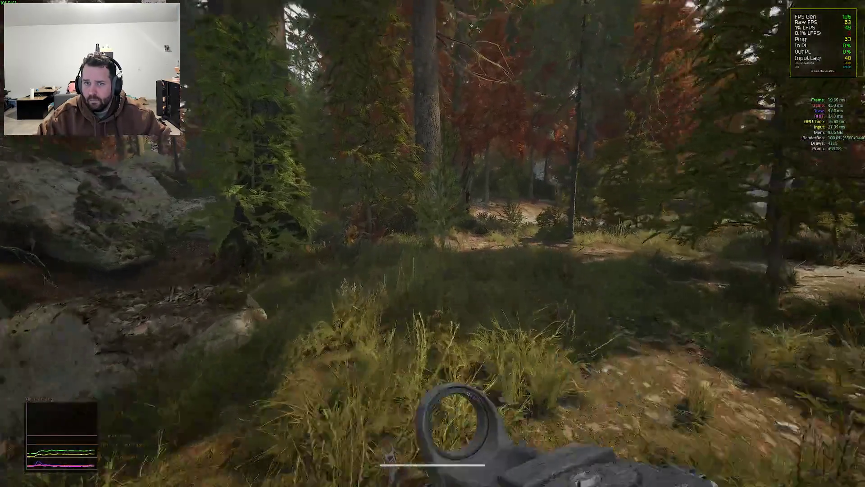
key("w")
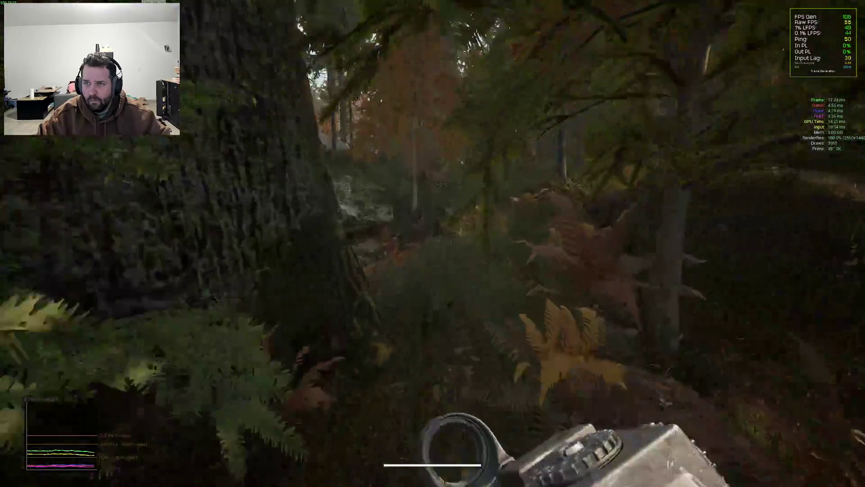
key("w")
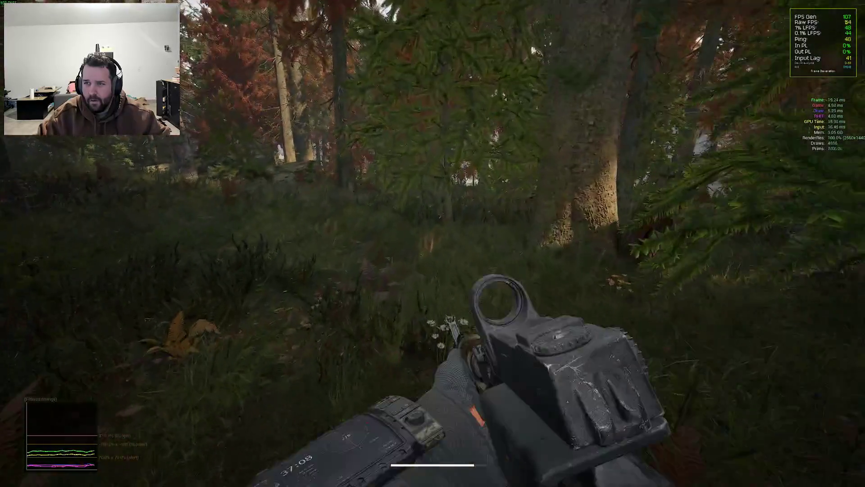
key("Escape")
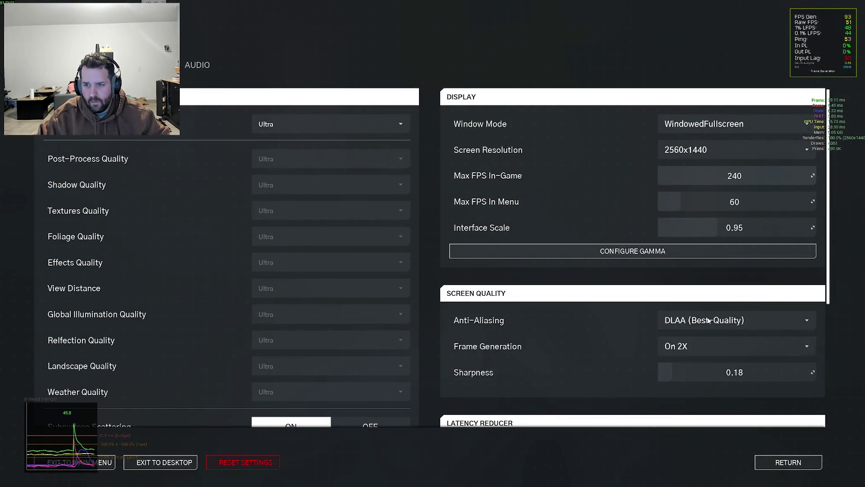
left_click(709, 320)
left_click(709, 318)
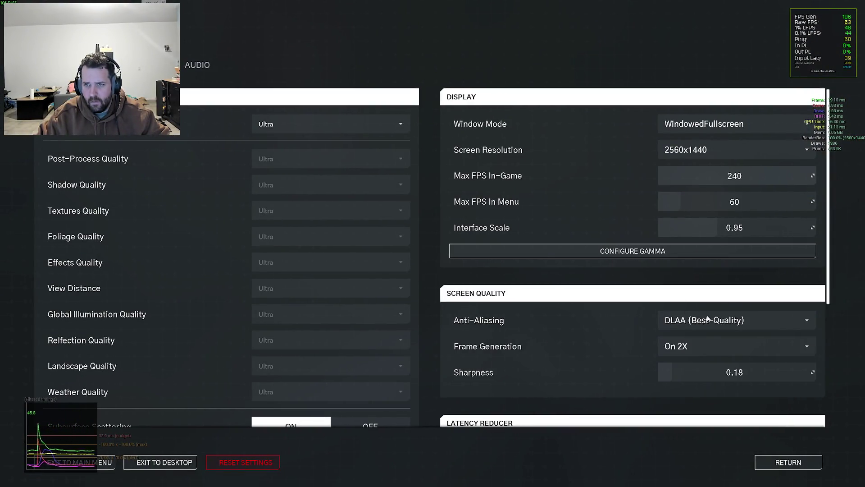
key("Escape")
- Walk on through the forest grass, then bring up the Windows Start menu
key("w")
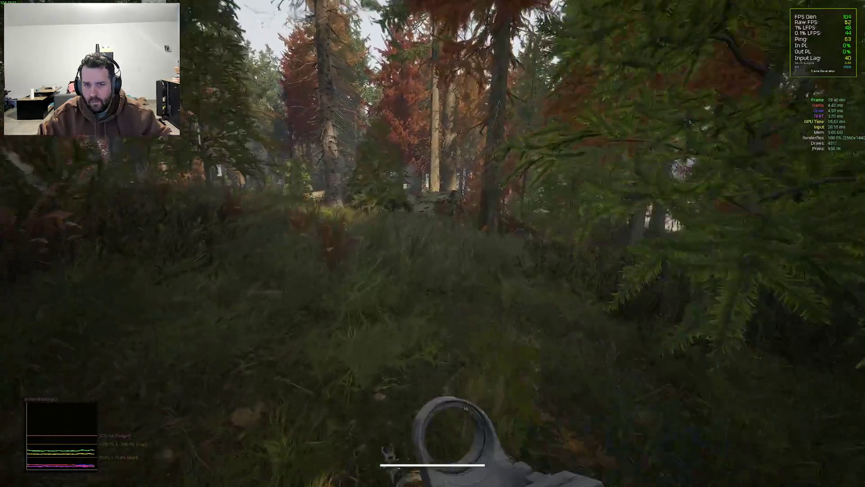
key("w")
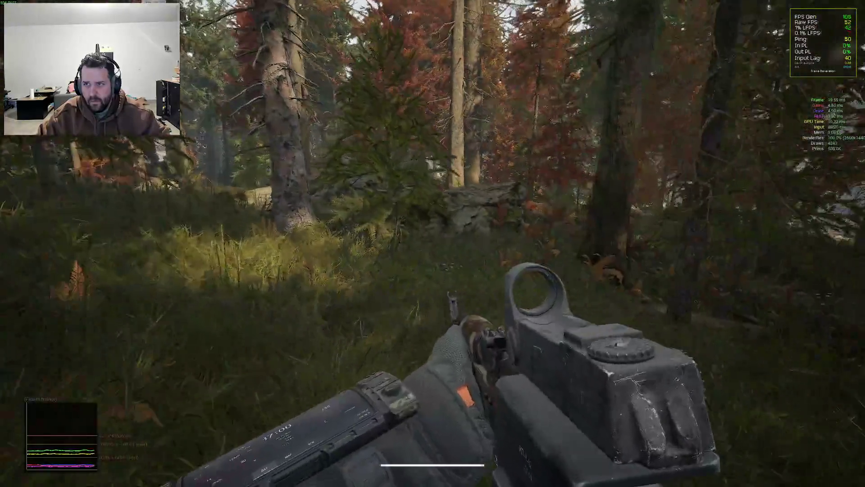
key("w")
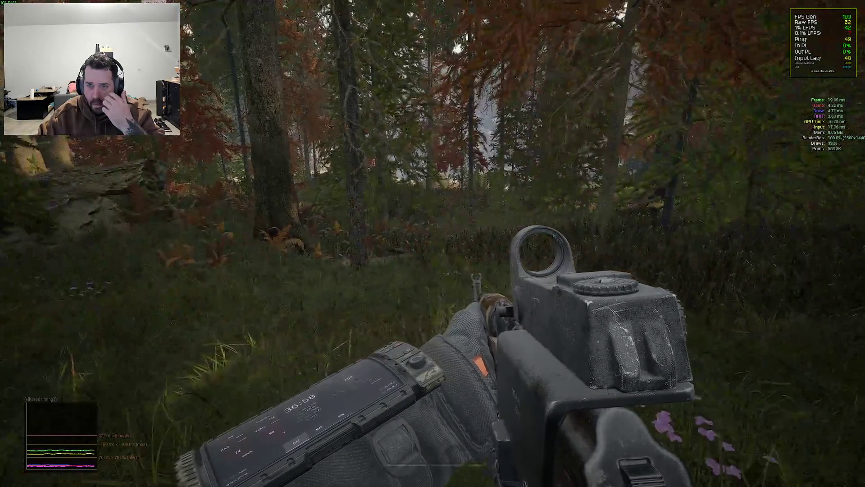
key("super")
mouse_move(515, 478)
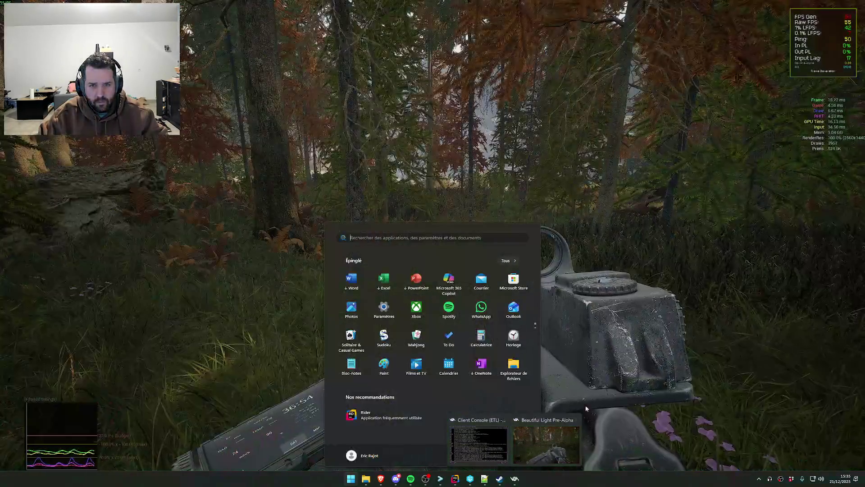
- Return from Rider to the game, reload the map via the F1 admin menu, then Alt-Tab out
left_click(456, 480)
scroll(465, 403, "down", 1)
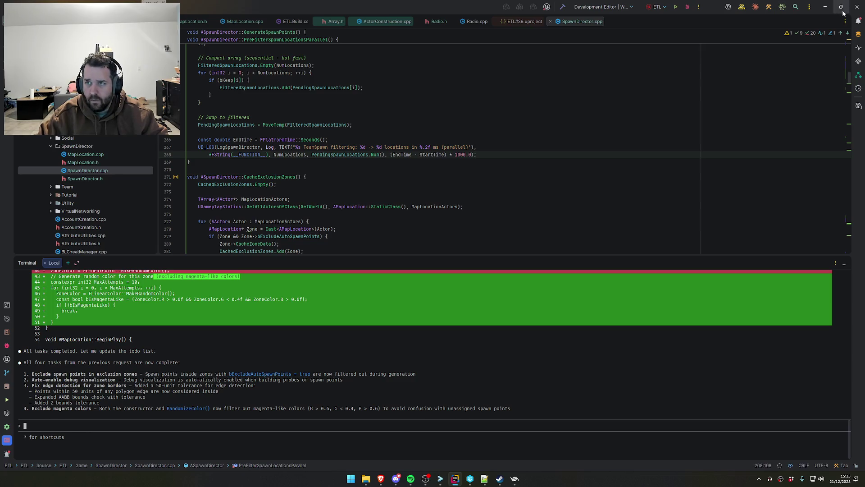
key("alt+Tab")
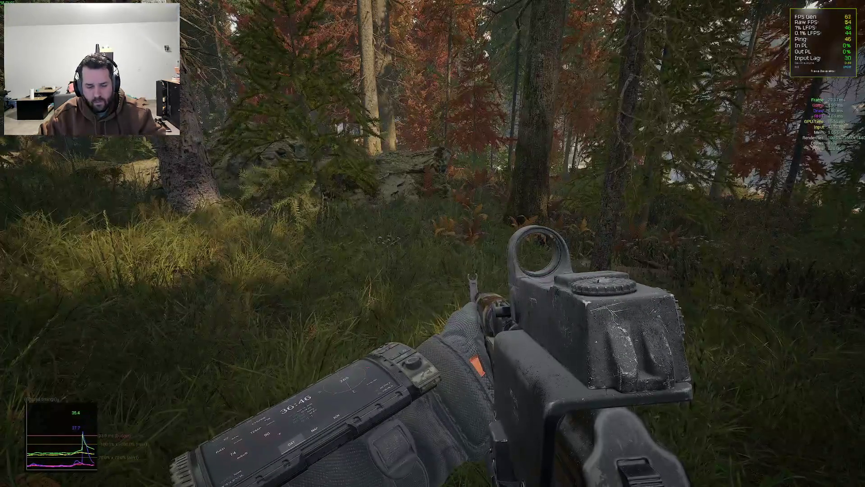
key("F1")
left_click(370, 154)
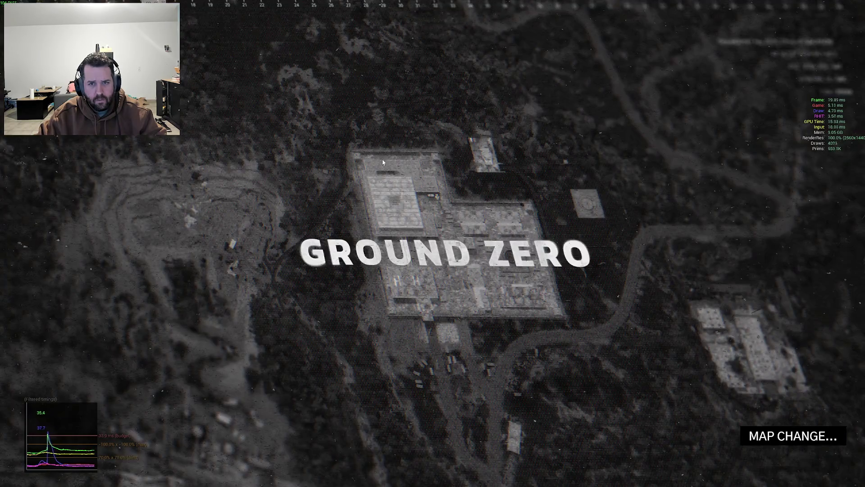
key("alt+Tab")
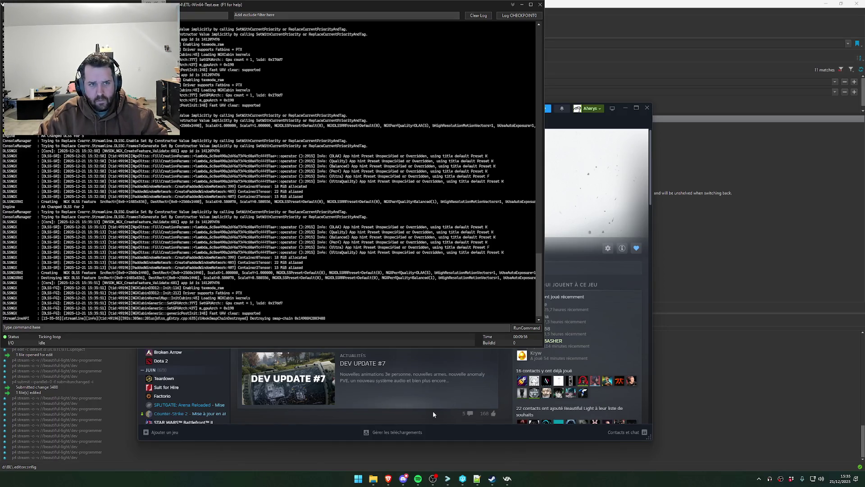
- Launch Beautiful Light from Steam, dismissing the invalid-configuration error and starting via the launcher
left_click(432, 410)
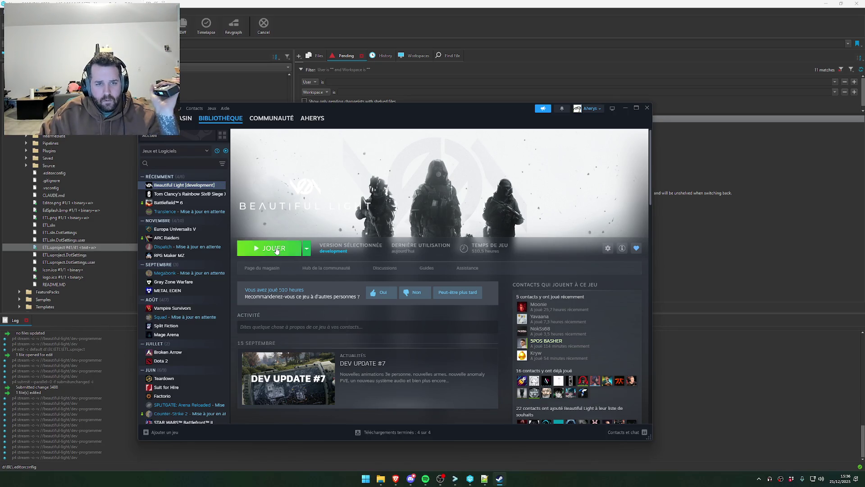
left_click(288, 249)
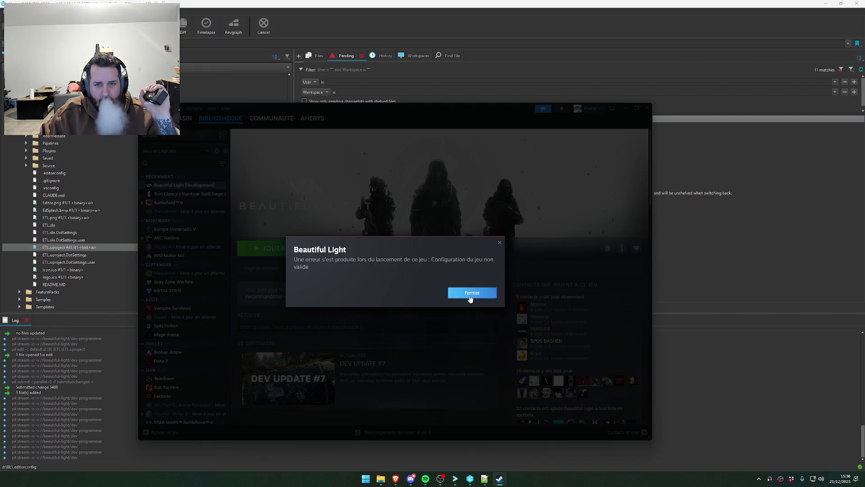
left_click(472, 292)
left_click(279, 249)
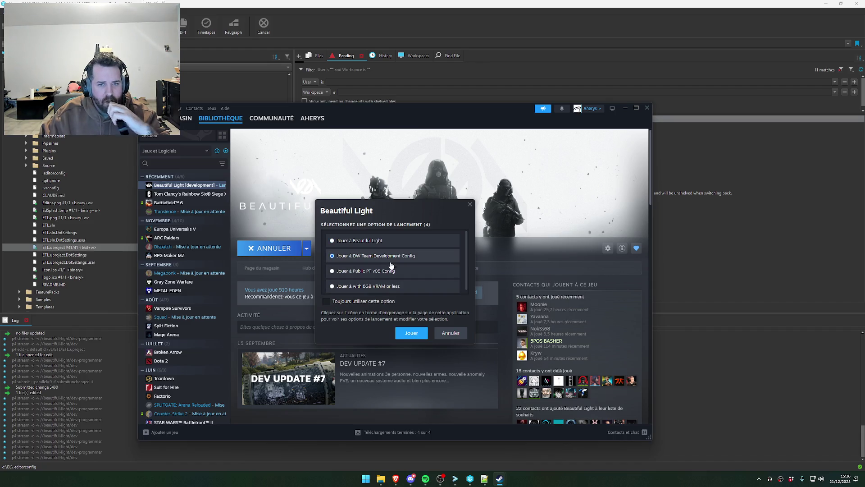
left_click(412, 334)
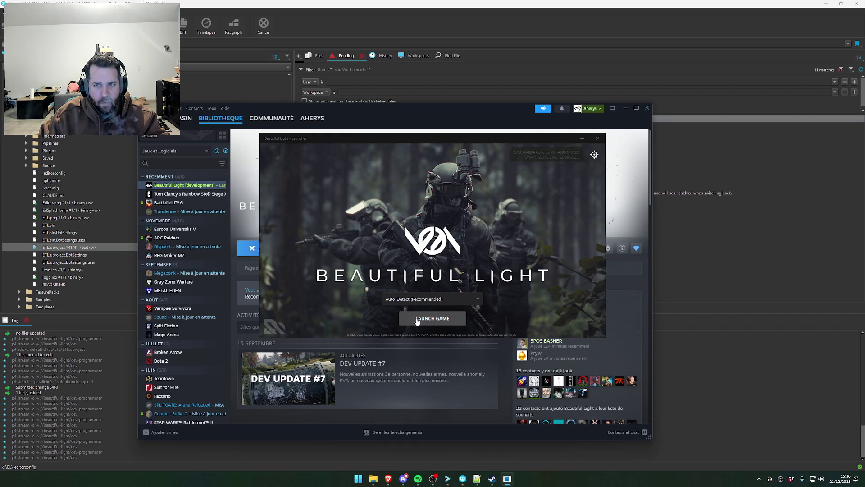
left_click(417, 319)
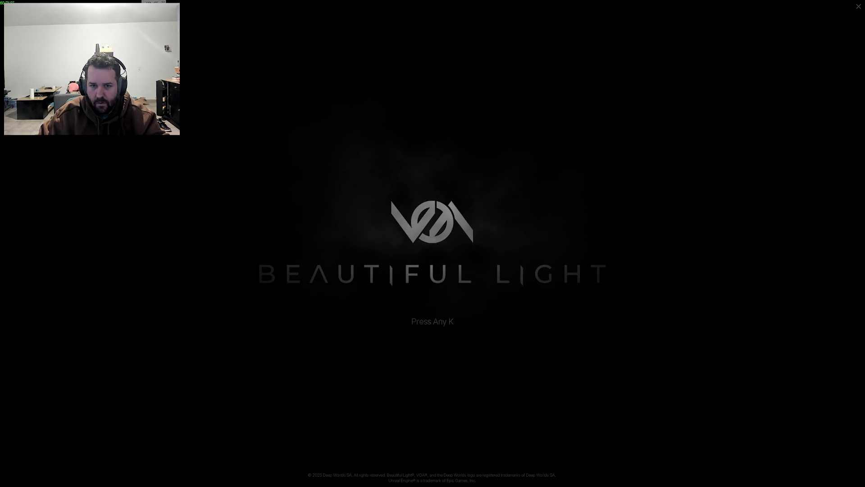
- Dismiss the title screen, paste the server address into Connect to Server, and connect
key("Return")
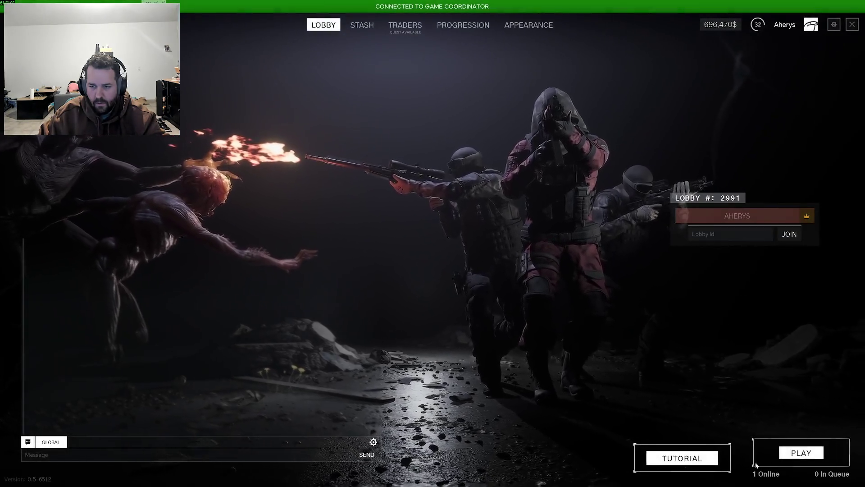
key("F1")
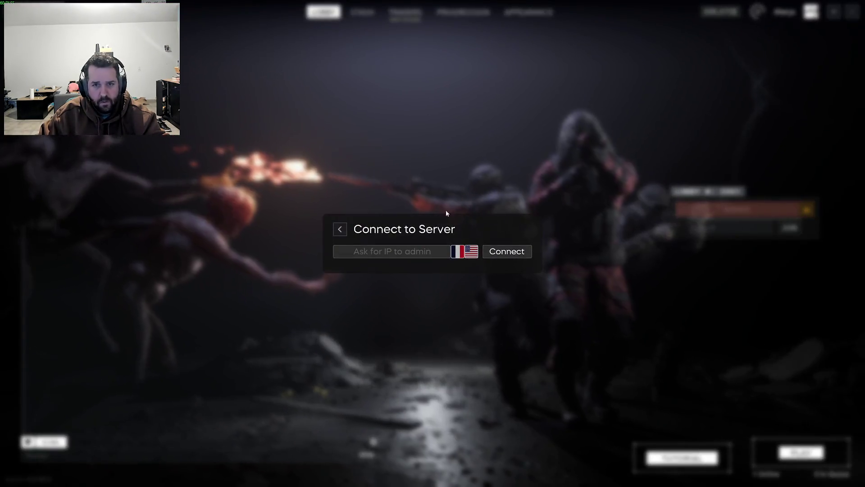
type("ragnarok.servers.deepworlds.studio:7777")
left_click(538, 255)
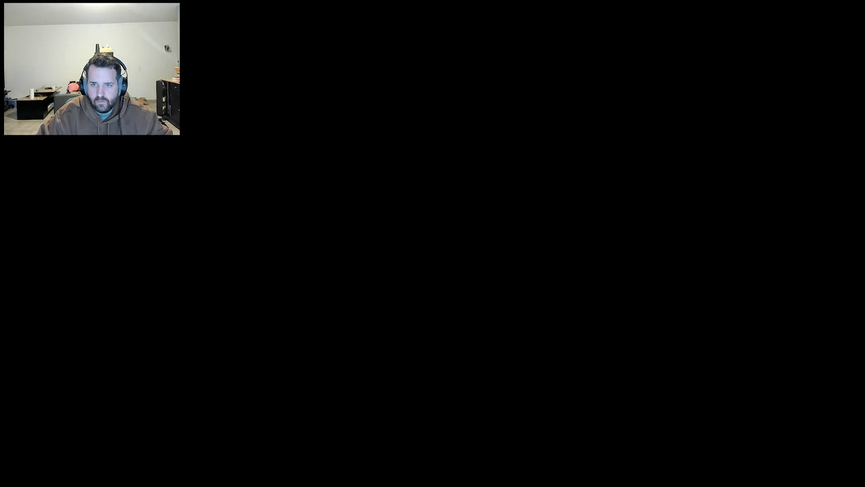
key("ctrl+shift+Escape")
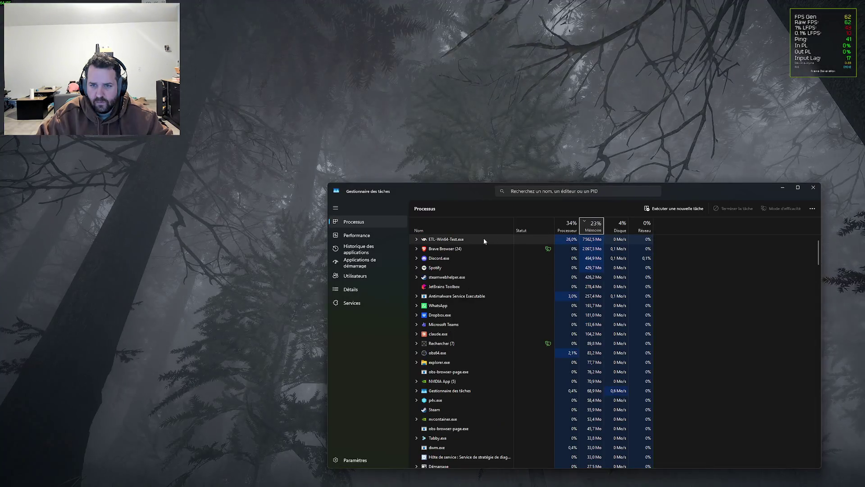
- Sort Task Manager's processes by Processeur (CPU) usage, then minimize it to reveal the game
left_click(570, 228)
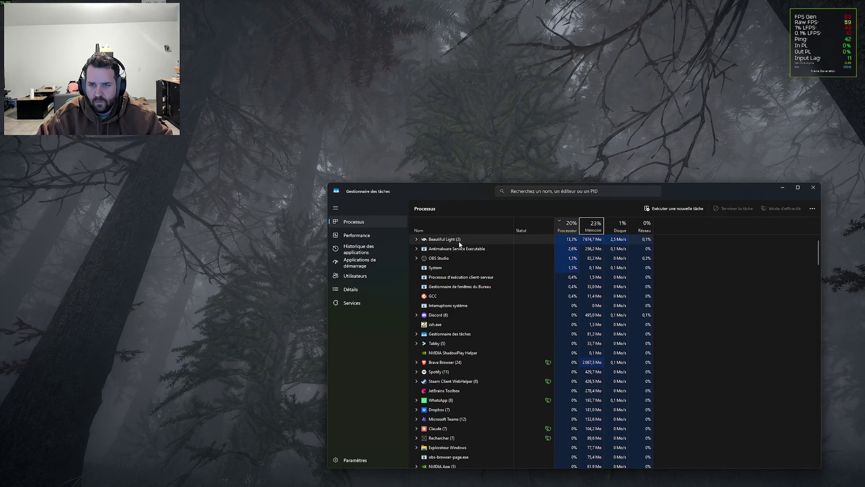
left_click(782, 187)
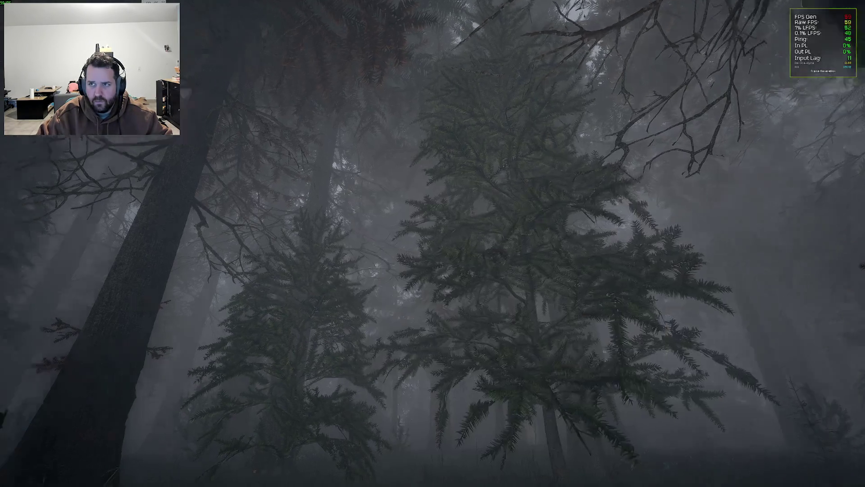
- Walk from the foggy trail into the dense forest, turning left and raising the rifle
key("1")
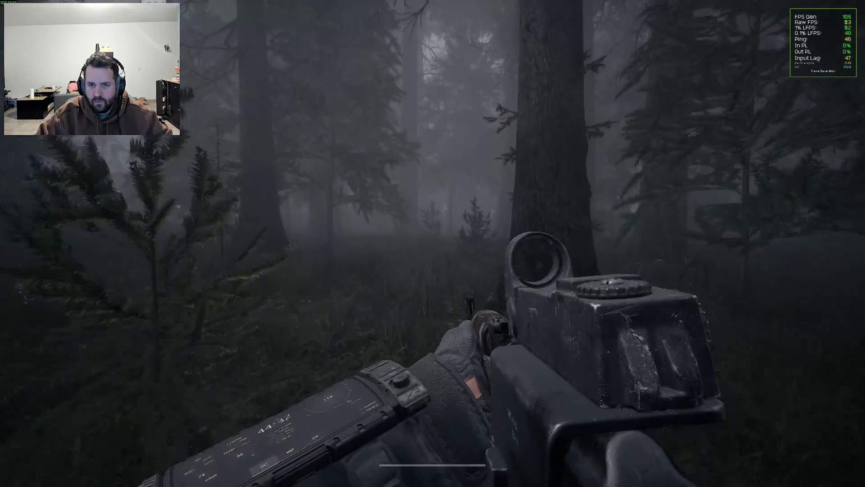
key("w")
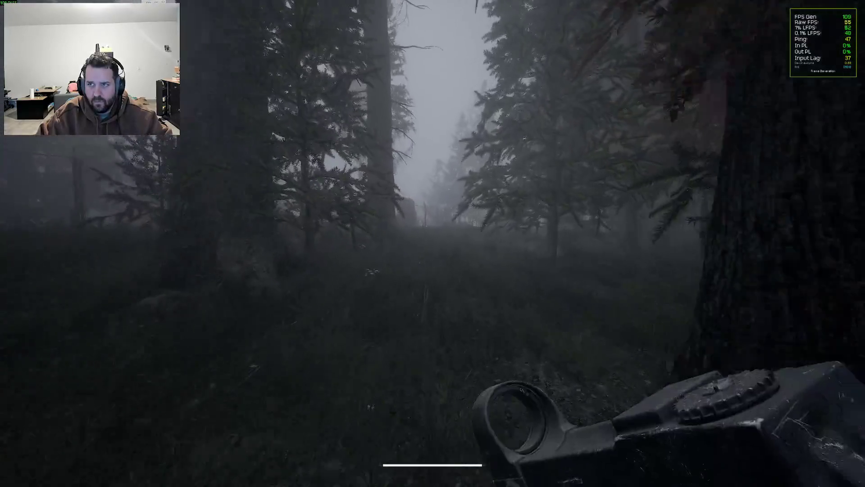
key("w")
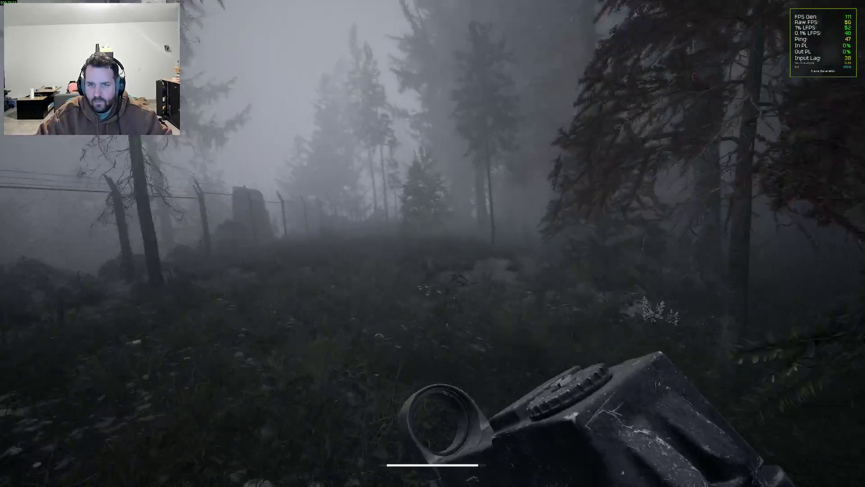
key("w")
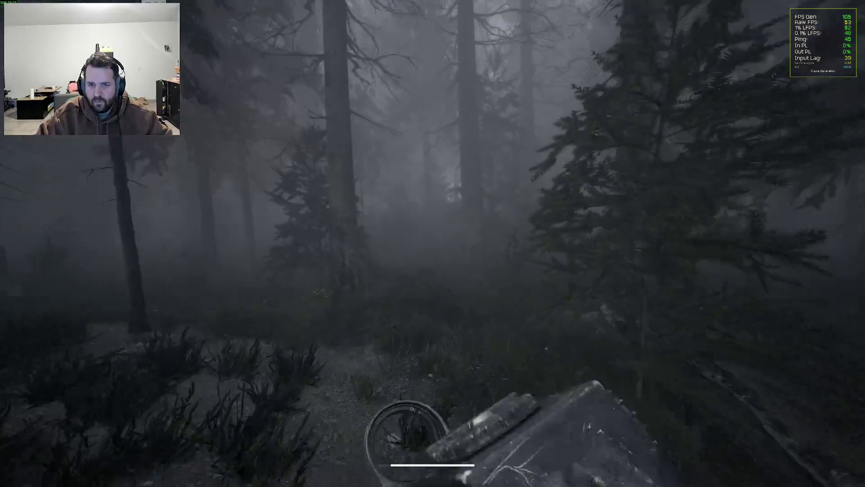
key("w")
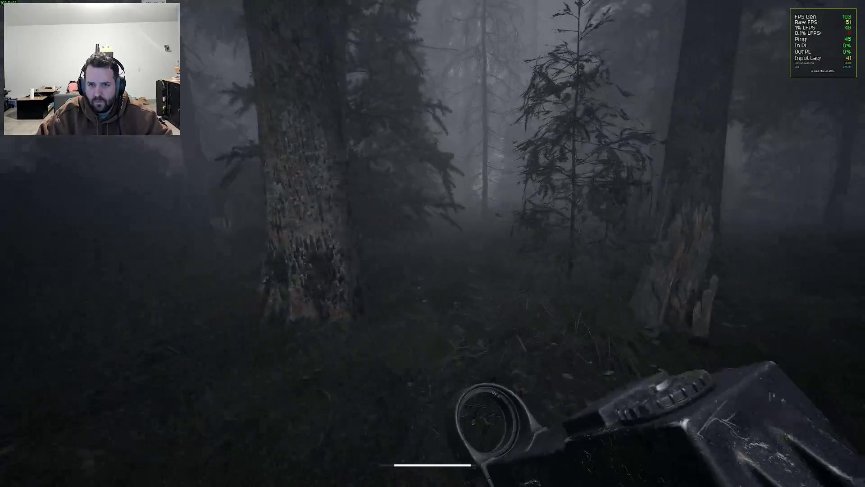
key("w")
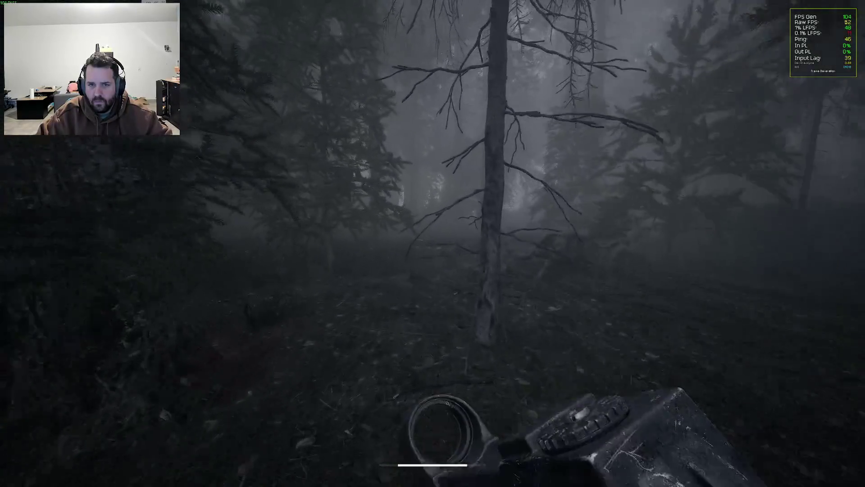
key("w")
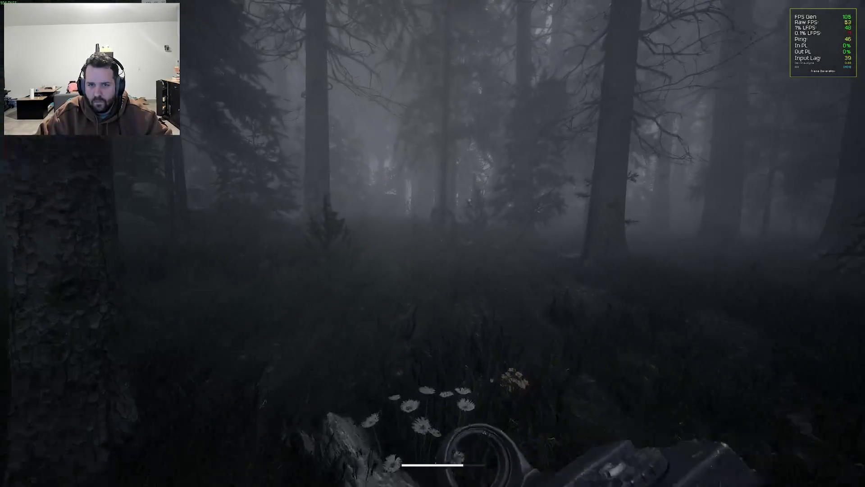
key("w")
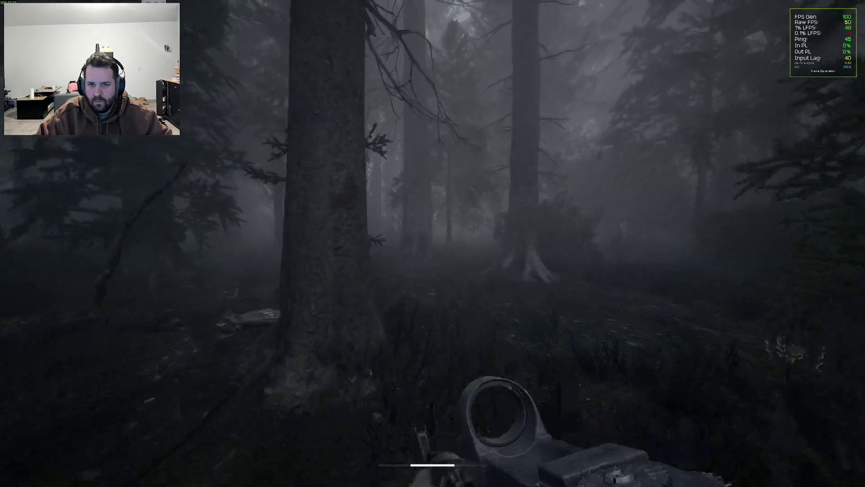
- Keep walking past the pine branch and large trunk, aiming briefly, then open the in-game console
key("w")
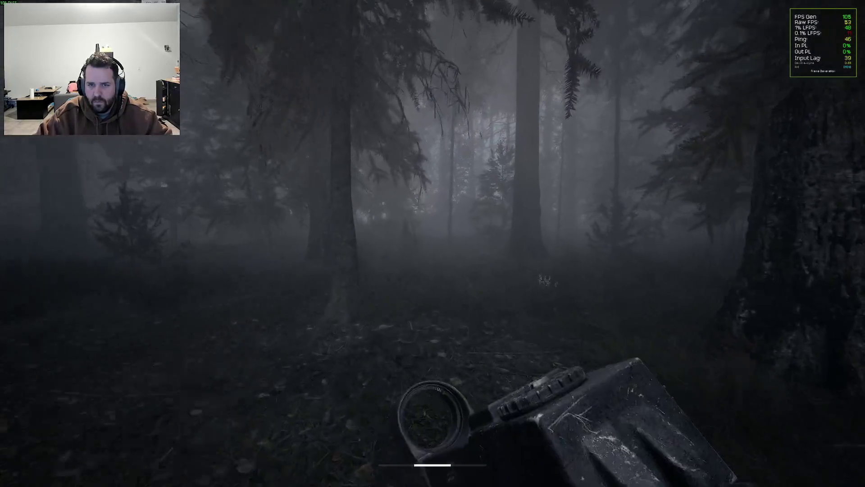
key("w")
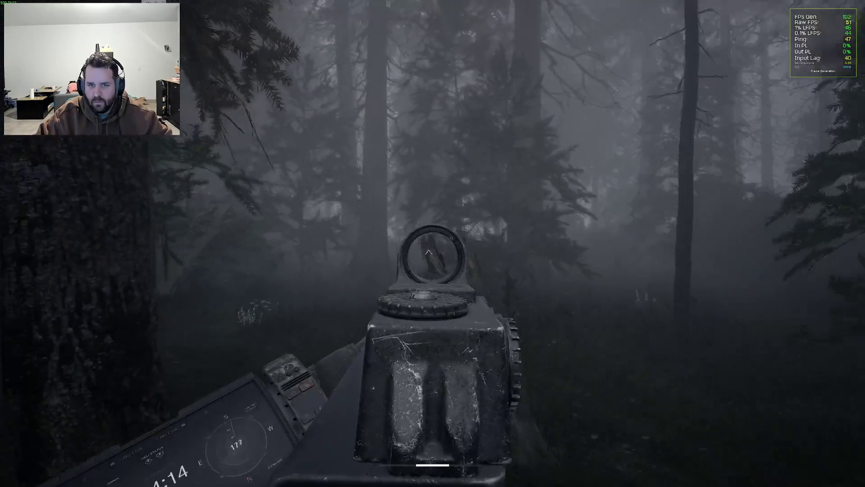
key("w")
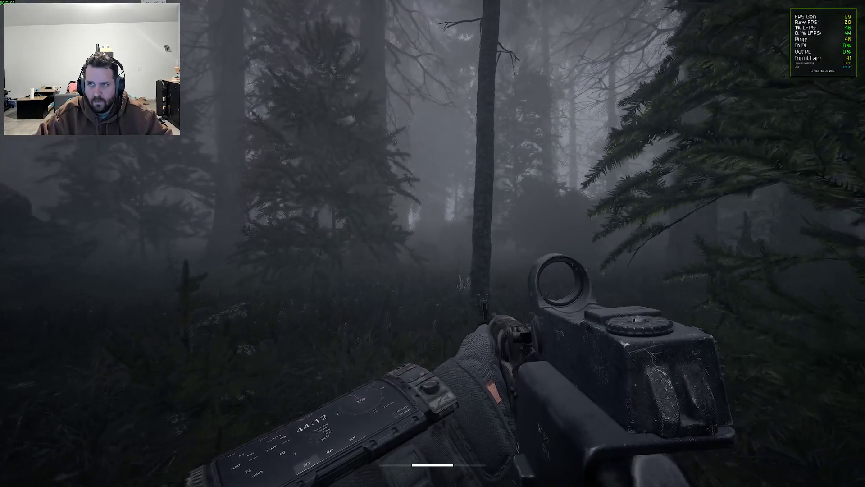
key("w")
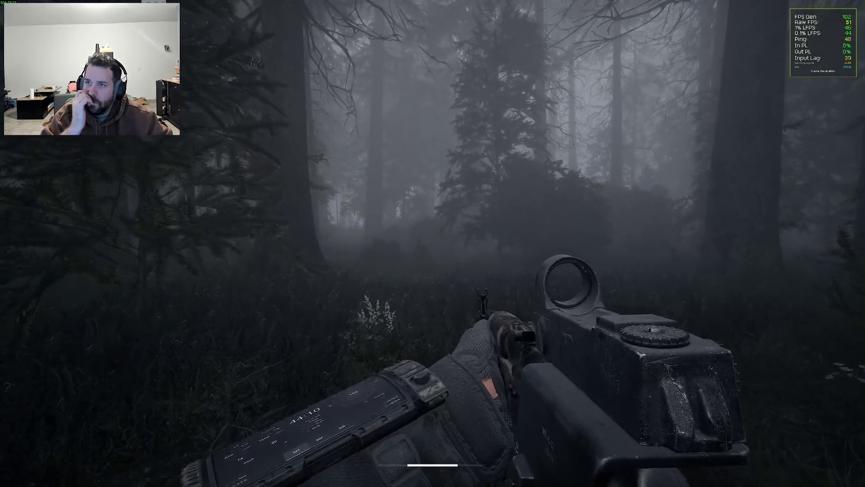
key("w")
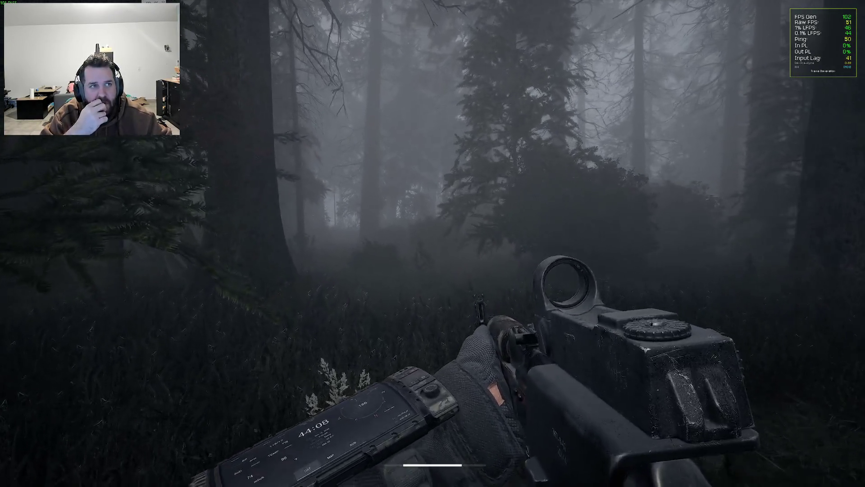
key("w")
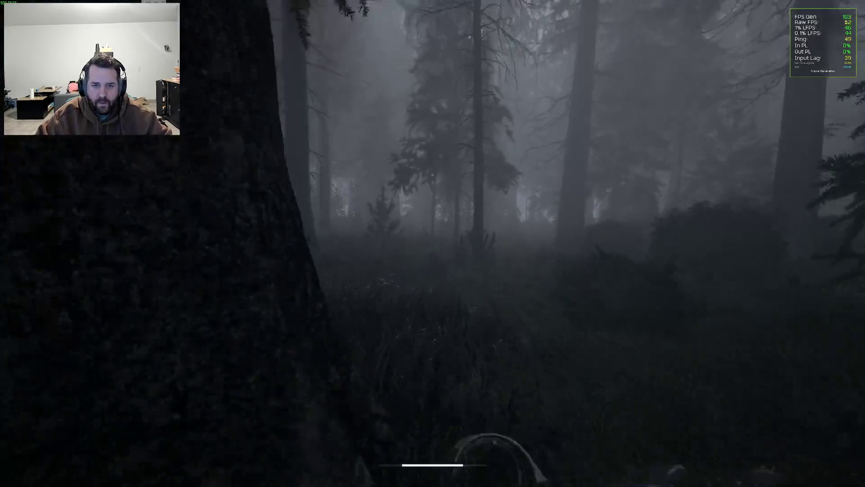
key("grave")
- Overlay the stat gpu and Stat Unit frame-time timings, then bring up the settings menu
type("stat gpu")
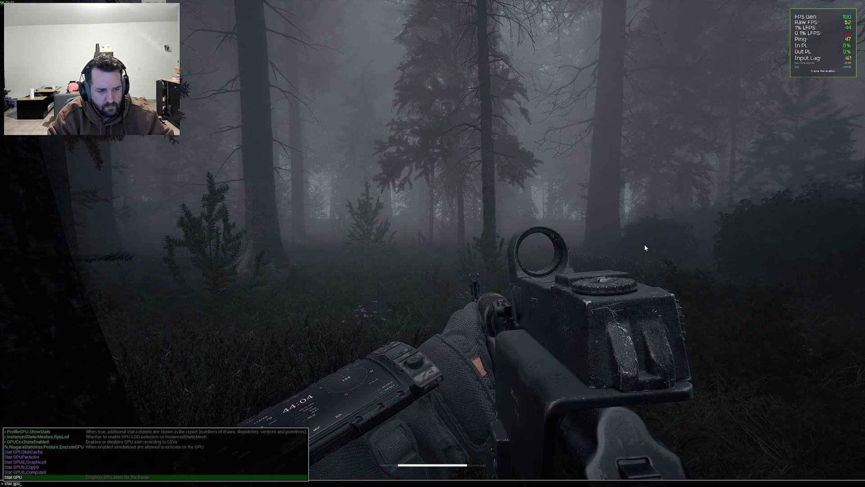
key("Return")
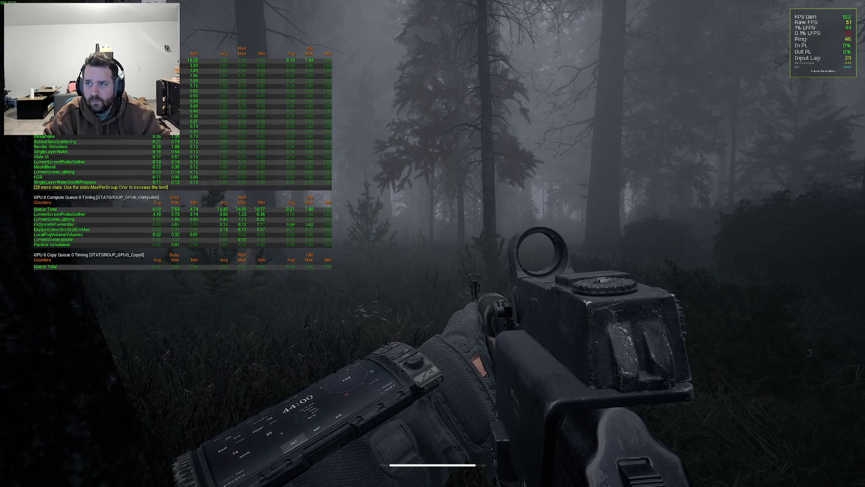
key("grave")
type("stat un")
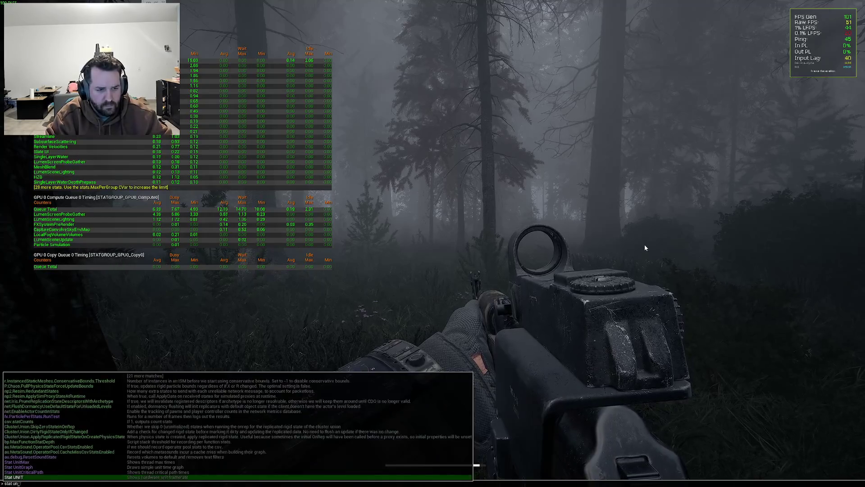
key("Up")
key("Up")
key("Return")
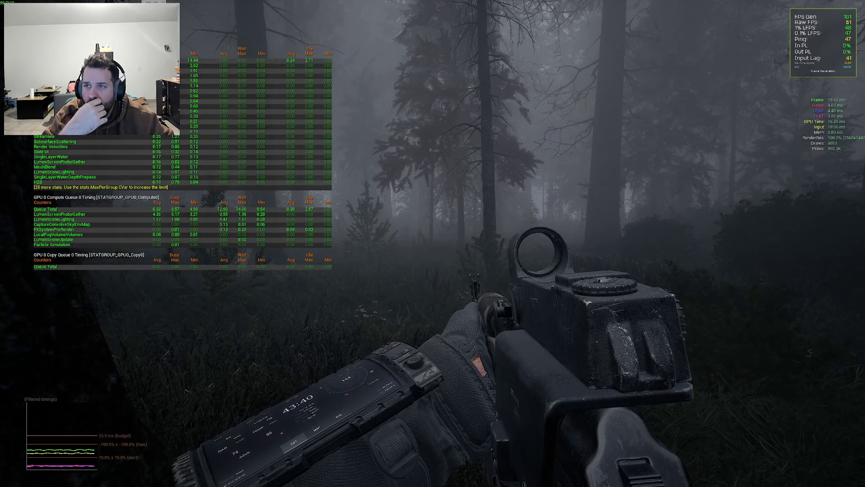
key("Escape")
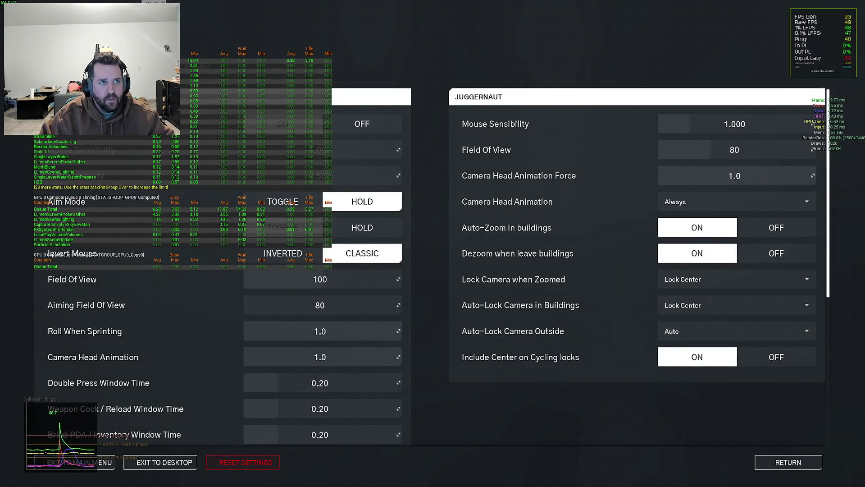
key("Escape")
key("Escape")
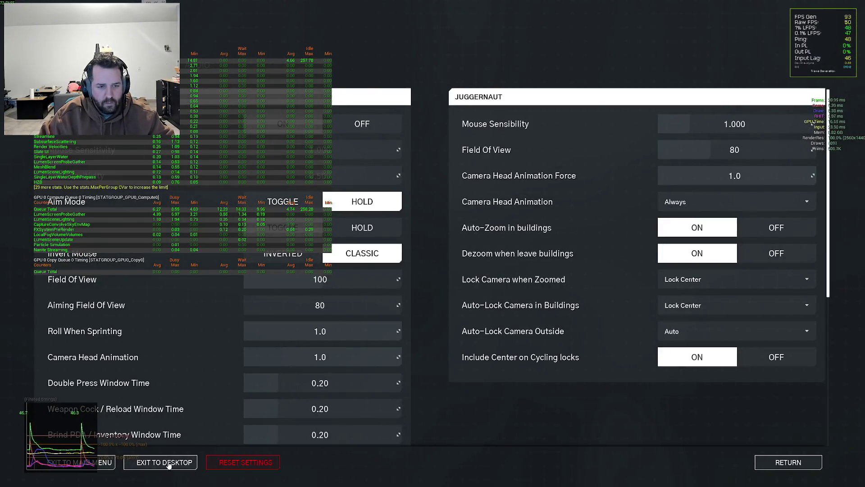
- Leave the game for the desktop and stop the running Beautiful Light session in Steam
key("alt+Tab")
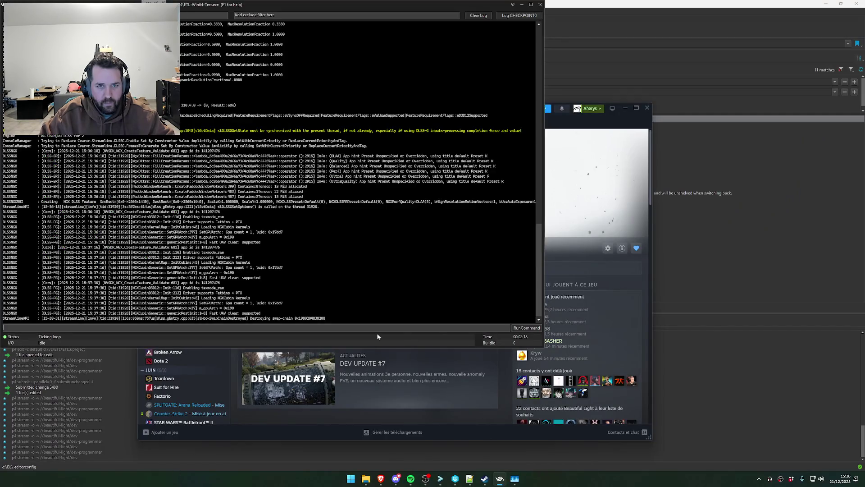
left_click(601, 120)
left_click(298, 241)
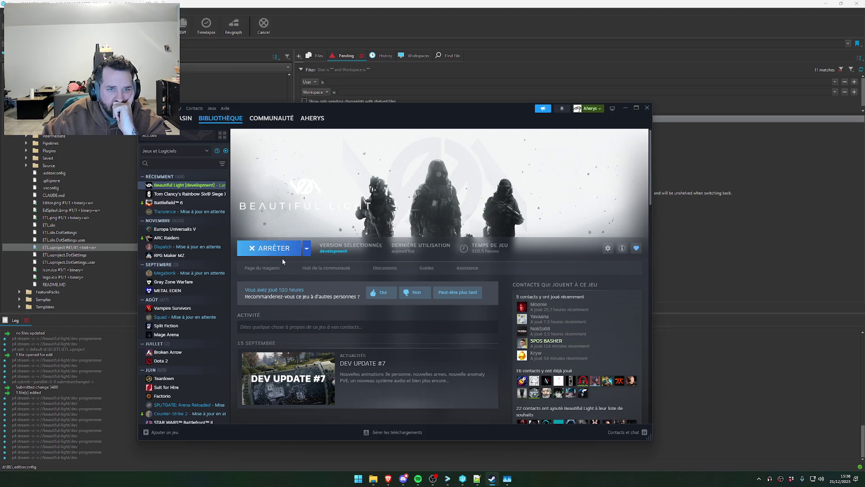
- Relaunch Beautiful Light with the chosen launch option and upscaling mode
left_click(280, 249)
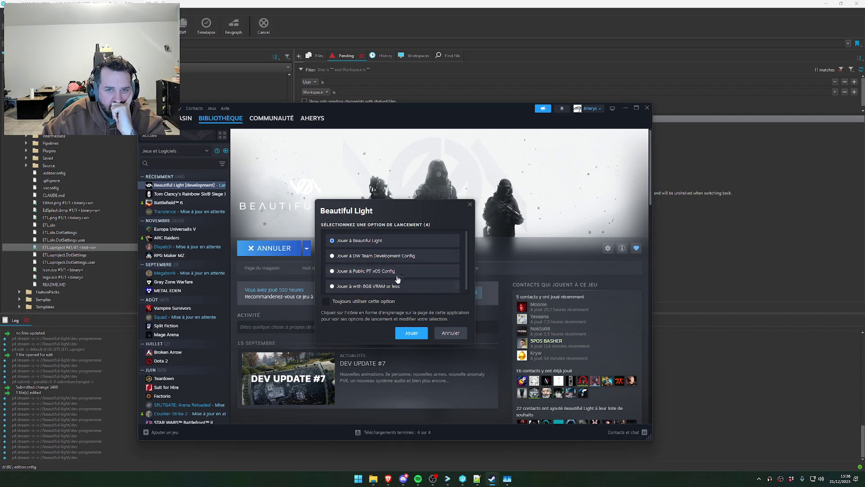
left_click(409, 335)
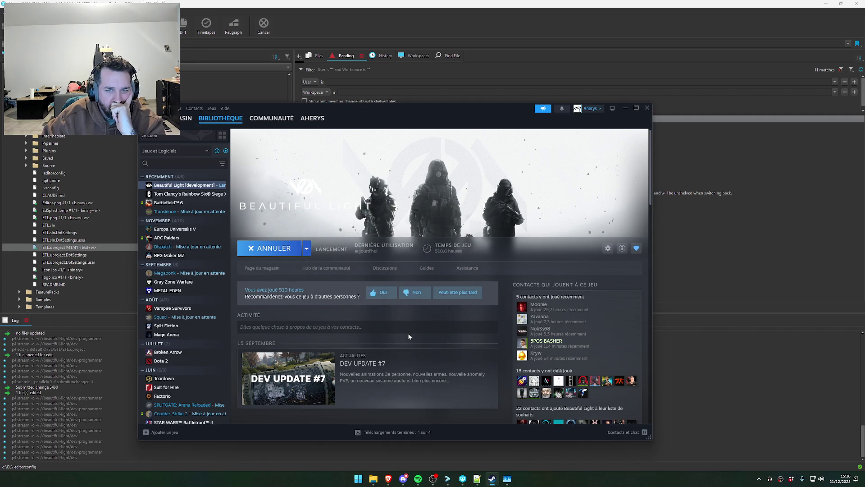
left_click(410, 299)
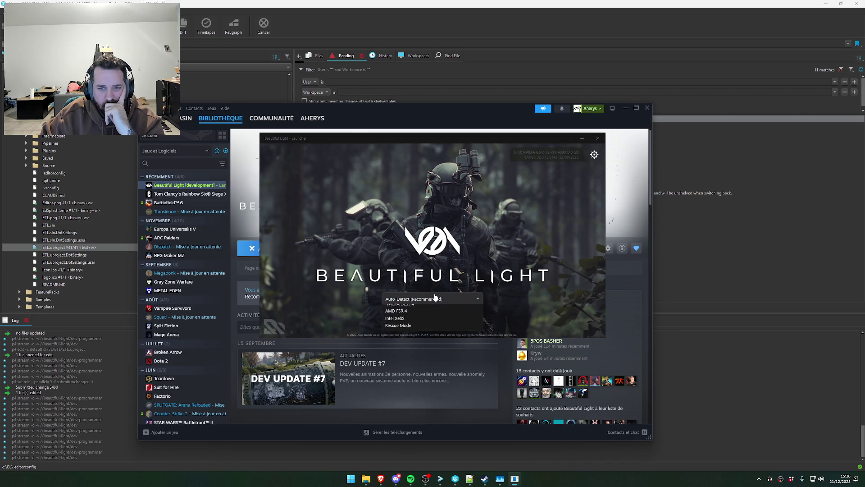
left_click(415, 324)
left_click(415, 320)
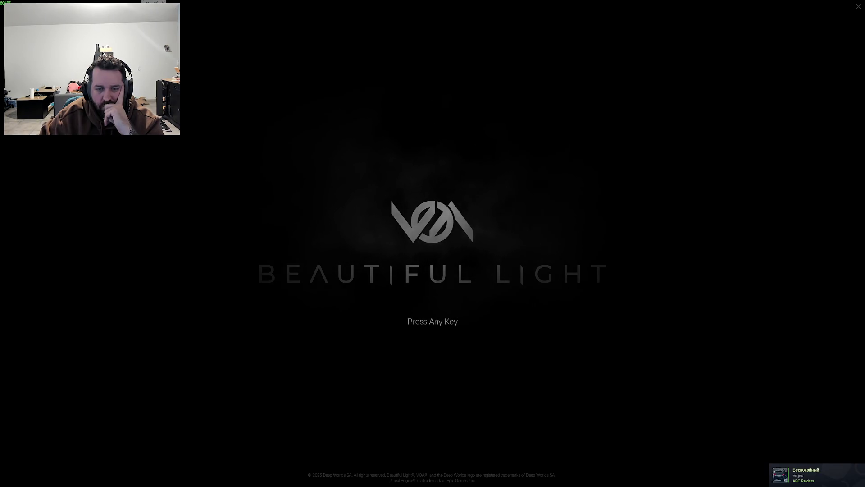
- Pass the title screen and connect to ragnarok.servers.deepworlds.studio:7777 using the pasted address
key("space")
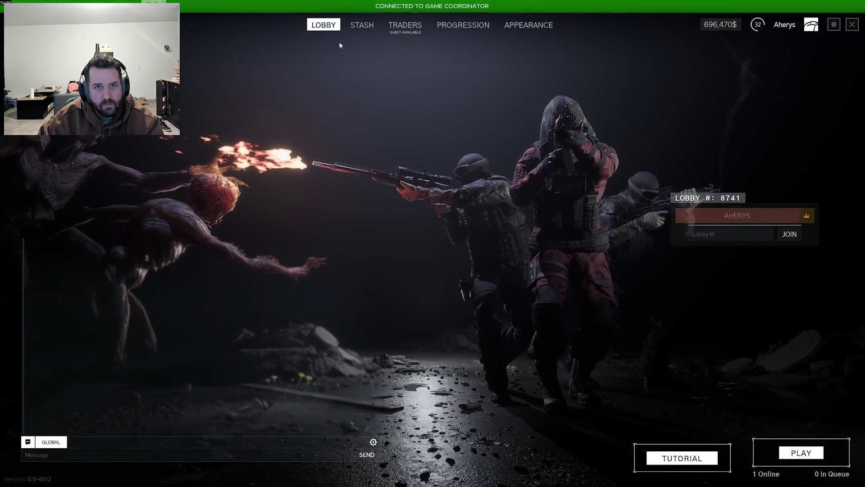
key("grave")
type("ragnarok.servers.deepworlds.studio:7777")
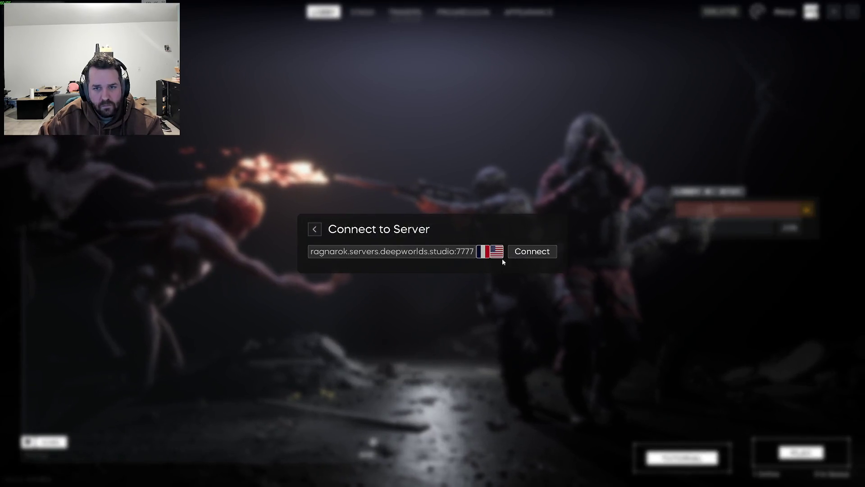
left_click(506, 251)
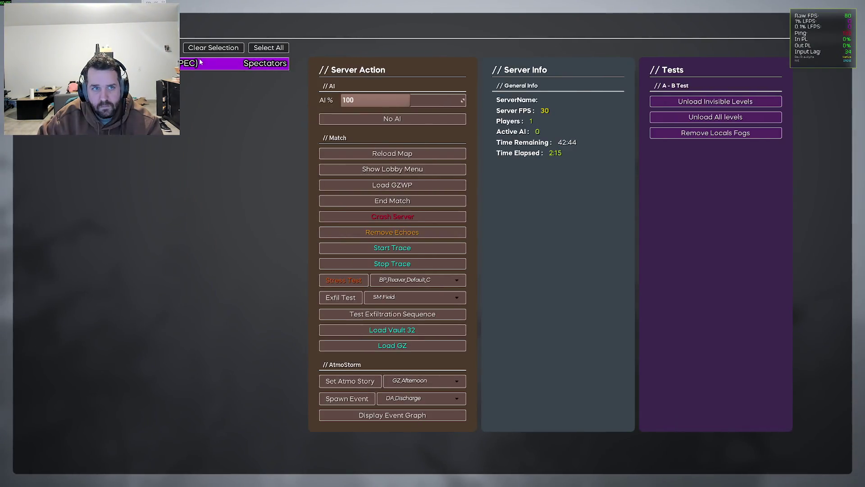
- Close the admin panel, then open and close the Settings menu
key("Escape")
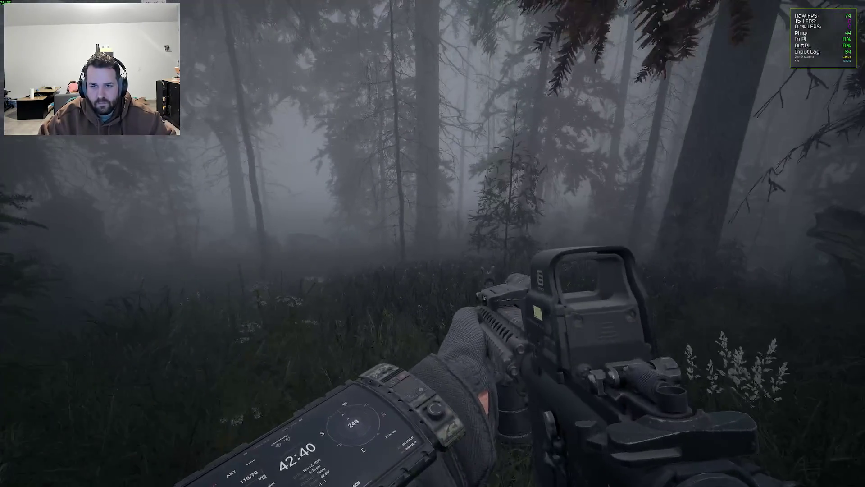
key("Escape")
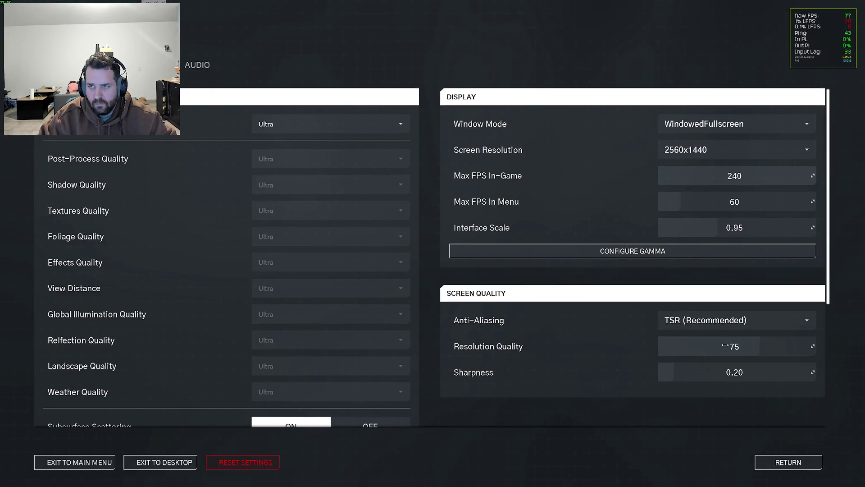
key("Escape")
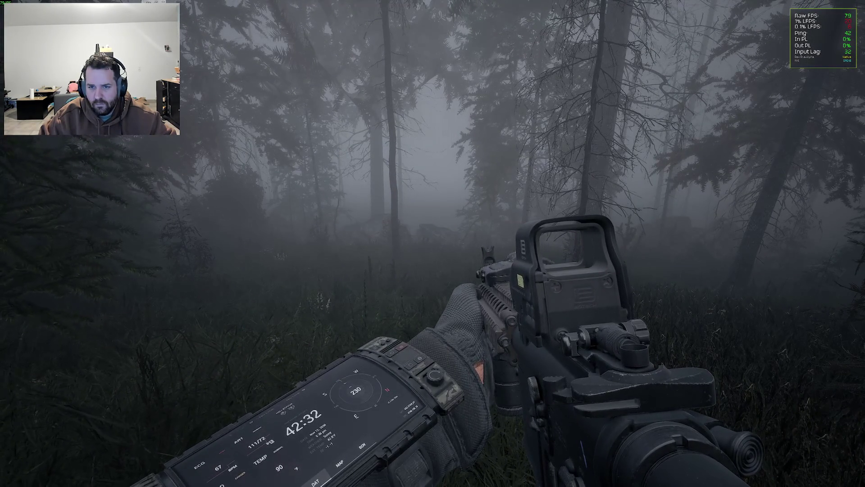
- Swap to the other weapon and back to the holo-sight rifle, then walk forward
key("2")
key("1")
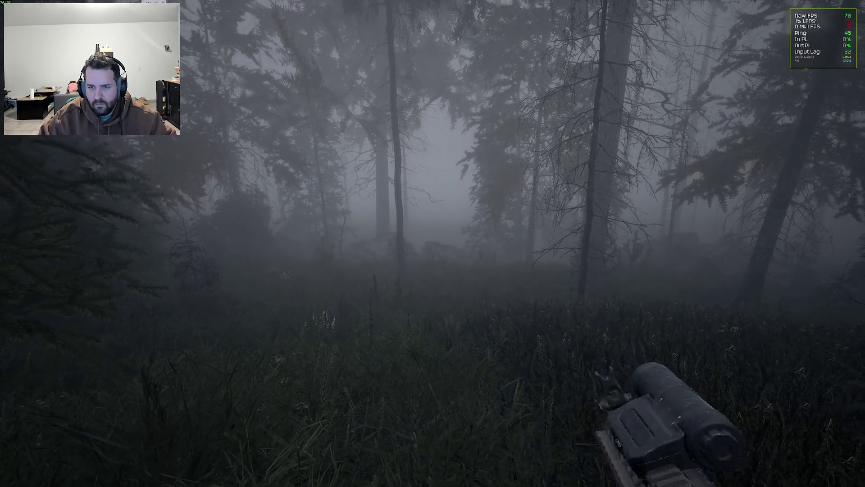
key("w")
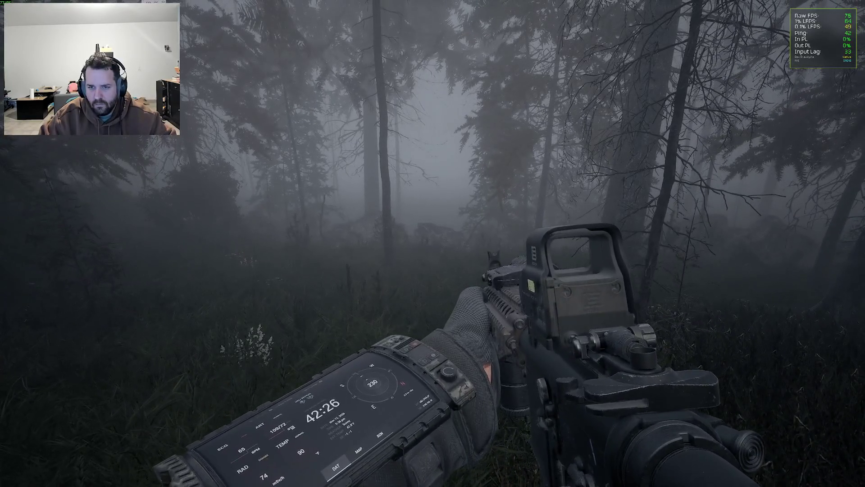
key("Escape")
key("Escape")
- Change r.VT.PoolSizeScale from 0.5 to 1 in the console
key("grave")
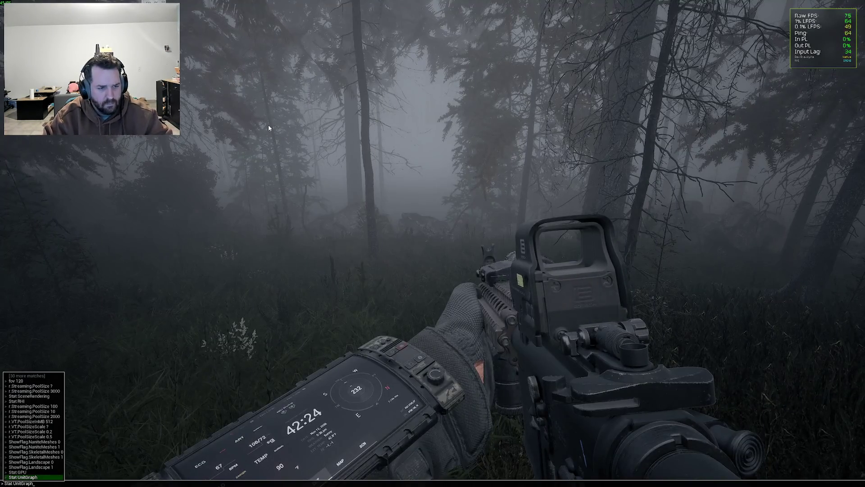
key("Up")
key("Up")
key("Up")
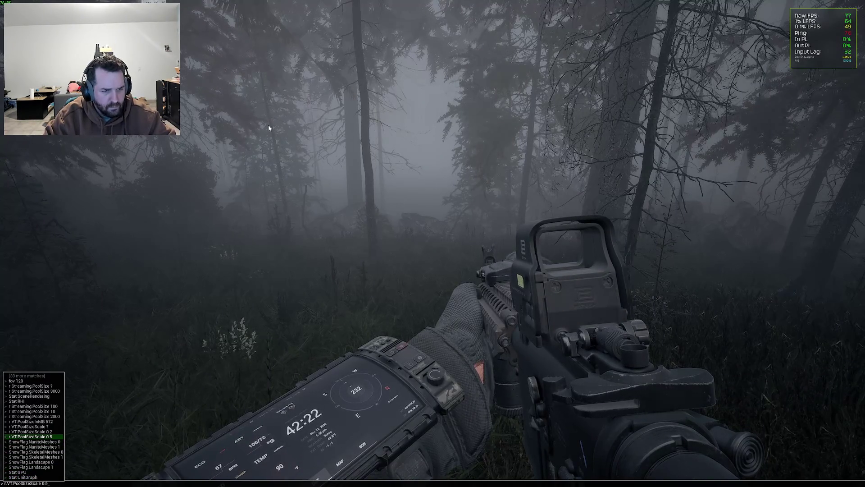
key("BackSpace")
key("BackSpace")
key("BackSpace")
type("1")
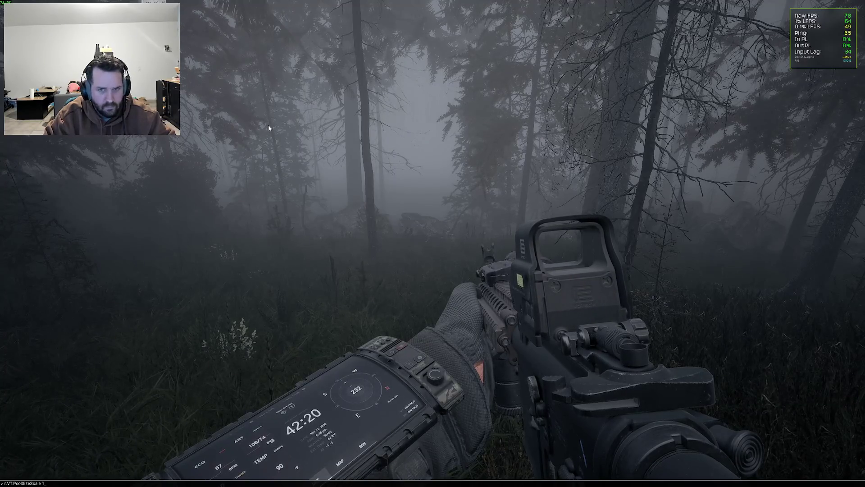
key("Return")
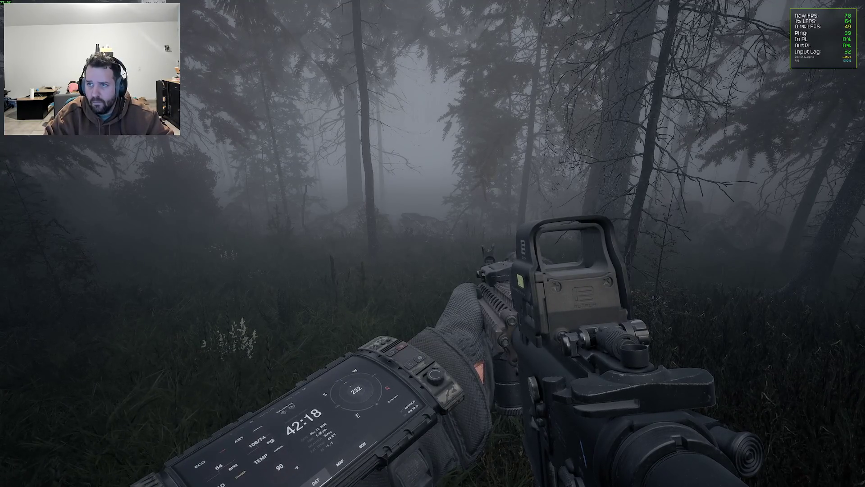
- Rerun Stat UnitGraph from history and check the full console log
key("grave")
key("Up")
key("Up")
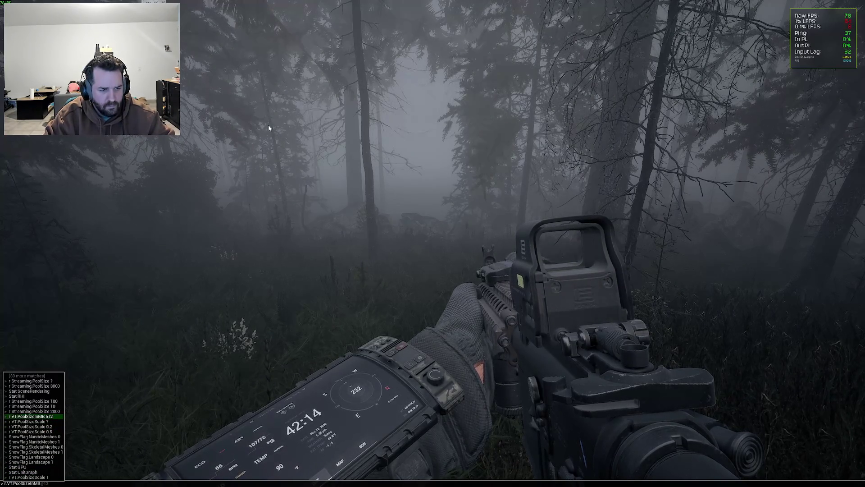
key("Return")
key("grave")
key("grave")
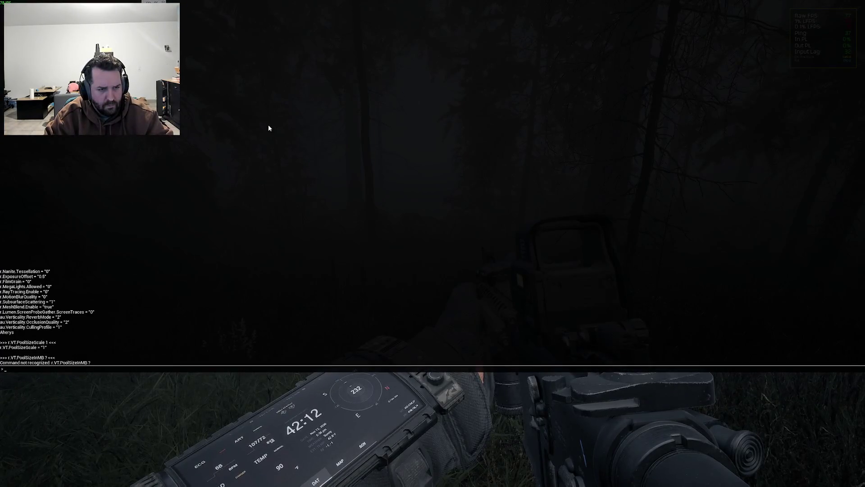
key("grave")
key("grave")
key("grave")
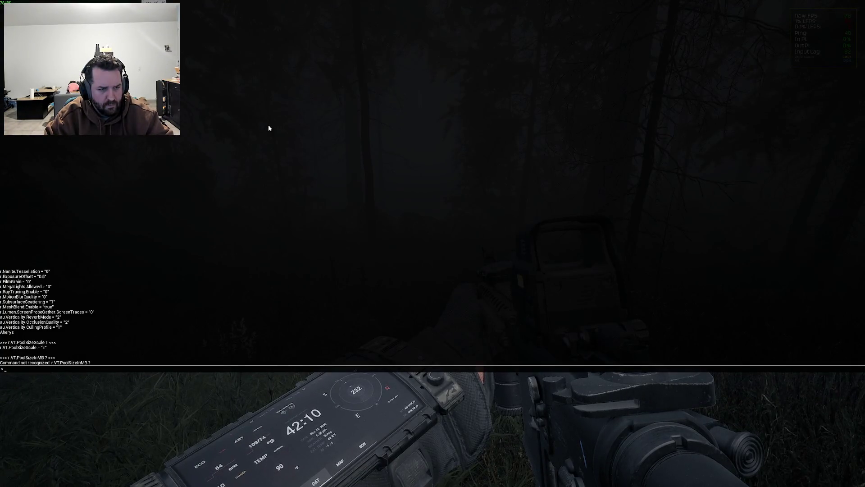
key("grave")
key("grave")
- Query the current r.Streaming.PoolSize value with ? and read it in the console log
key("Up")
key("Up")
key("Up")
key("Up")
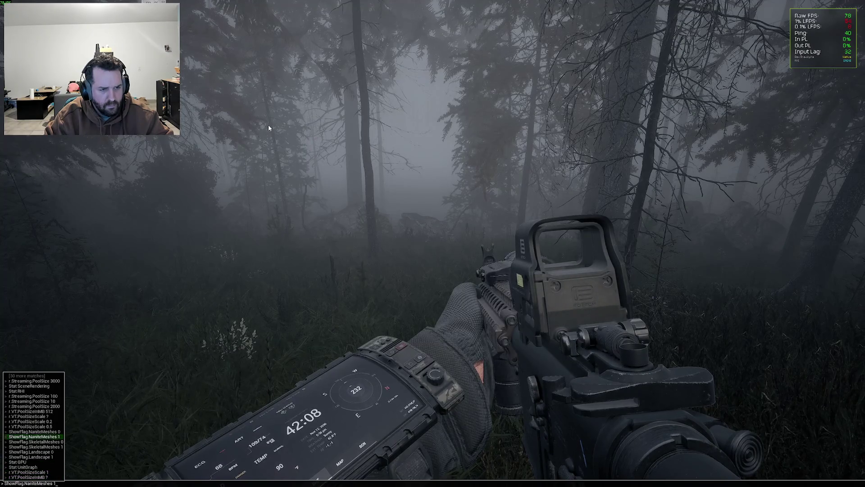
type("?")
key("Return")
key("grave")
key("grave")
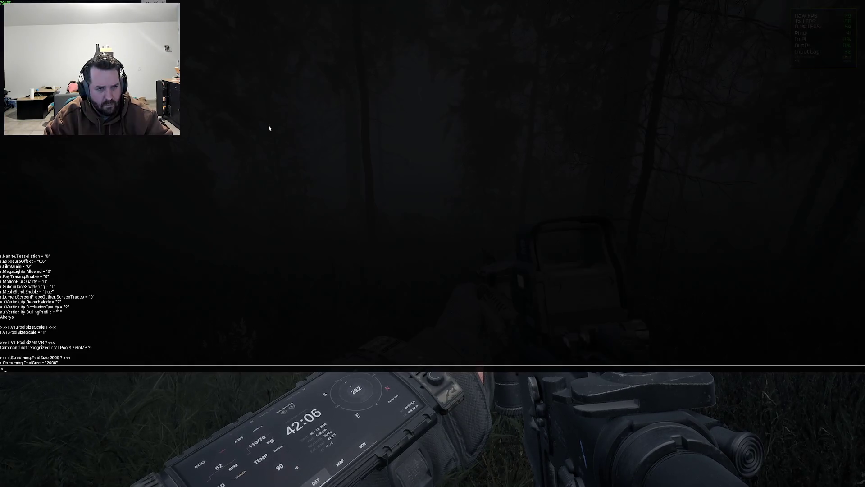
key("grave")
key("grave")
- Set r.Streaming.PoolSize to 8000, then walk forward
key("Up")
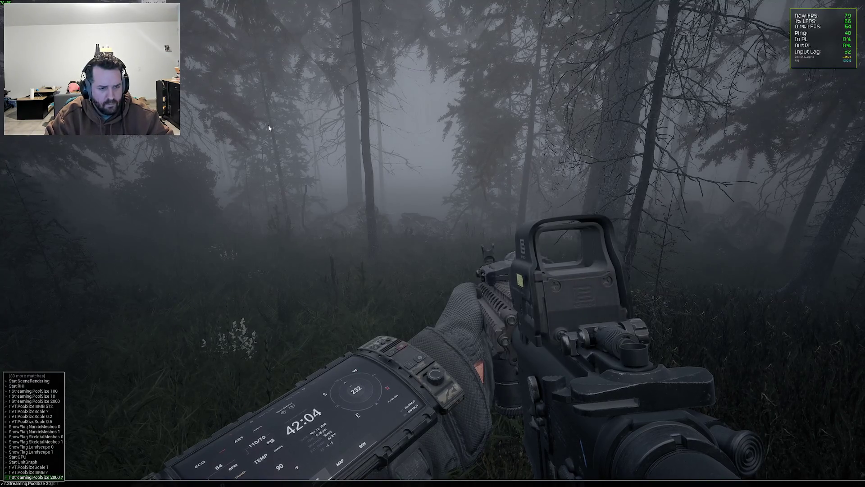
key("BackSpace")
key("BackSpace")
key("BackSpace")
type("8000")
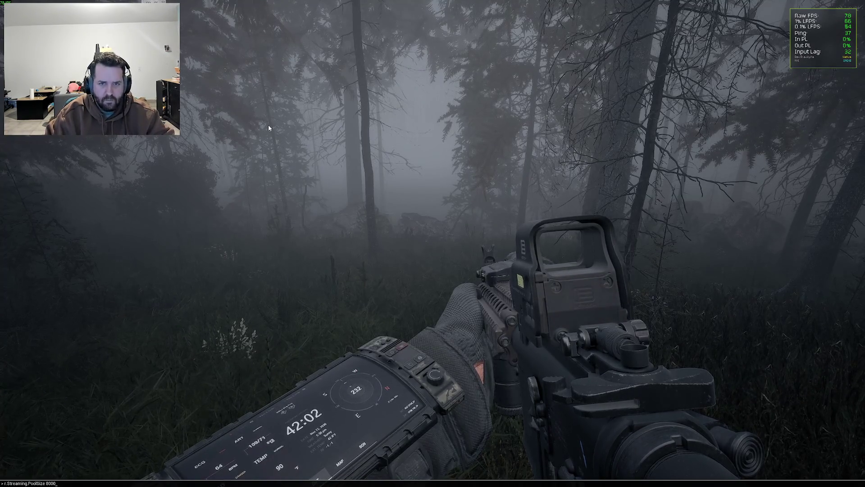
key("Return")
key("w")
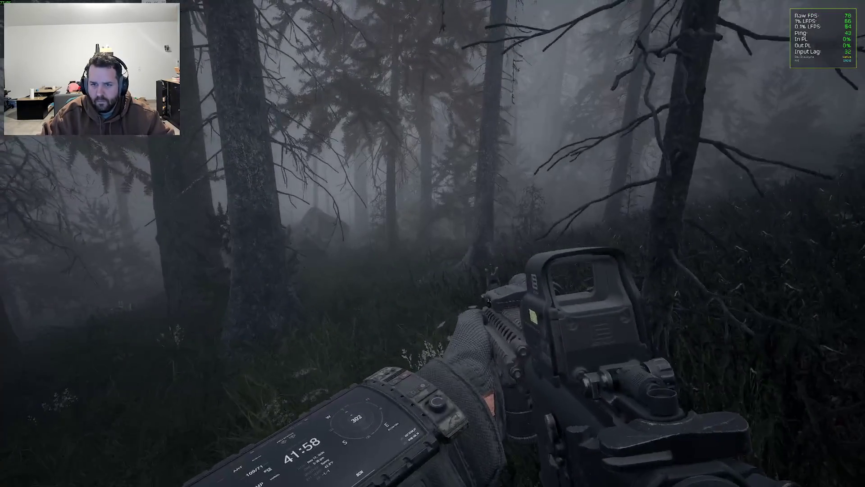
- Swap to the MP5 and back, then keep TSR (Recommended) anti-aliasing in settings
key("2")
key("1")
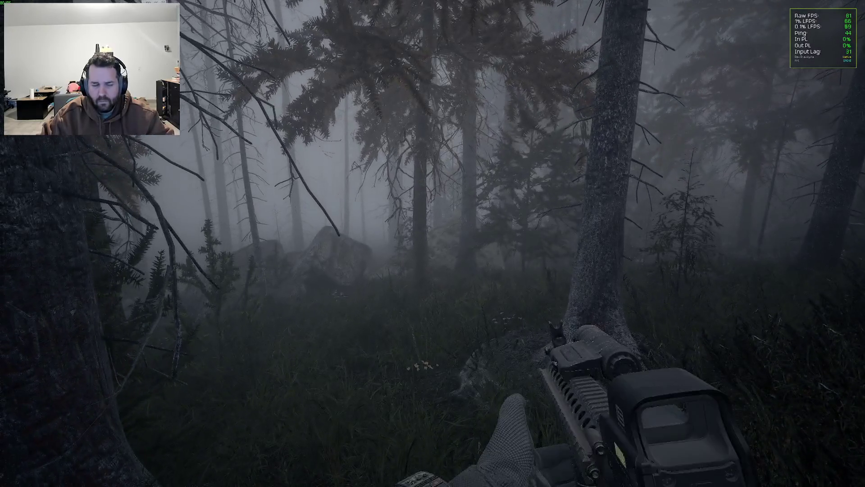
key("Escape")
left_click(703, 320)
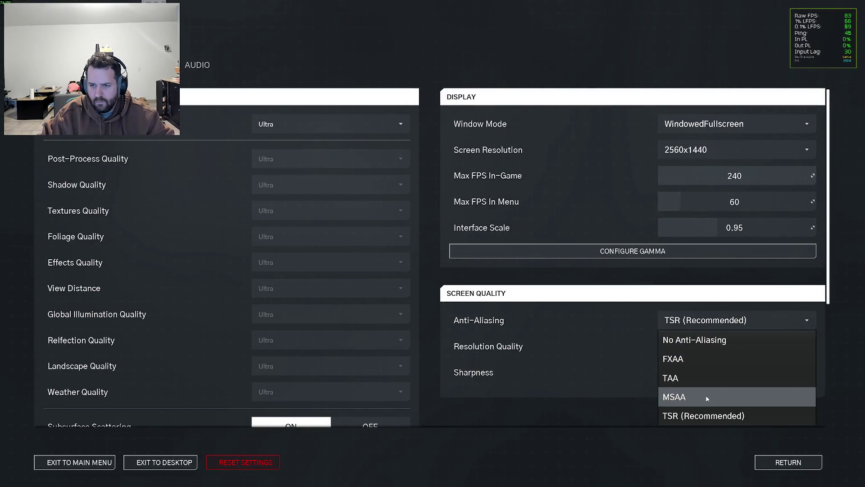
left_click(703, 414)
left_click(800, 468)
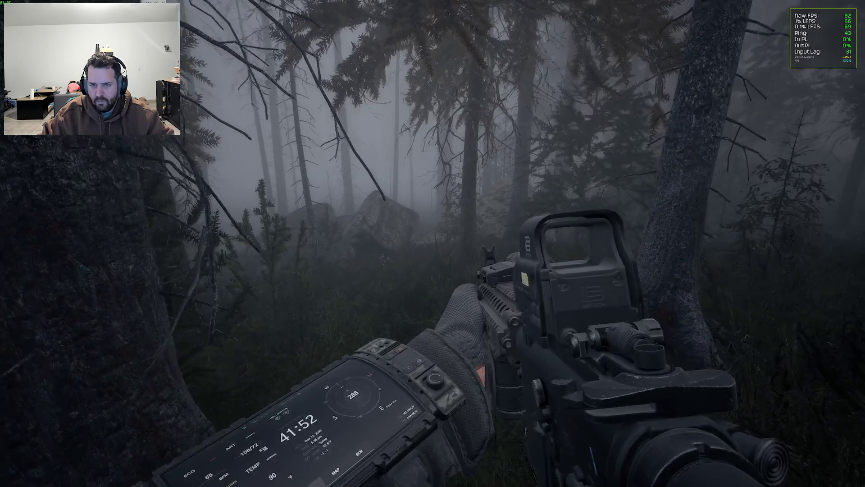
- Walk through the foggy forest, then glance at the graphics settings page and close it
key("w")
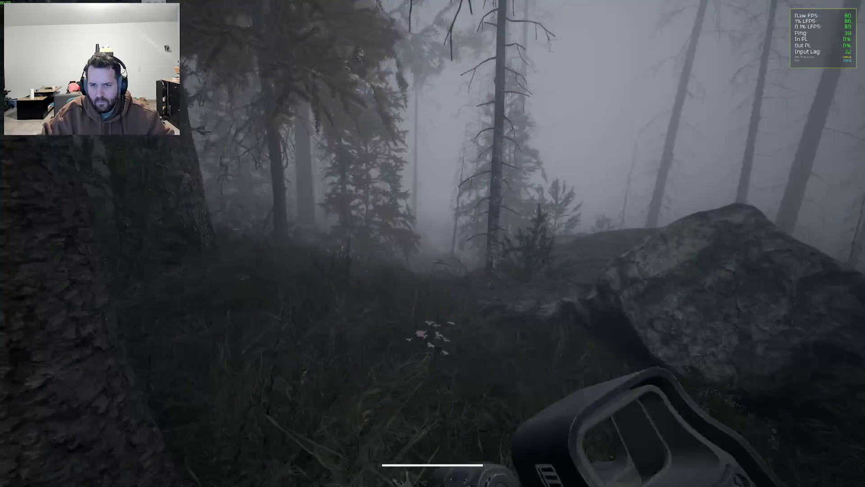
key("w")
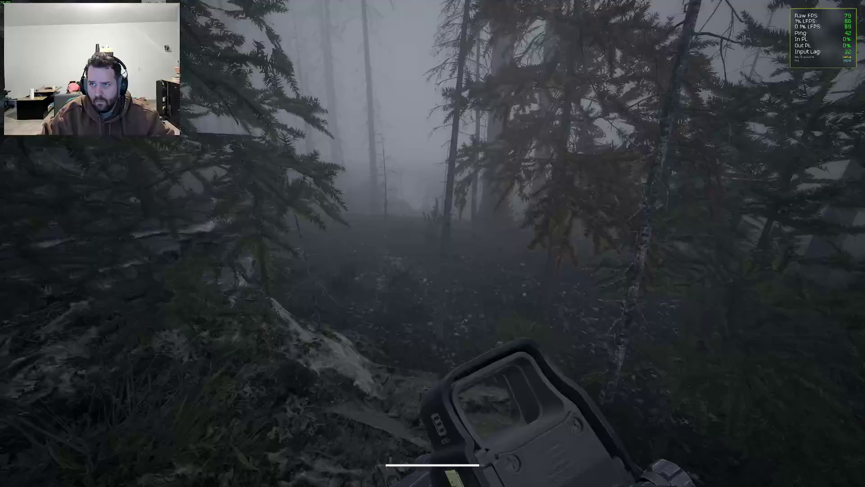
key("w")
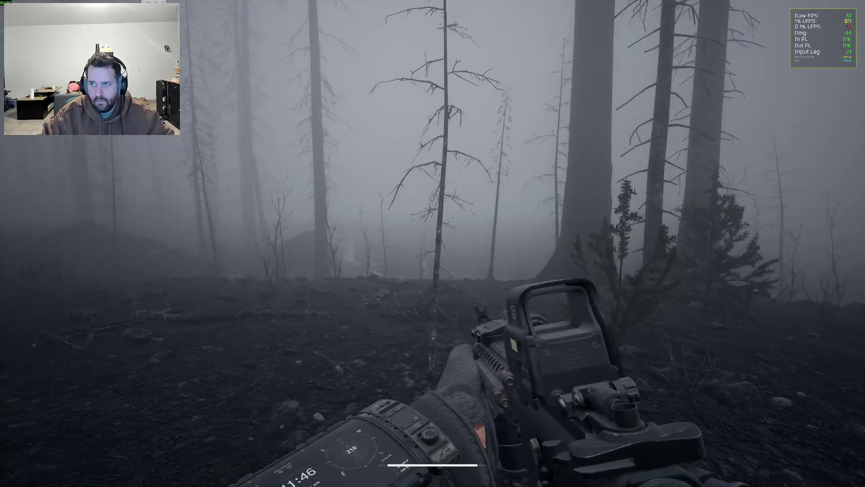
key("Escape")
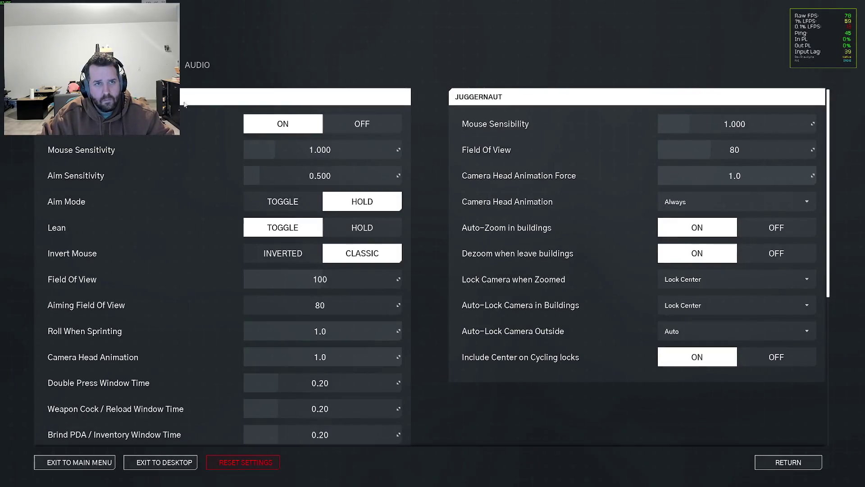
key("e")
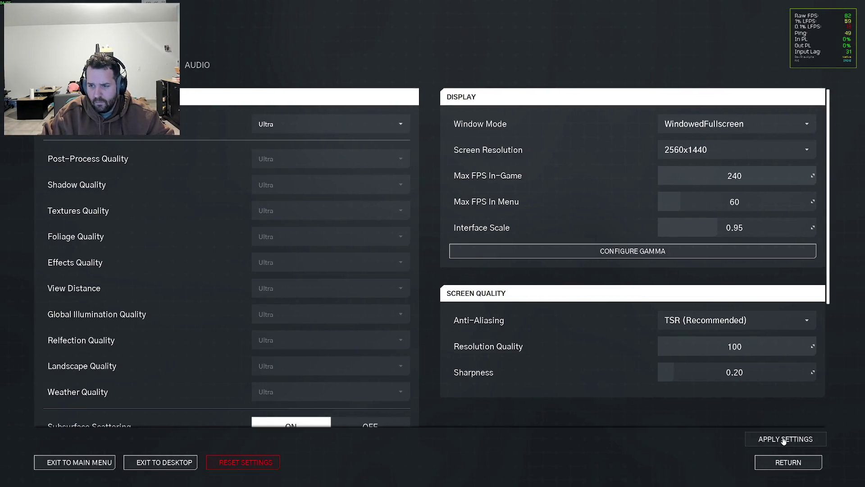
key("Escape")
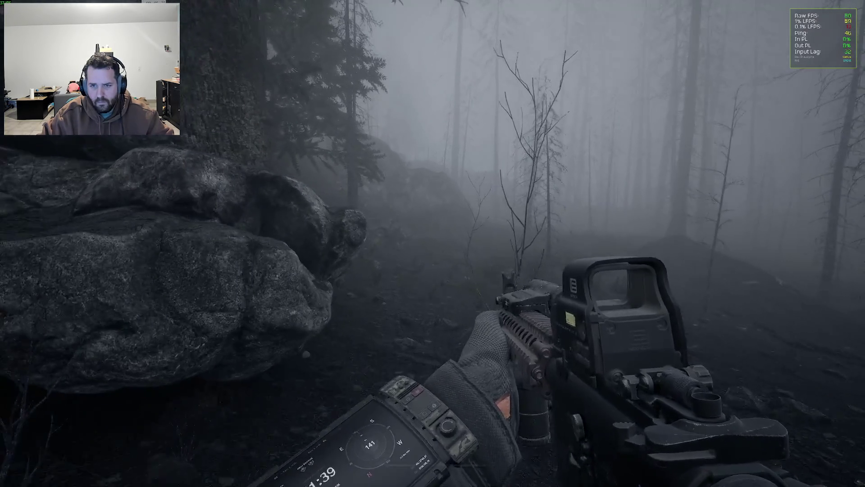
- Turn Mesh Blending off in the graphics settings and apply the change
key("Escape")
key("e")
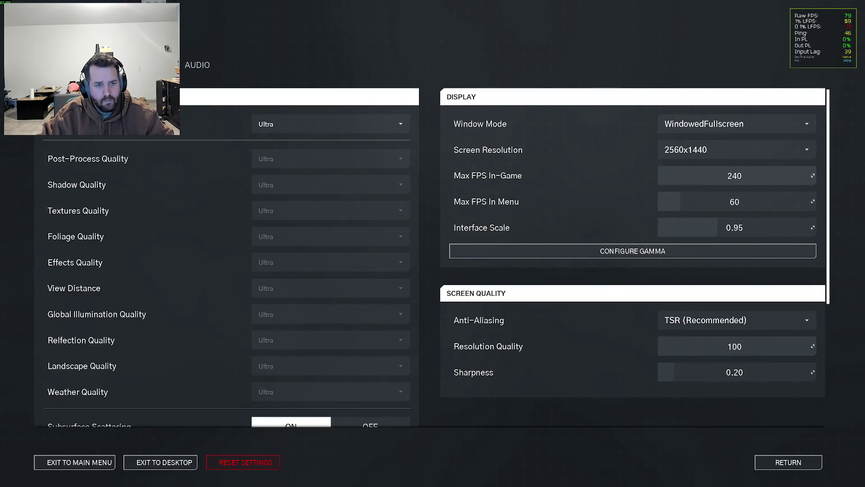
scroll(271, 293, "down", 5)
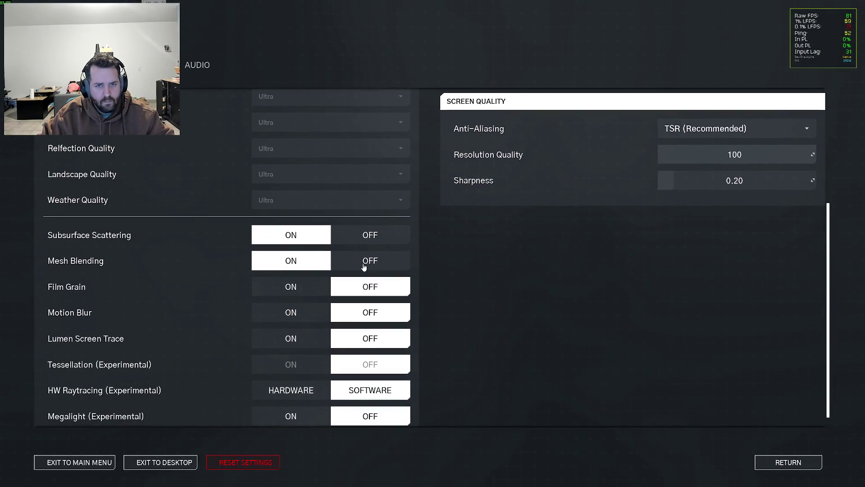
left_click(364, 265)
left_click(792, 444)
key("Escape")
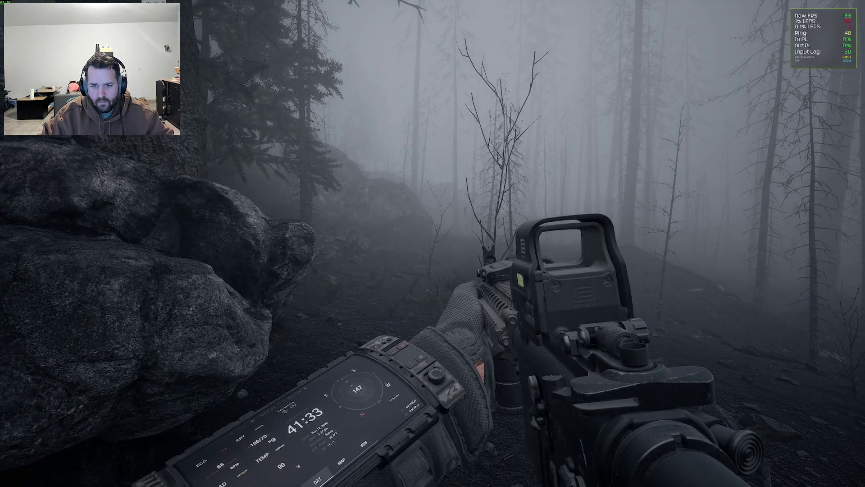
- Briefly toggle the developer console and bring up the inventory screen
key("grave")
key("grave")
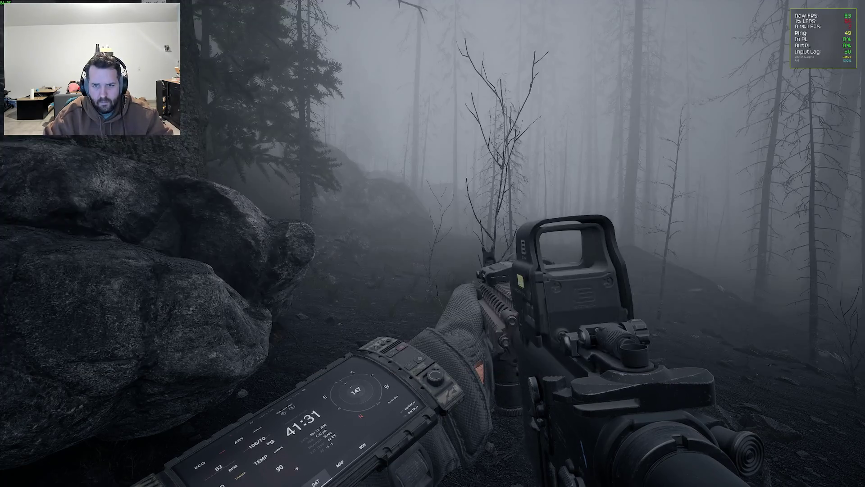
key("w")
key("Tab")
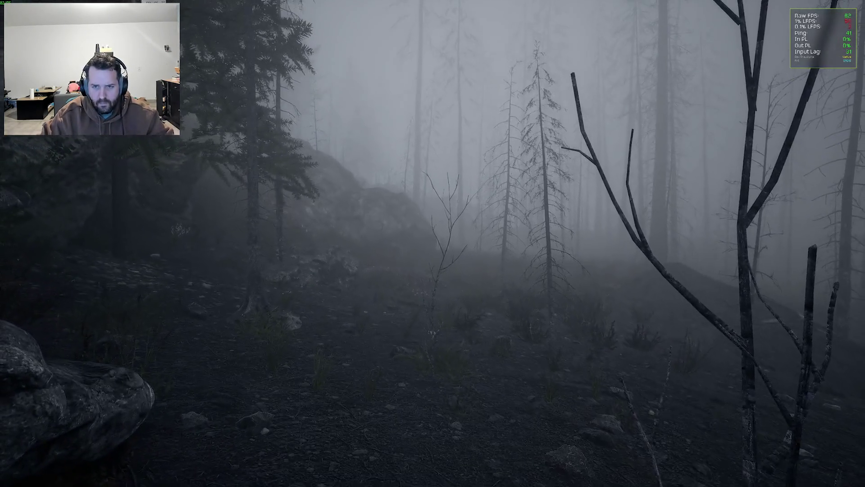
- Inspect the MK18's stats, then attach the OWL light to it from the inventory
left_click(283, 182)
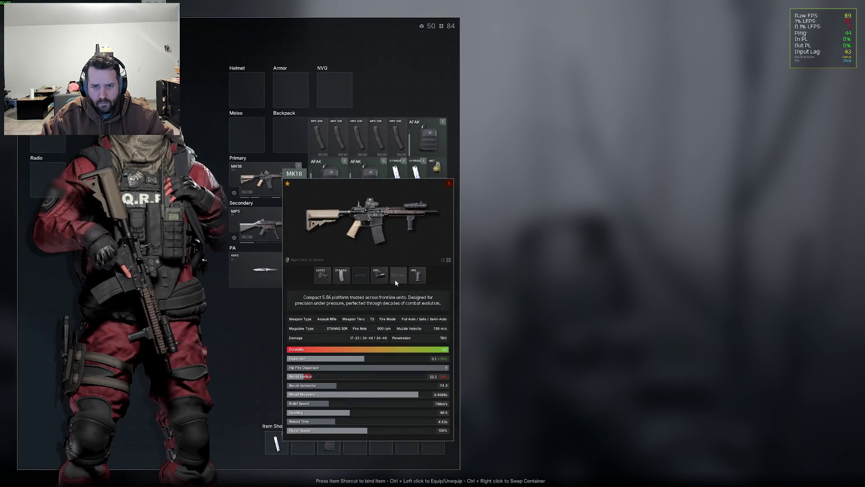
key("Tab")
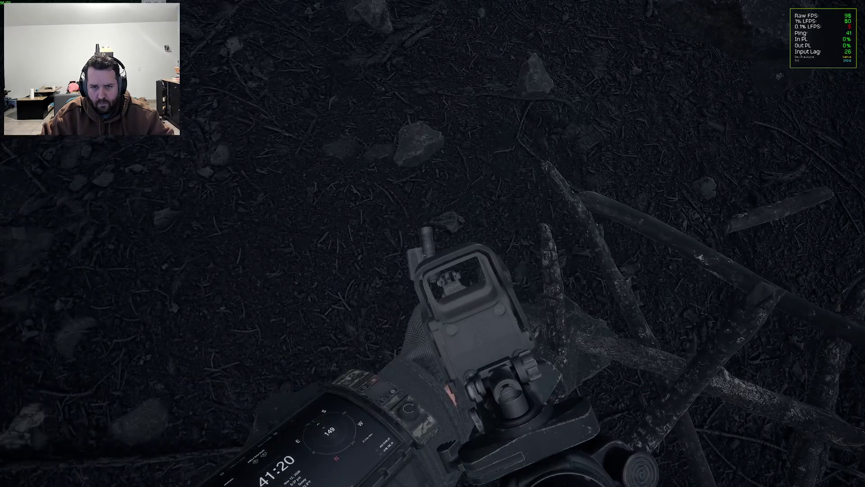
key("Tab")
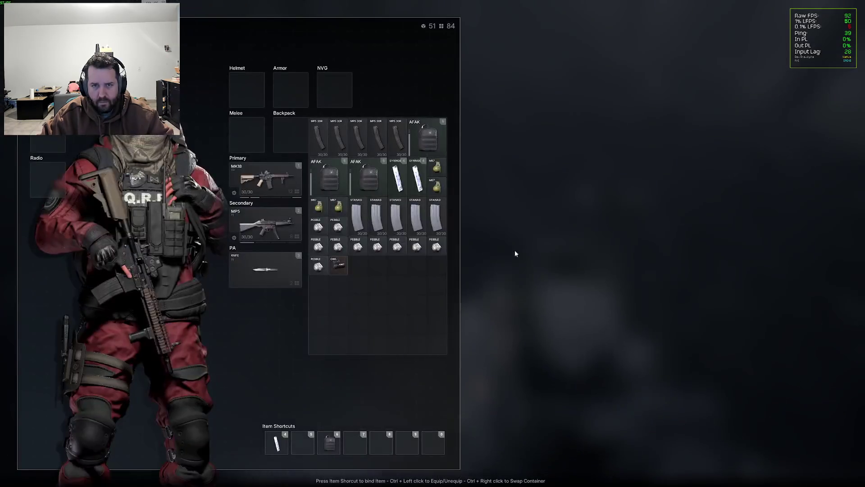
left_click(339, 271, "ctrl")
key("Tab")
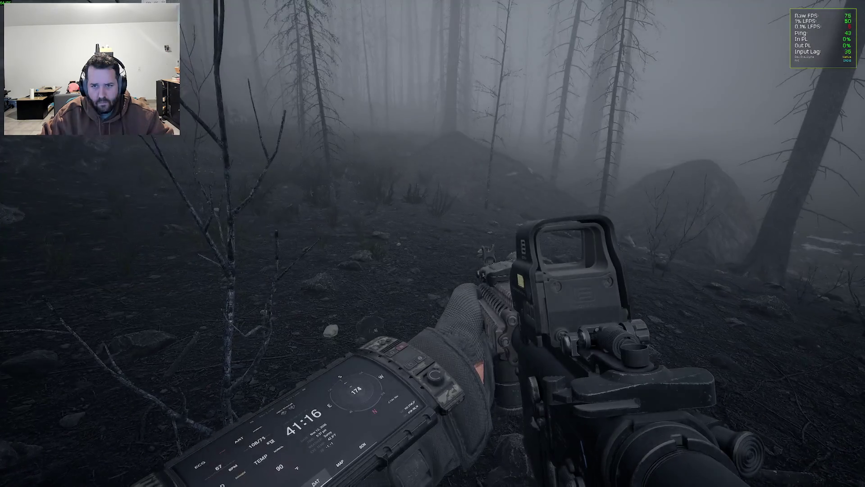
- Toggle the pause menu, recall r.Streaming.PoolSize 8000 in the console, and aim down the holo sight
key("Escape")
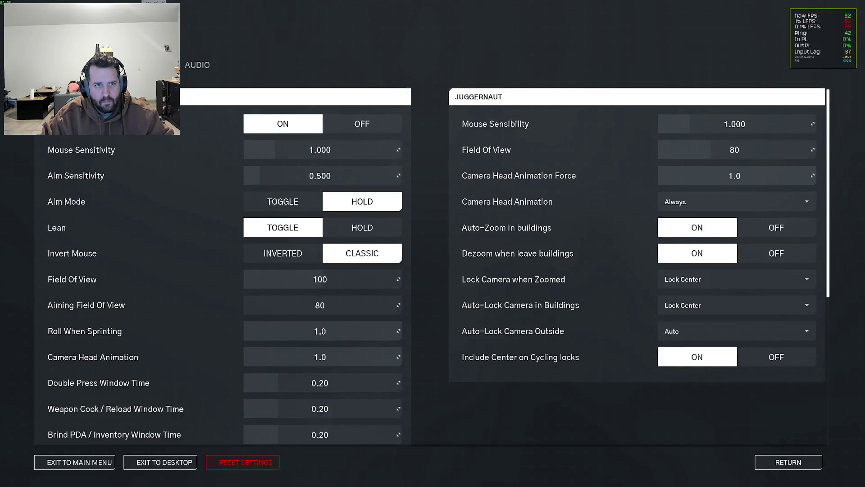
key("Escape")
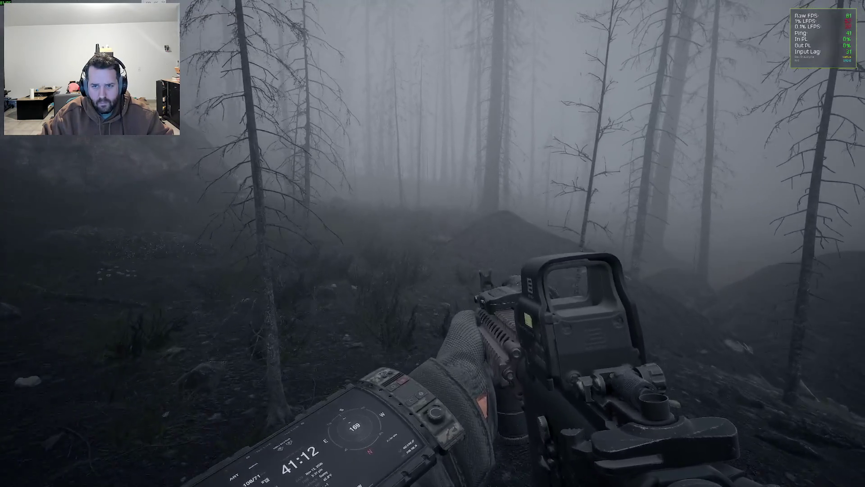
right_click(433, 243)
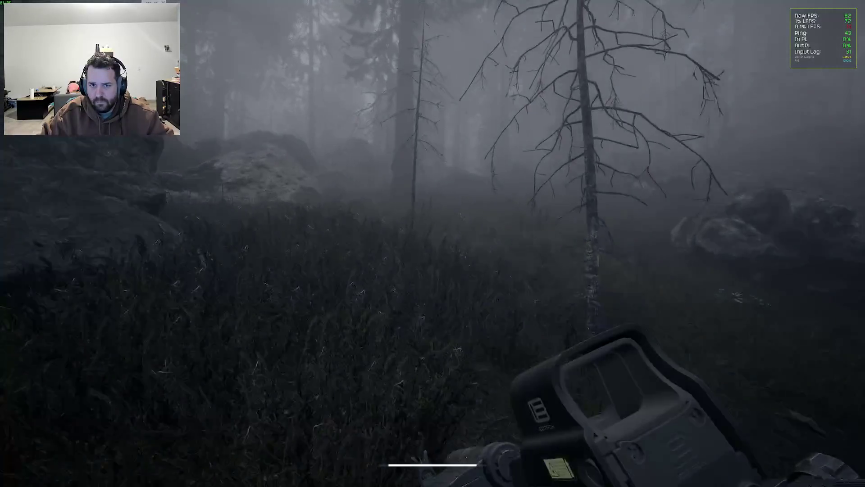
key("grave")
key("Up")
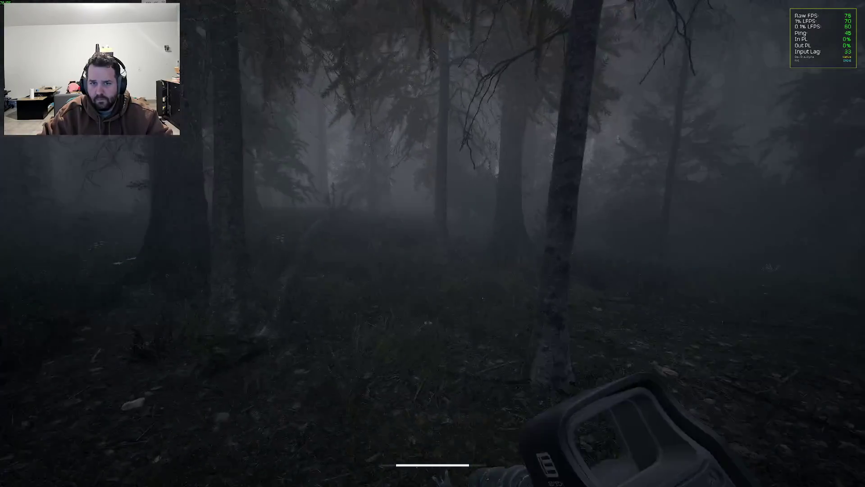
right_click(432, 243)
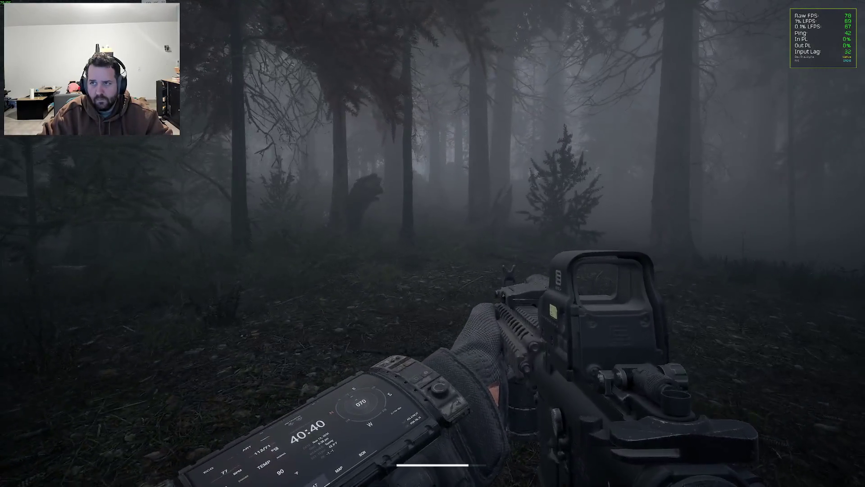
- Open and close the graphics settings, then sprint forward through the forest
key("Escape")
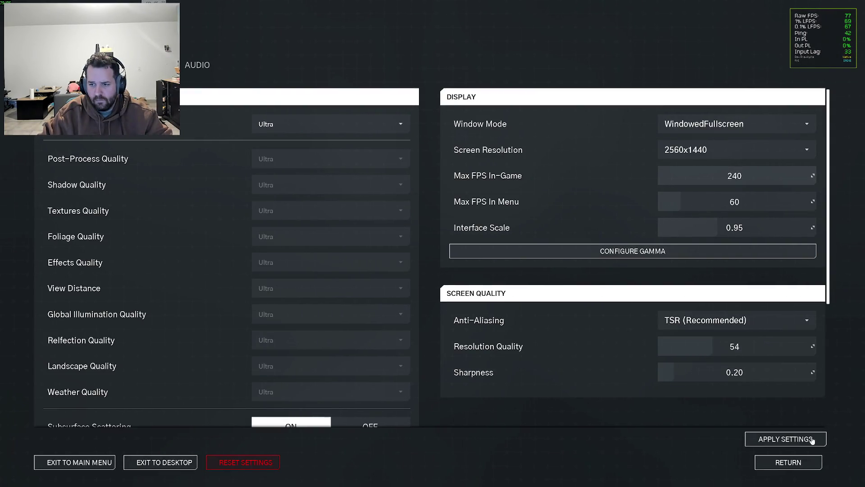
key("Escape")
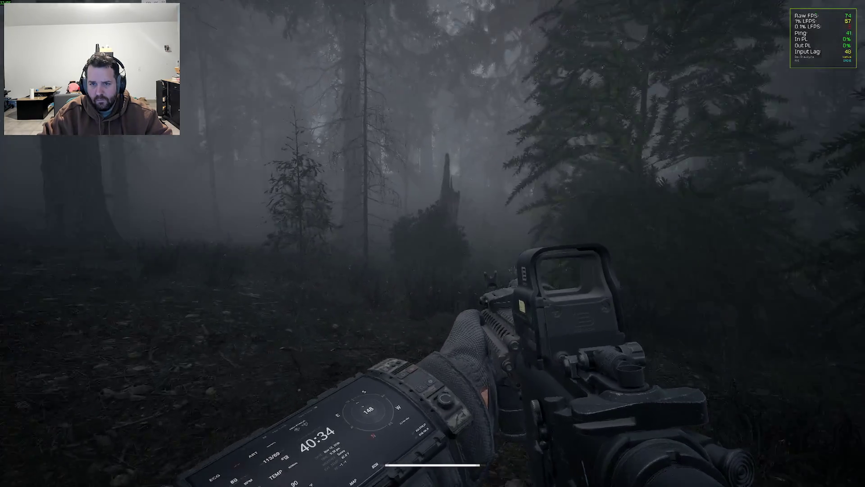
key("shift+w")
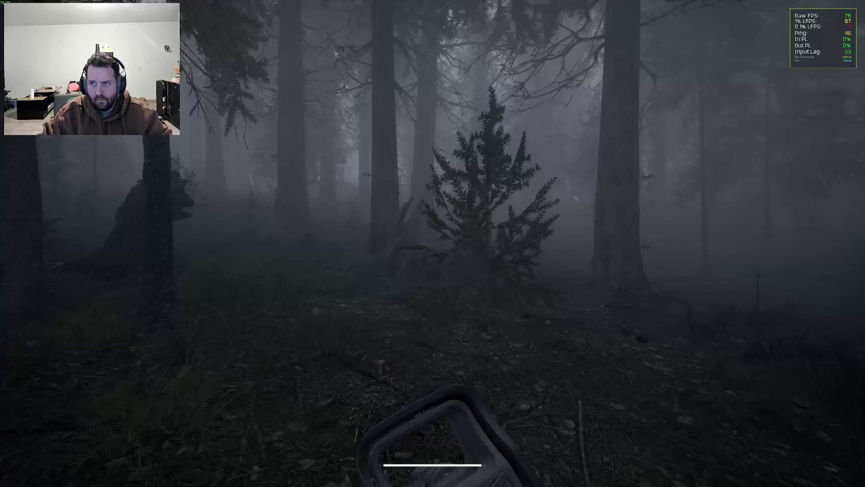
- Rerun the stat command from console history to show the frame-timing overlay
key("grave")
key("Up")
key("Up")
key("Up")
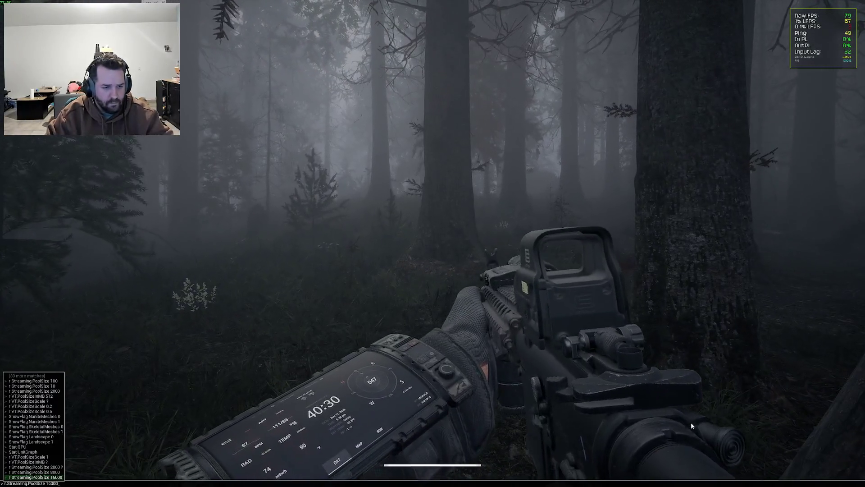
key("Down")
key("Return")
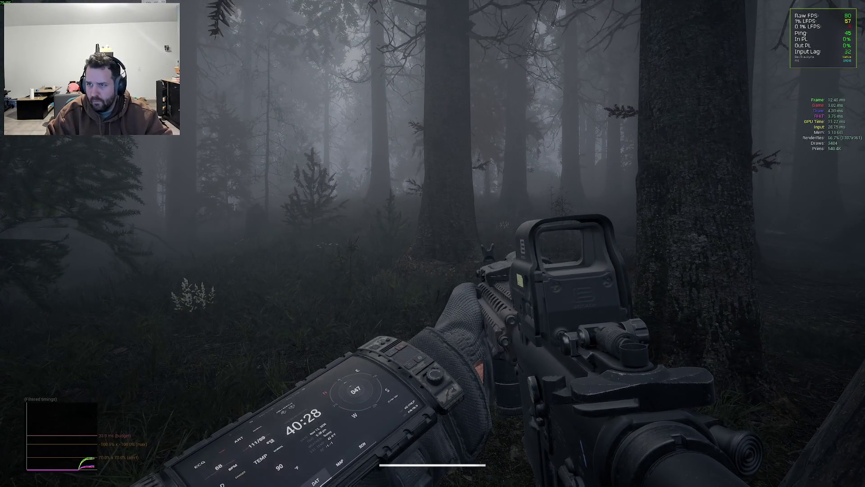
- Revisit the graphics settings page twice, then start typing r.resol in the console
key("Escape")
key("q")
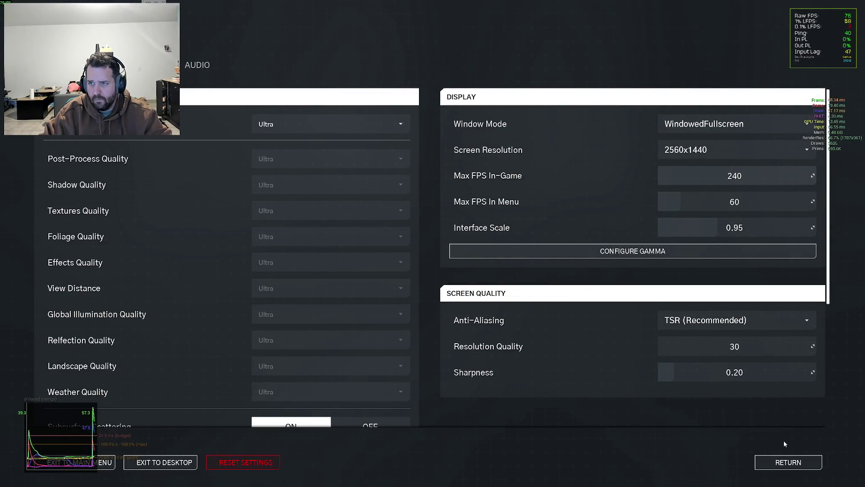
key("Escape")
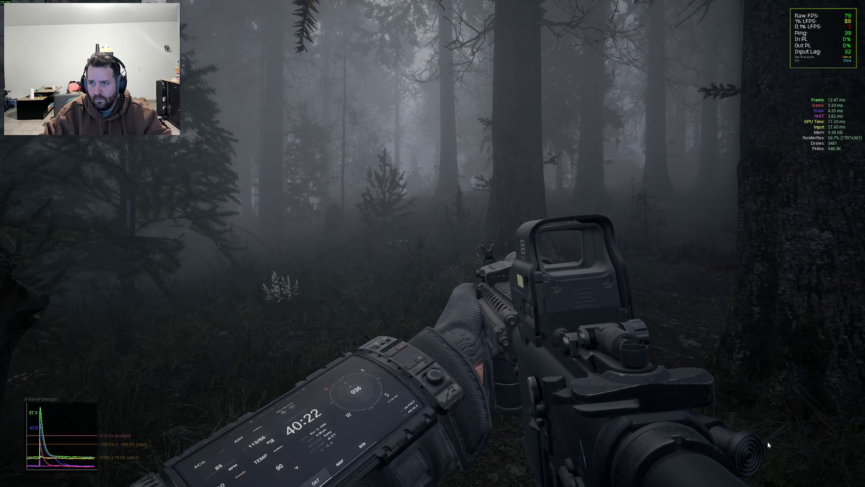
key("Escape")
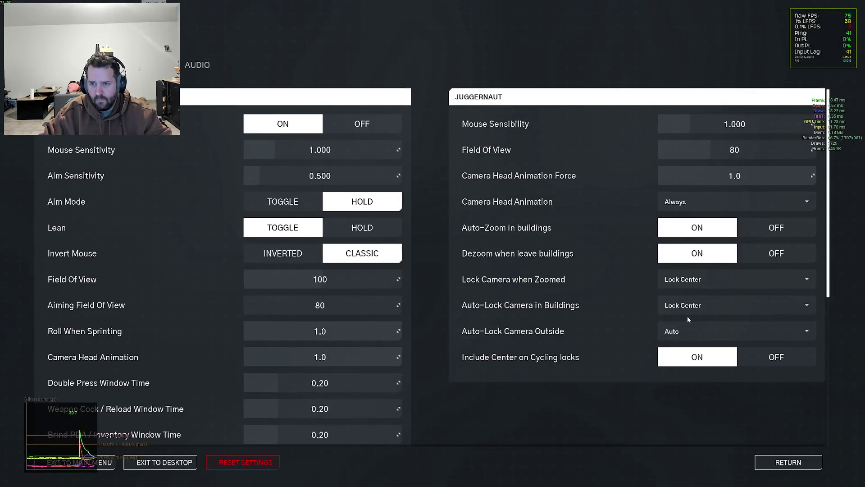
key("q")
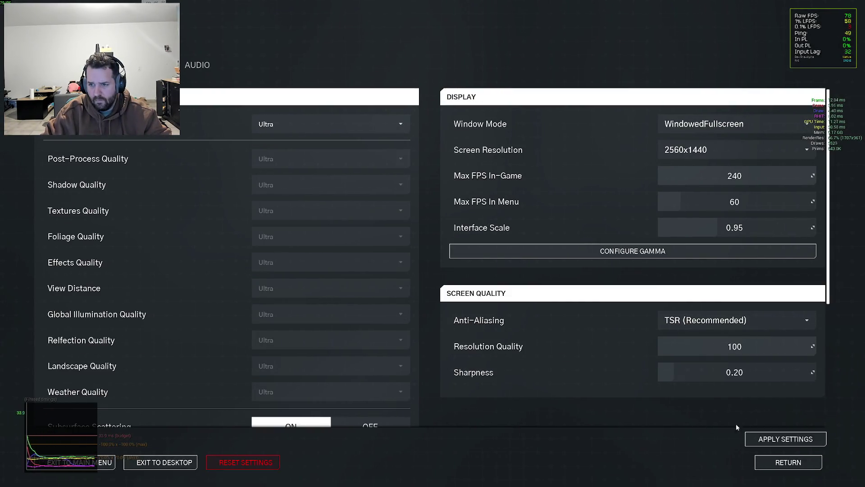
key("Escape")
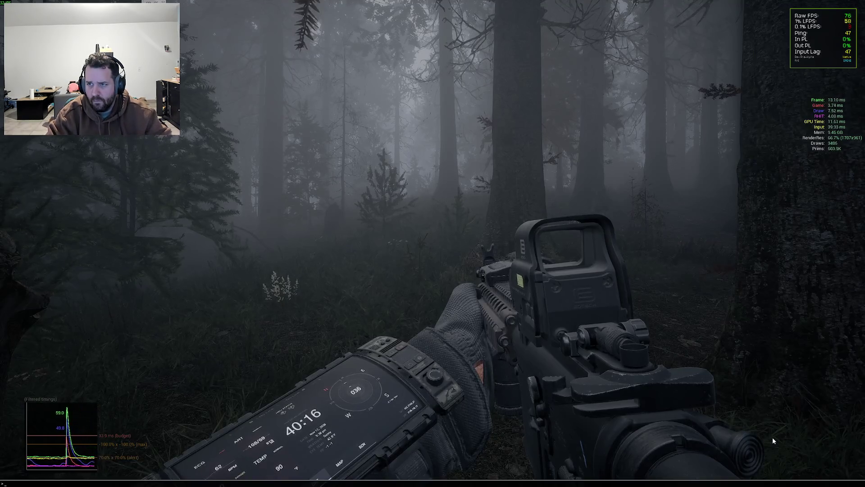
key("grave")
type("r.resolutionDivisor")
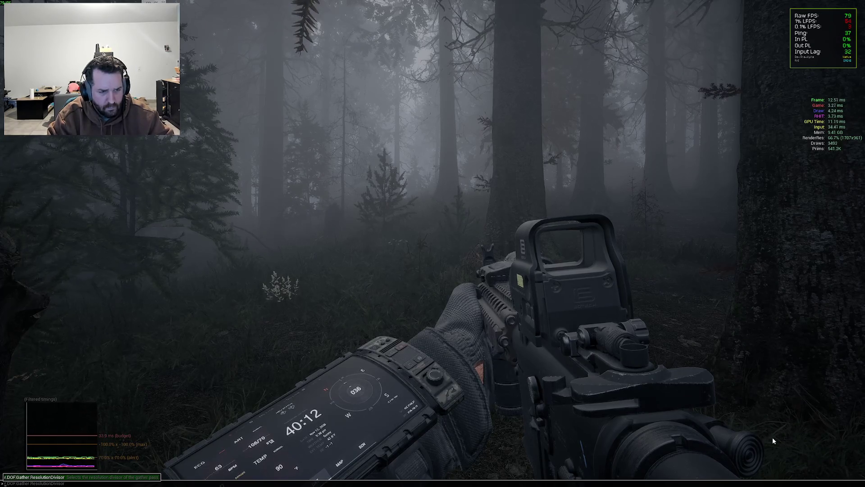
- Recall and run r.ScreenPercentage 100 from the console history
key("BackSpace")
key("BackSpace")
key("BackSpace")
type("scree")
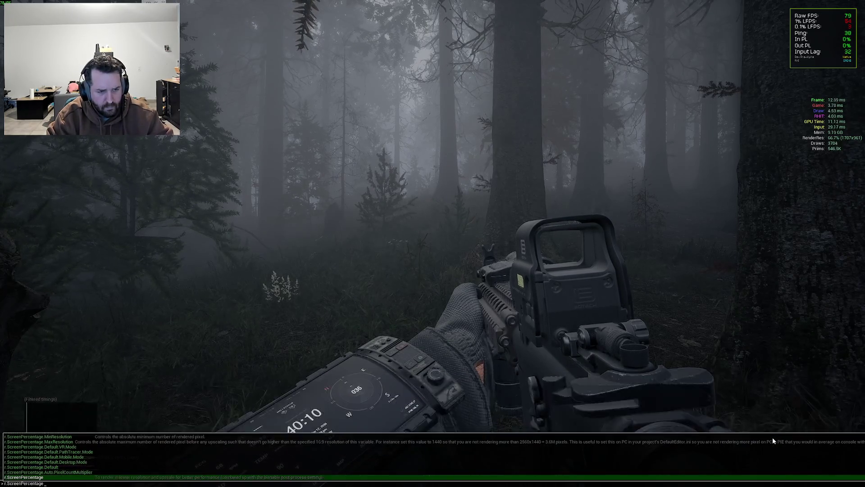
key("Return")
key("grave")
key("grave")
key("Escape")
key("grave")
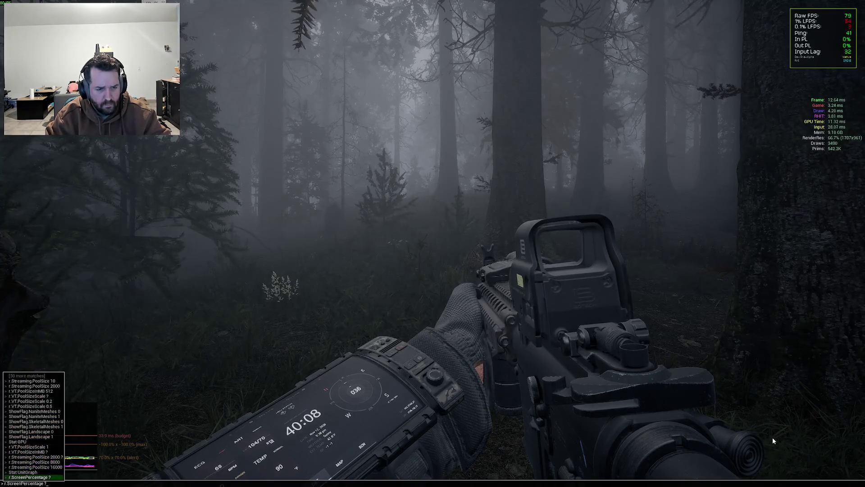
key("Up")
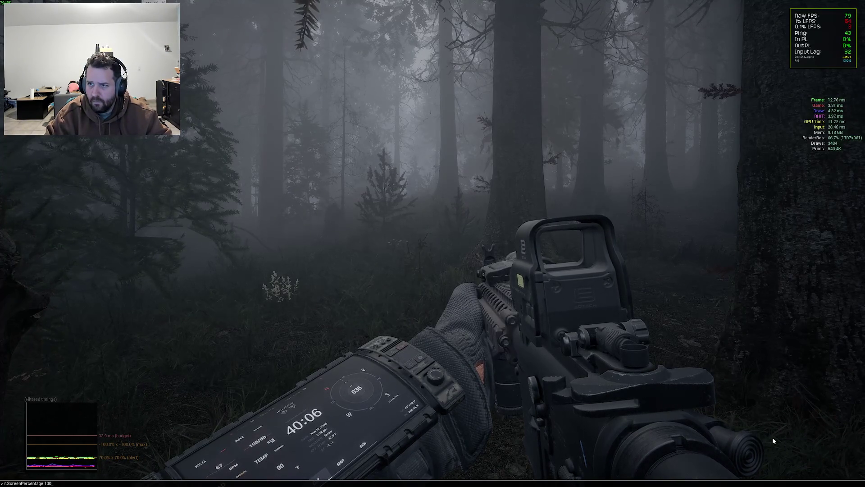
key("Return")
- Walk and turn through the forest at 2560x1440 while watching the frame stats
key("shift+w")
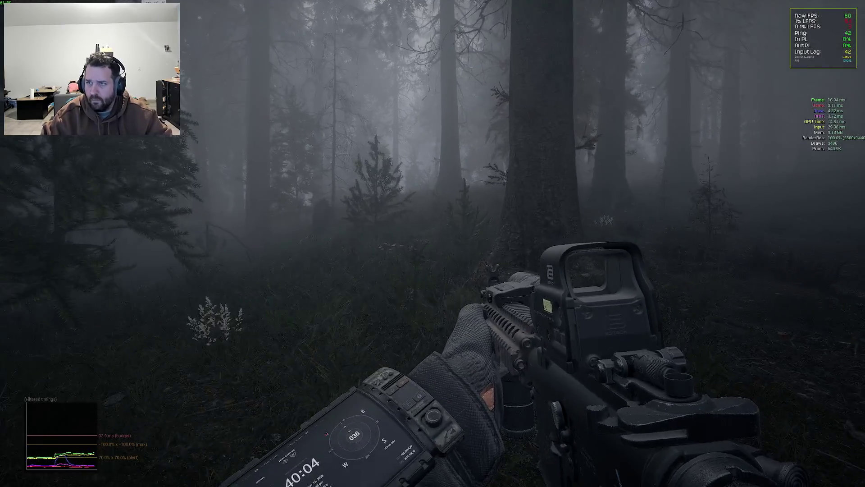
key("w")
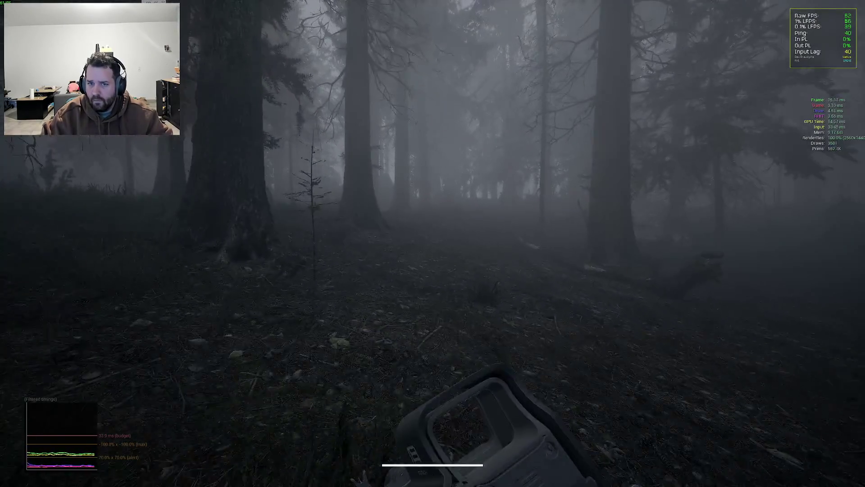
key("w")
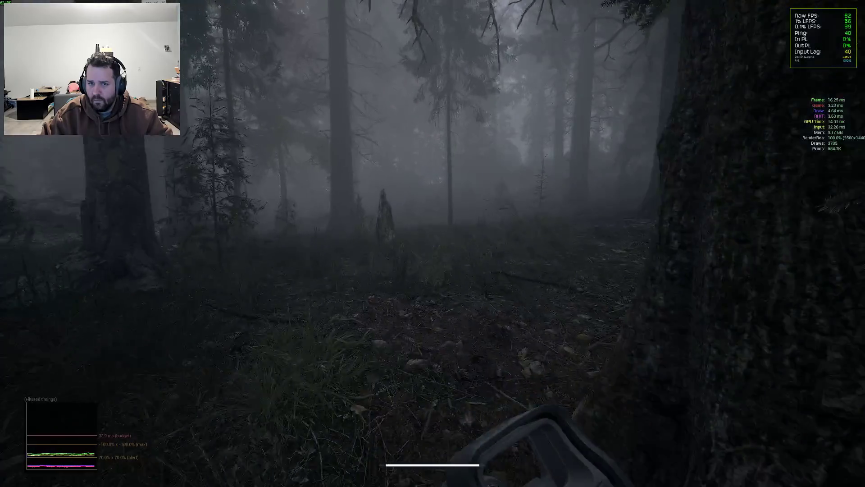
key("w")
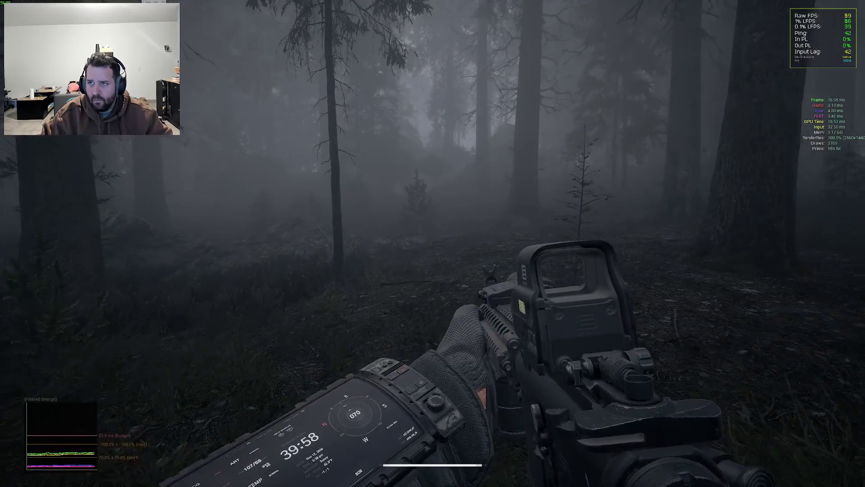
key("w")
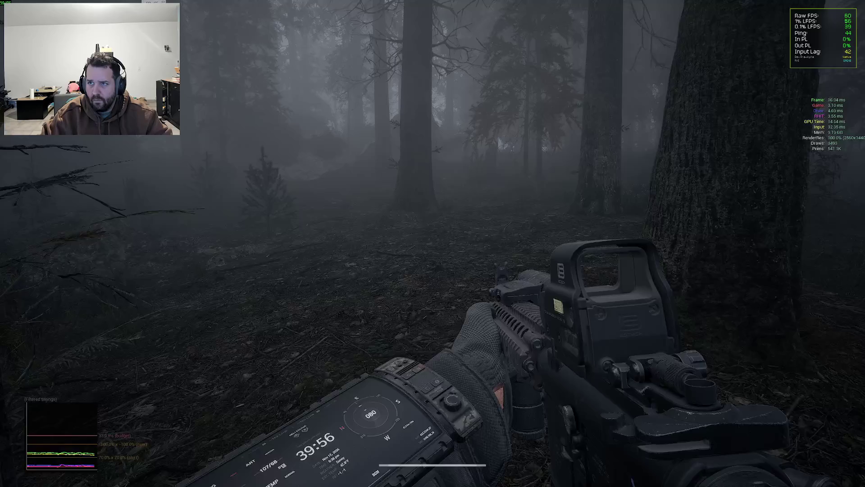
key("w")
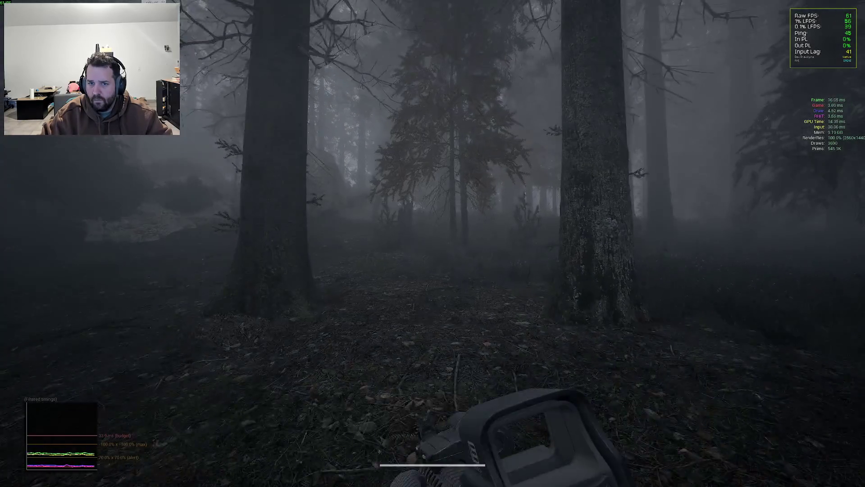
key("w")
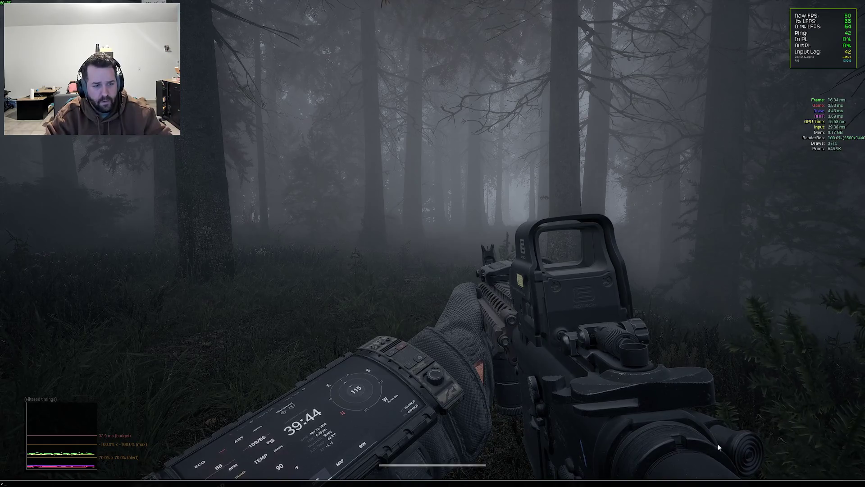
key("grave")
- Run stat gpu, then set r.FidelityFX.FSR.Enabled to 0
type("stat gpu")
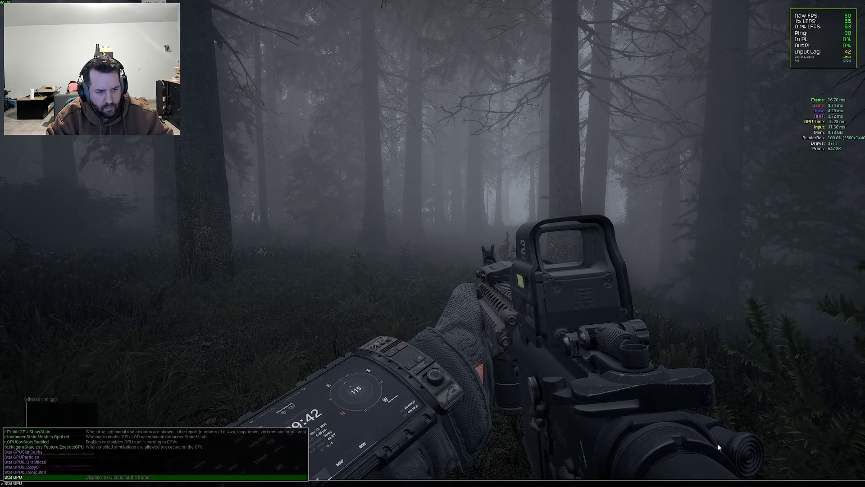
key("Return")
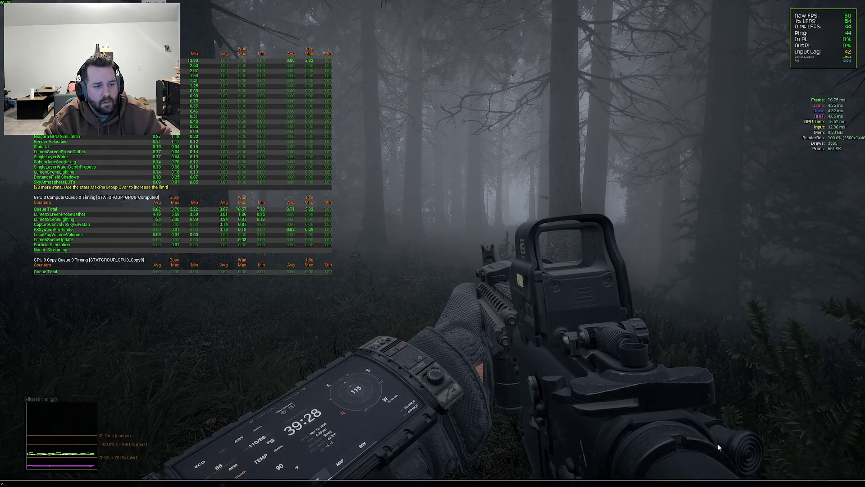
key("grave")
type("FSR.e")
key("Tab")
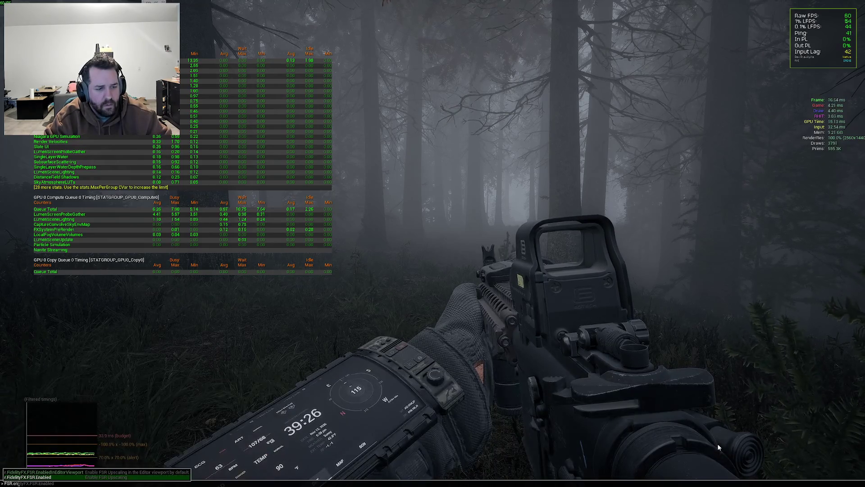
type("0")
key("Return")
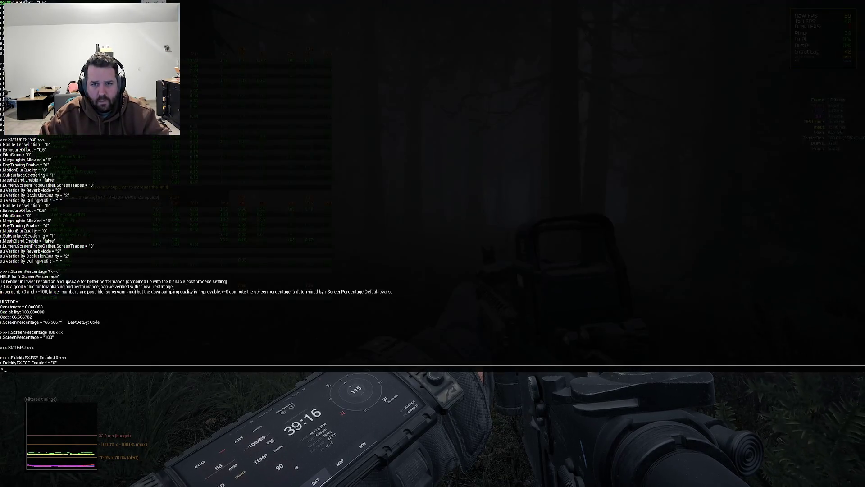
- Resume play and walk forward into the foggy forest under the Stat GPU tables
key("shift+w")
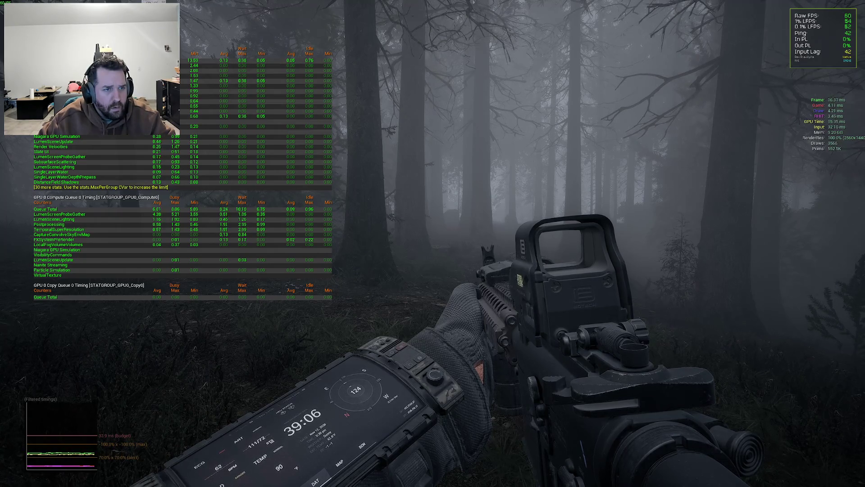
key("w")
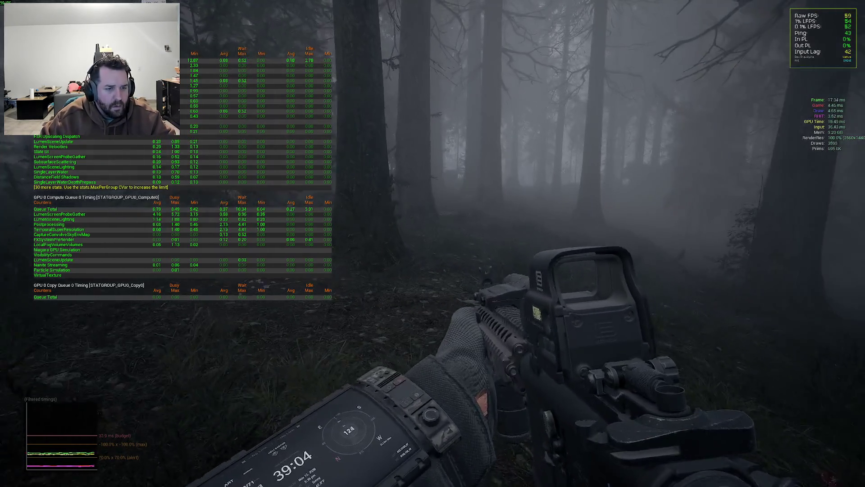
mouse_move(432, 243)
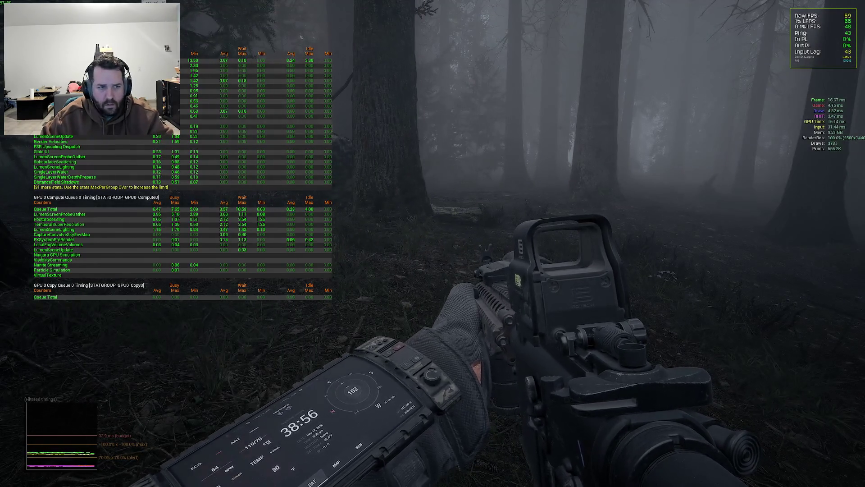
- Search the console suggestions for FSR frame-generation commands, then dismiss the lookup
key("grave")
type("fsr")
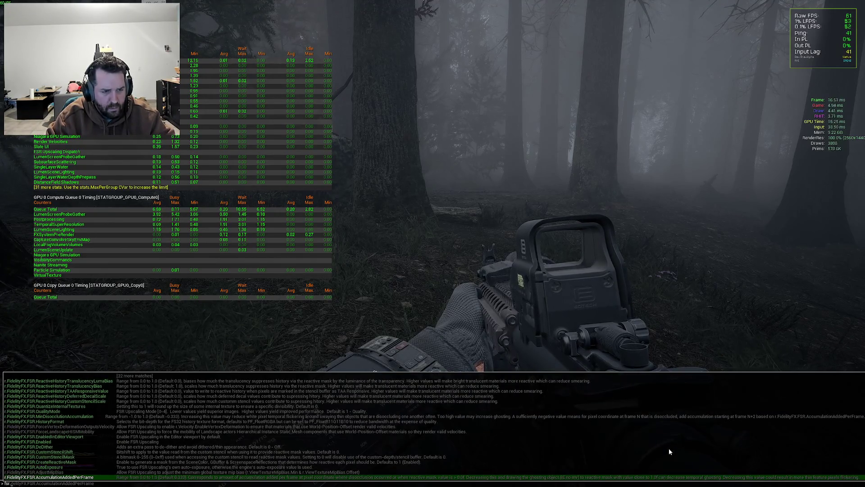
key("Up")
key("Up")
key("Up")
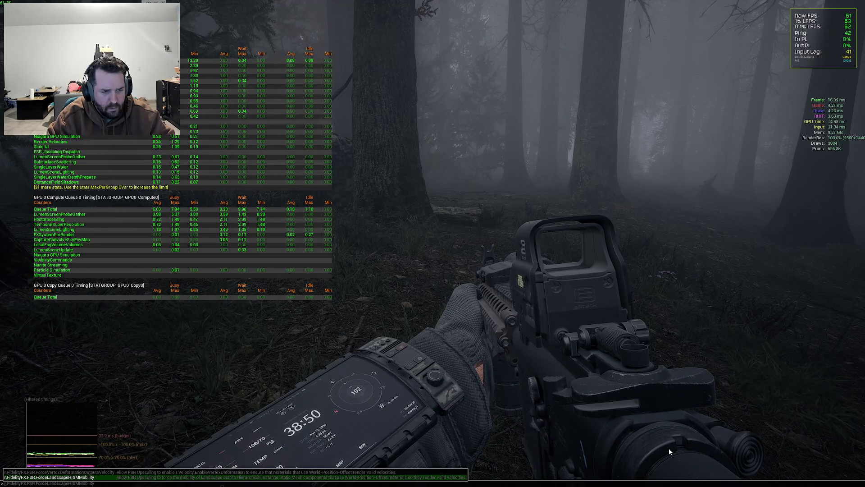
type(".f")
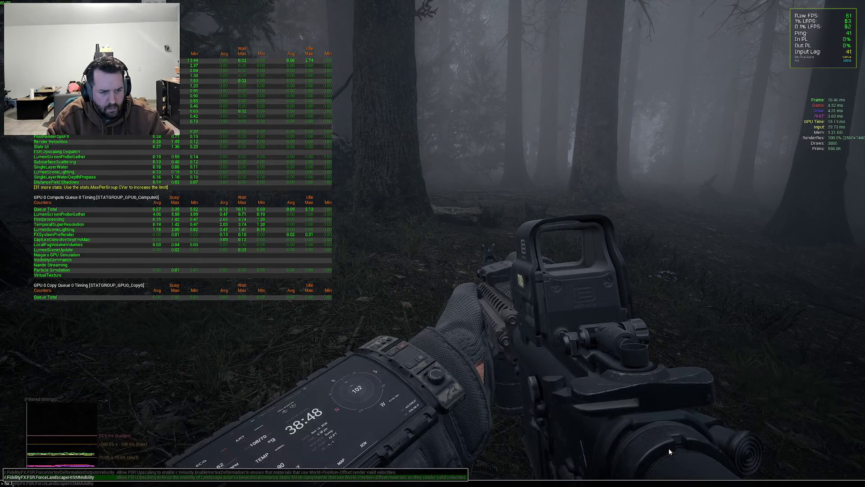
type("i")
key("BackSpace")
key("BackSpace")
key("BackSpace")
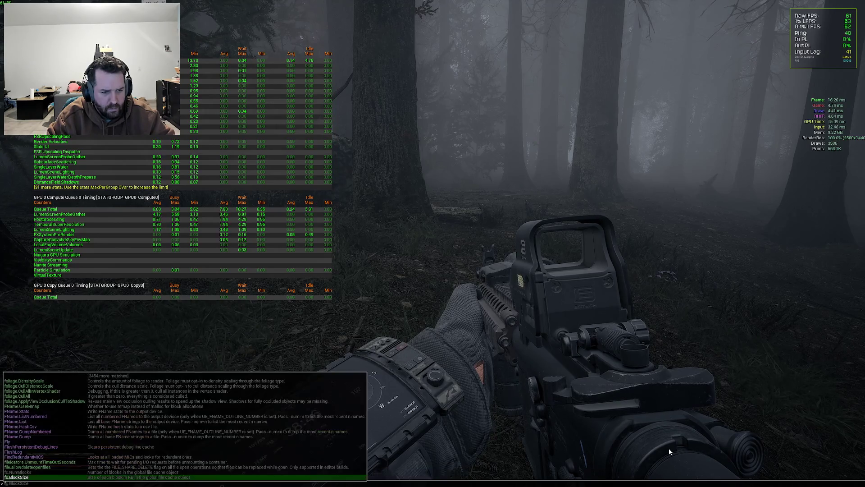
type(".r")
key("BackSpace")
key("BackSpace")
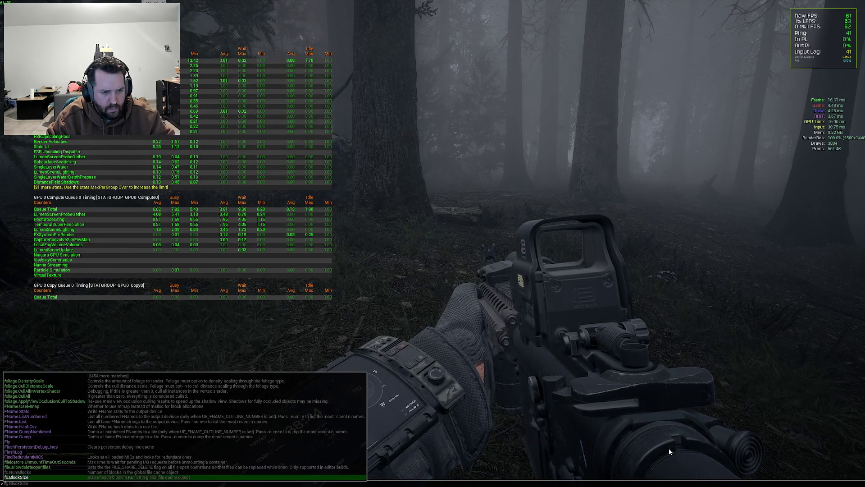
key("BackSpace")
key("BackSpace")
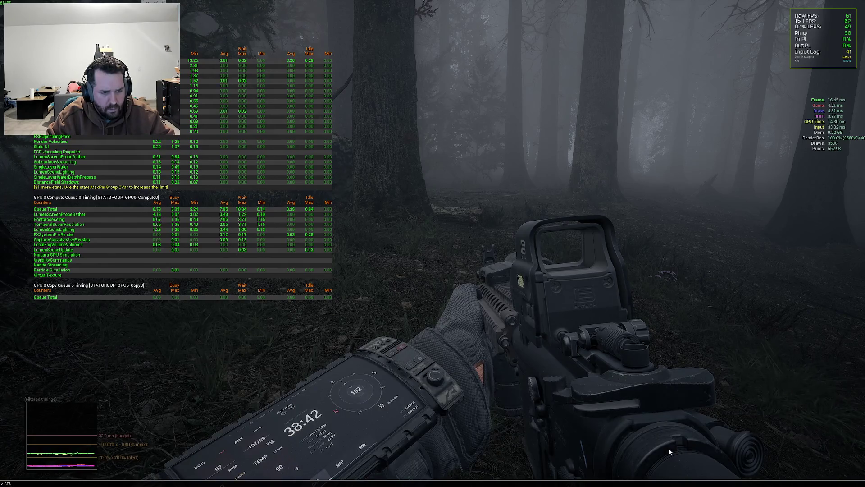
type("fsr")
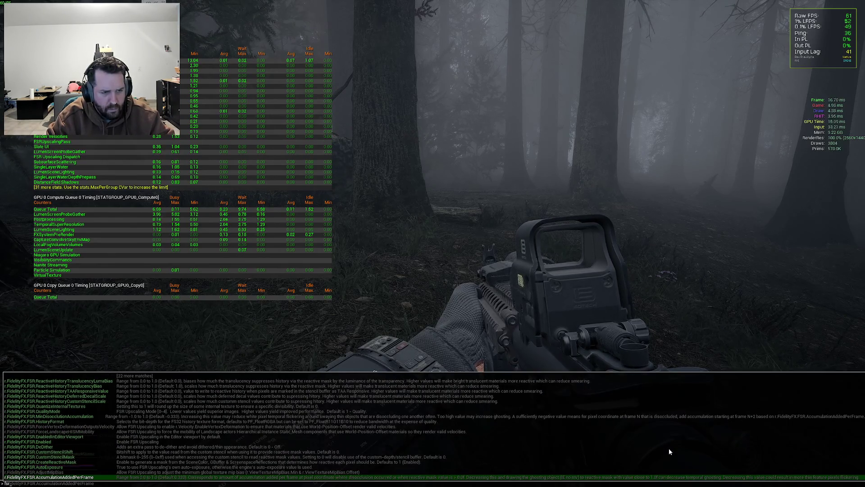
key("BackSpace")
key("BackSpace")
type("idelityFX.FI.Enabled")
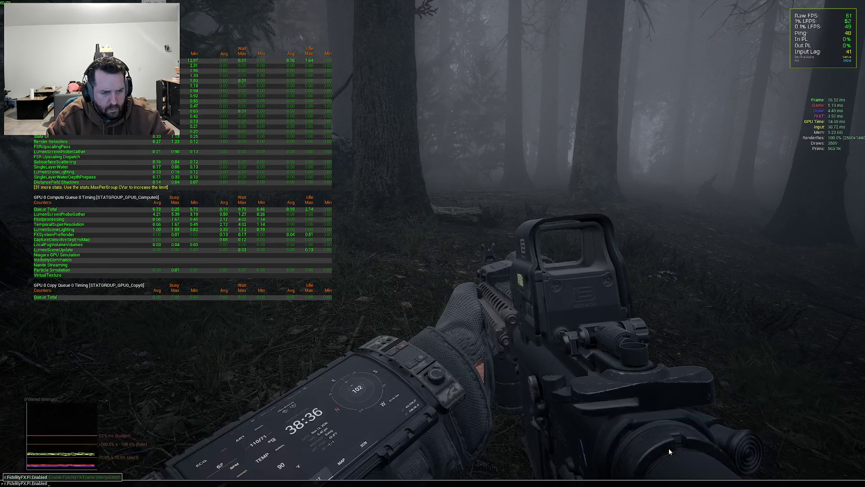
type("r.FidelityFX.FI.Enabled 1")
key("Escape")
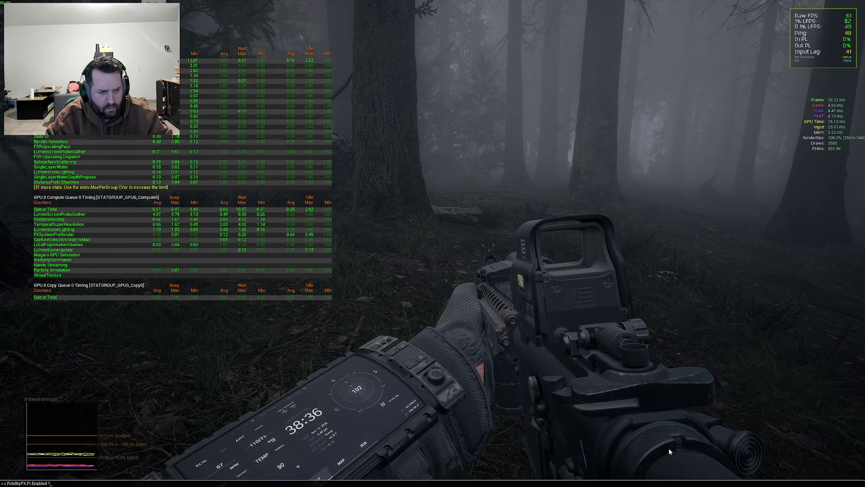
- Recall the r.FidelityFX.FI.Enabled setting from console history and return to play
key("grave")
key("grave")
key("grave")
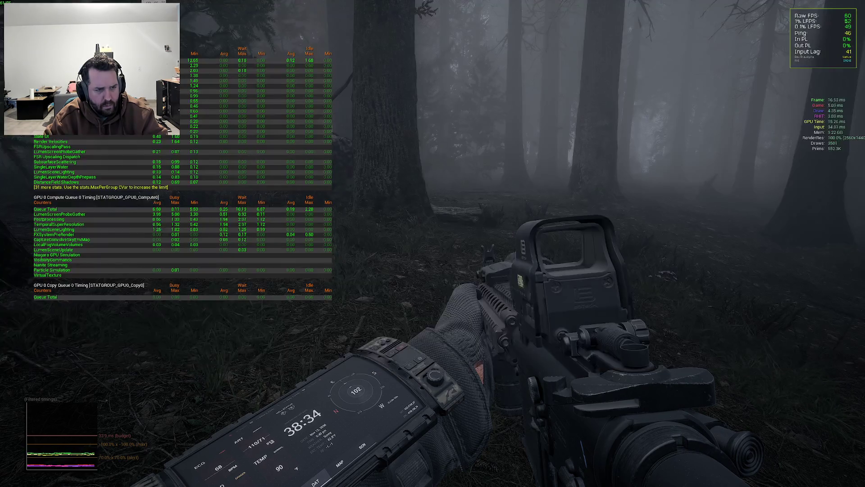
key("grave")
key("Up")
key("Return")
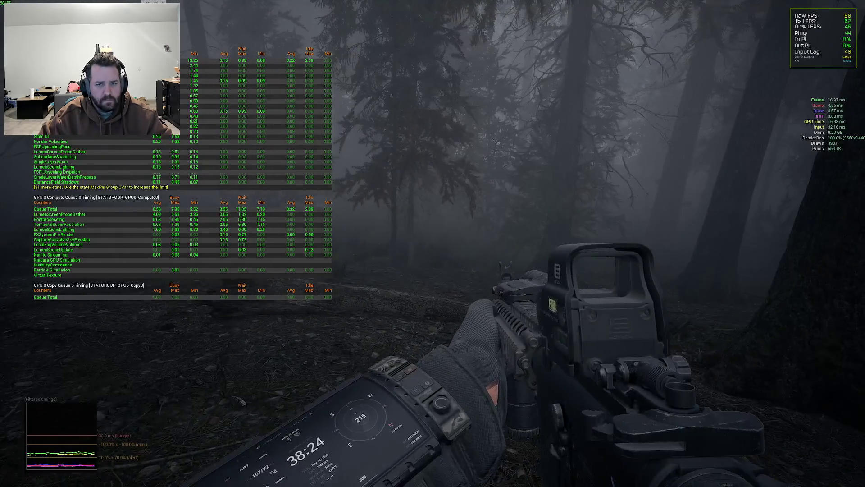
key("grave")
type("shadow.en")
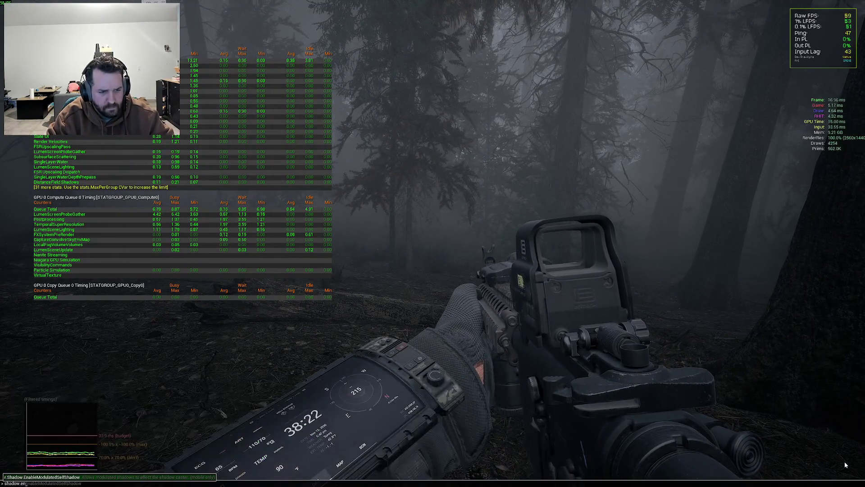
key("BackSpace")
key("BackSpace")
key("BackSpace")
type("virtua")
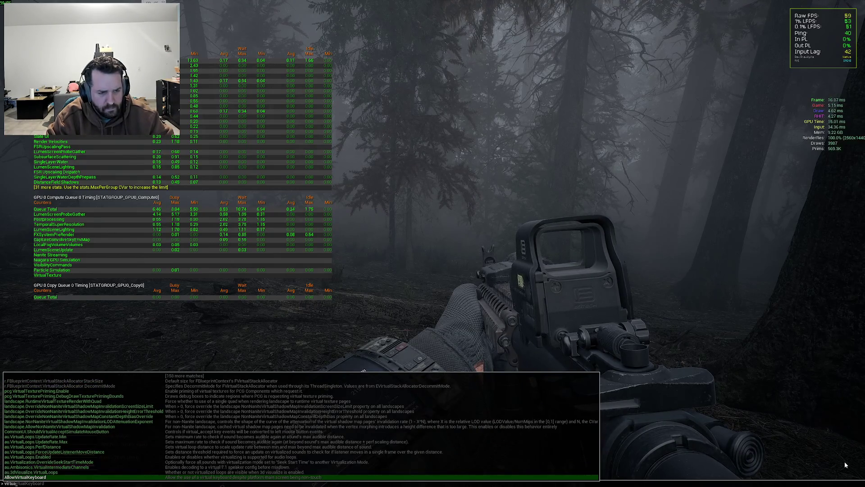
key("BackSpace")
key("BackSpace")
key("BackSpace")
type("VSM")
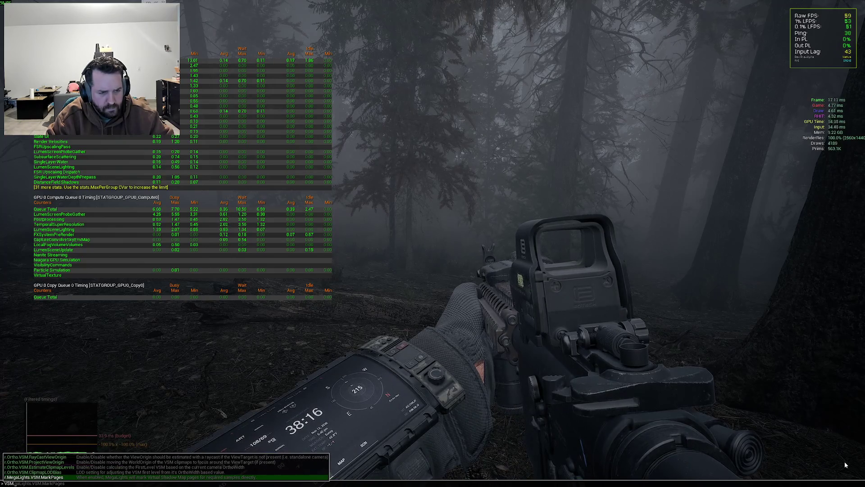
key("BackSpace")
key("BackSpace")
key("BackSpace")
type("showflag.")
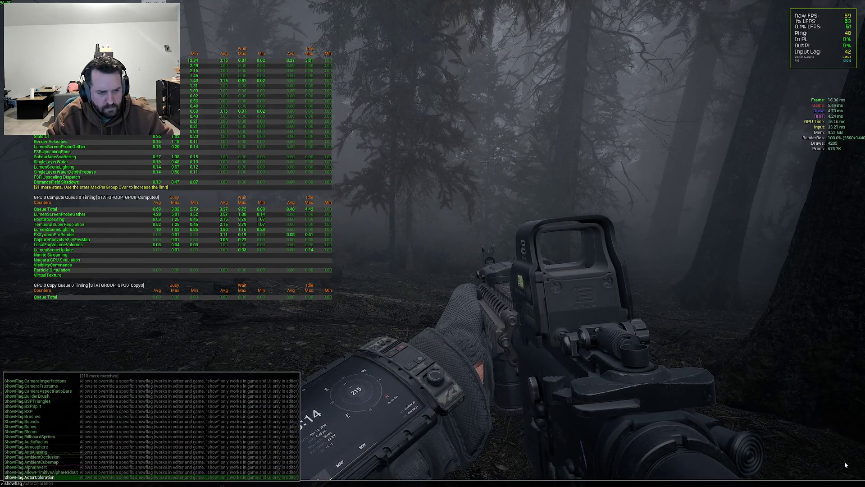
type("sh")
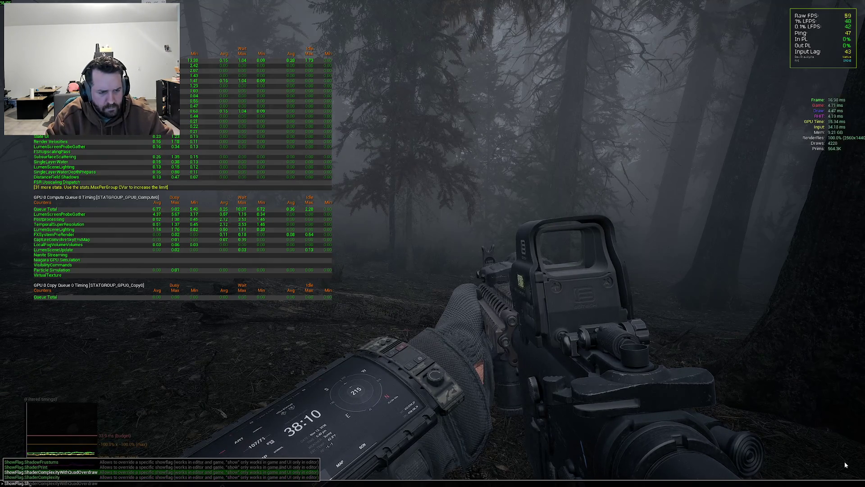
type("ado")
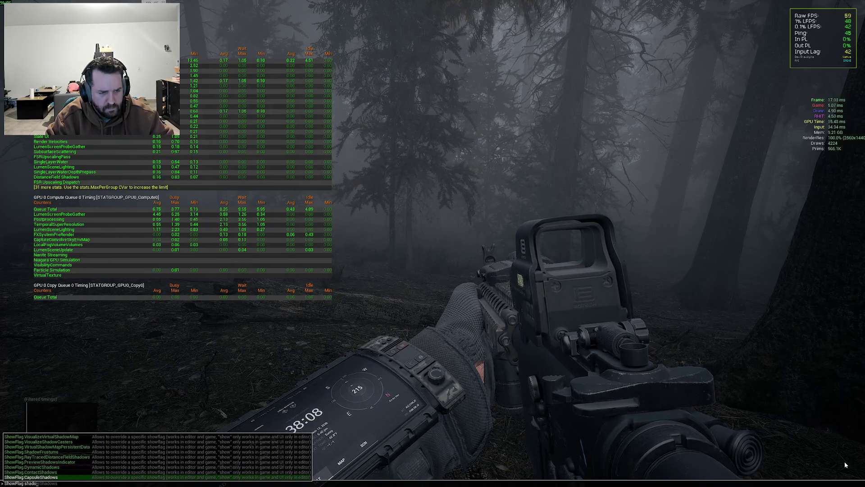
key("Up")
key("Up")
key("Up")
type("0")
key("Return")
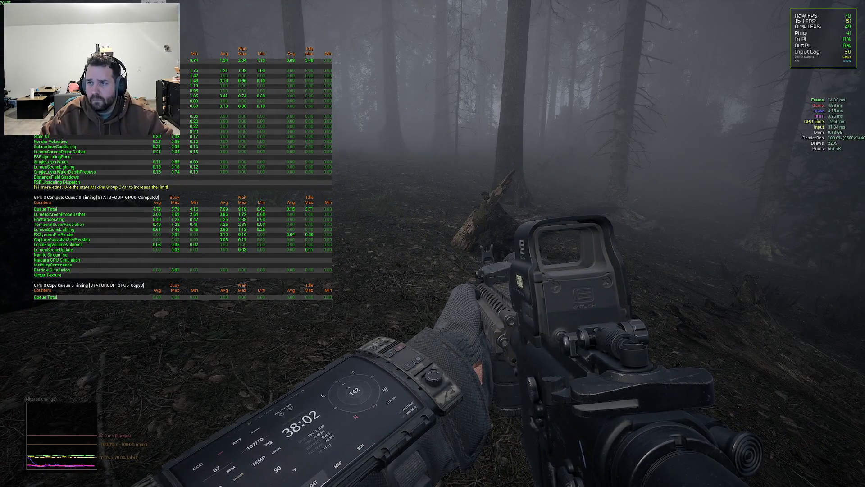
key("grave")
type("ShowFlag.DynamicShadows 1")
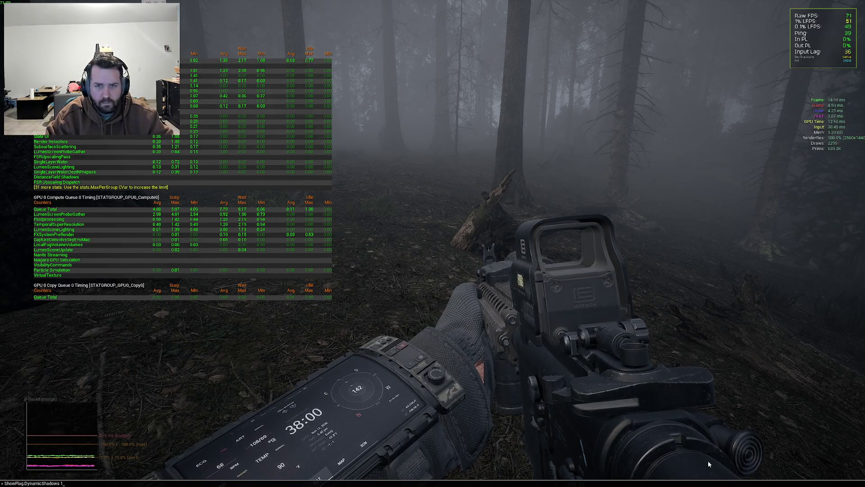
key("Return")
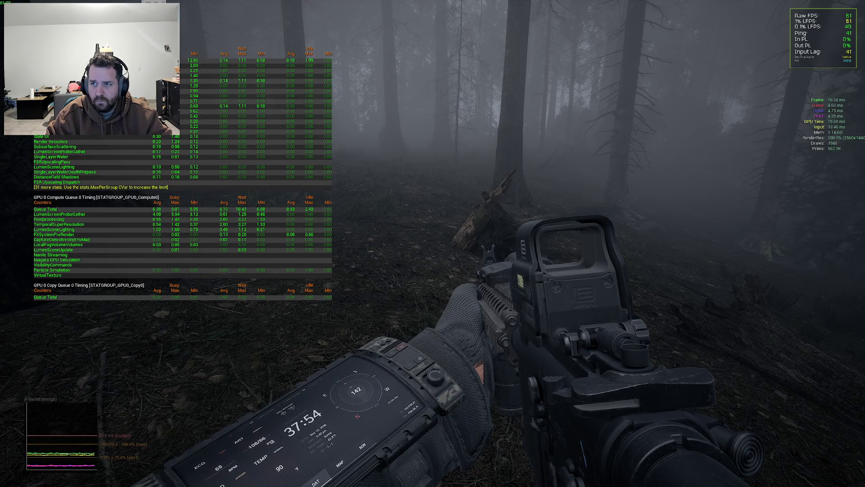
key("grave")
key("Up")
key("BackSpace")
type("0")
key("Return")
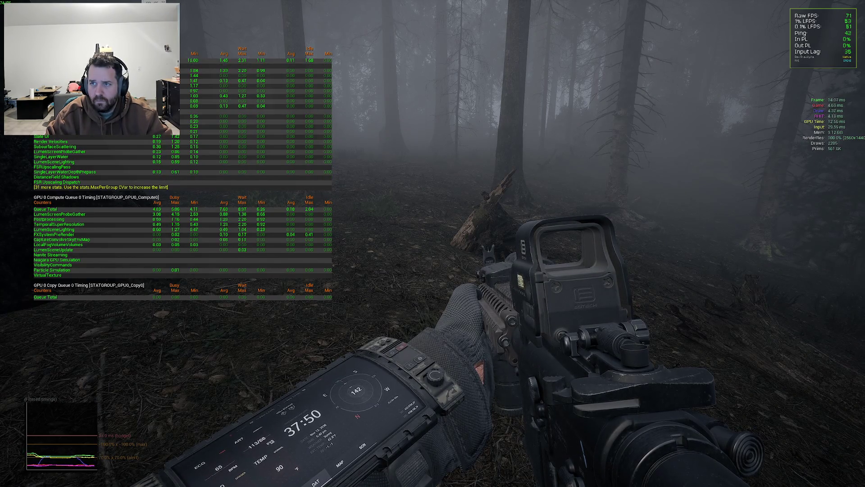
key("grave")
key("Up")
key("BackSpace")
type("1")
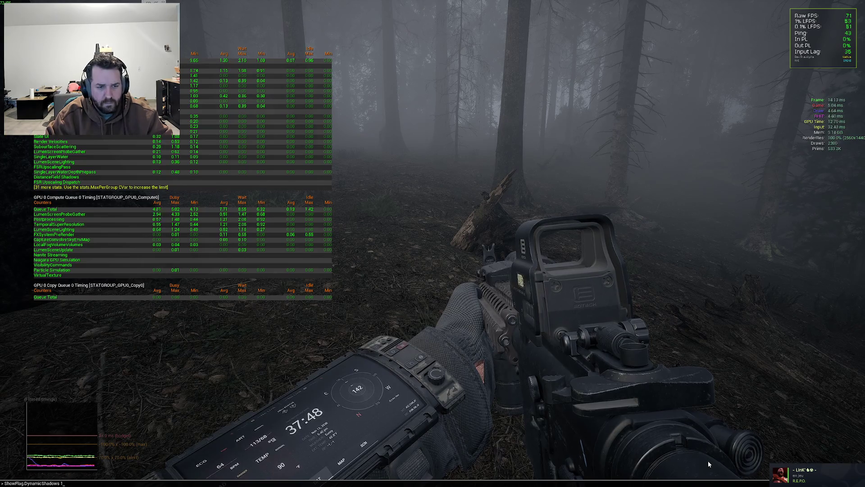
key("Return")
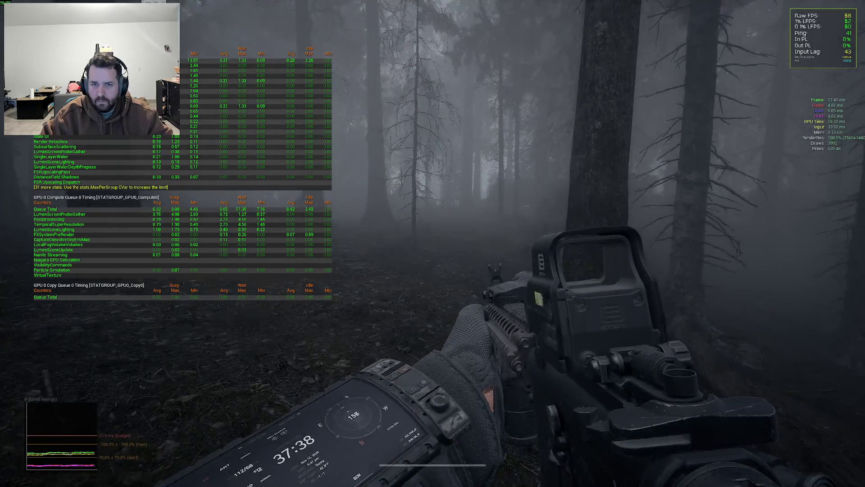
key("shift")
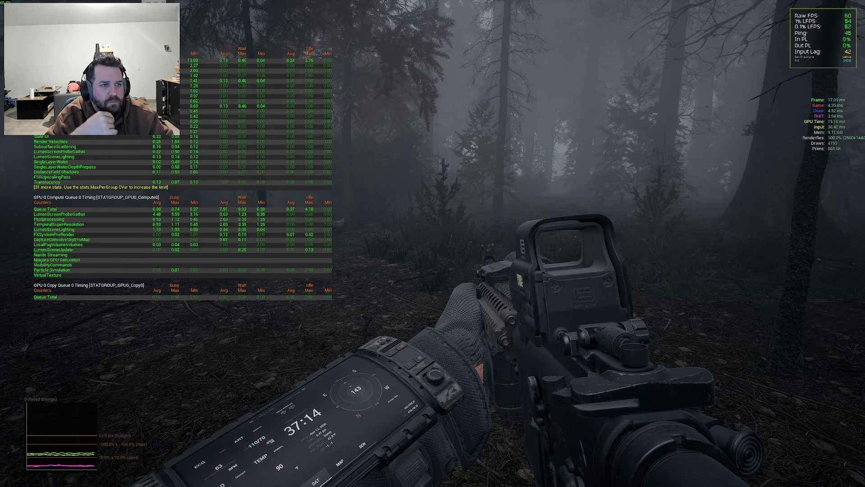
- Turn off Niagara particles with ShowFlag.Niagara 0
key("grave")
type("showflag.n")
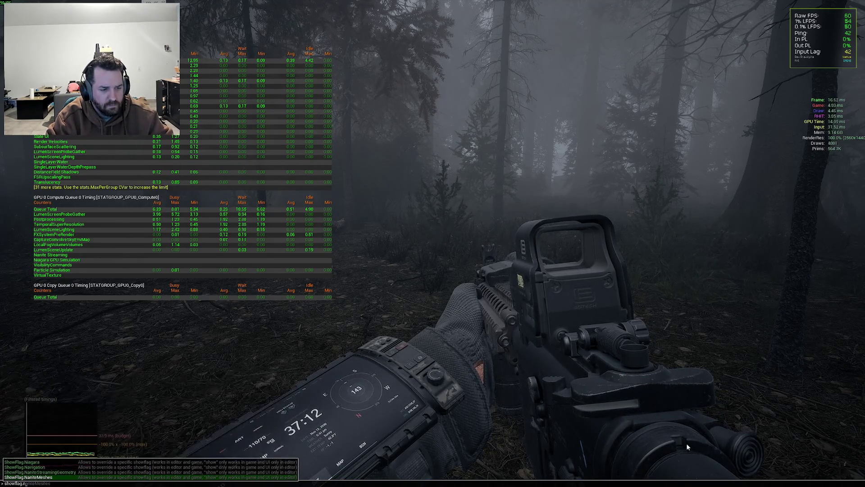
key("Up")
key("Up")
key("Up")
type("0")
key("Return")
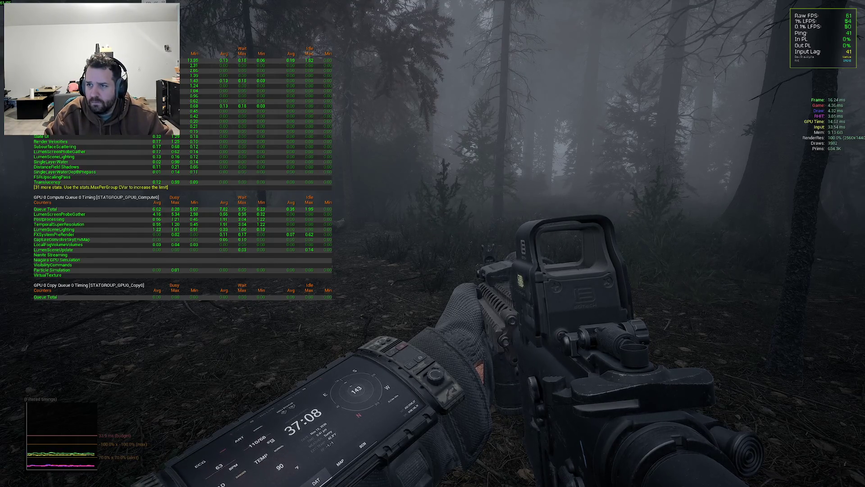
- Turn off translucency rendering with ShowFlag.Translucency 0
key("grave")
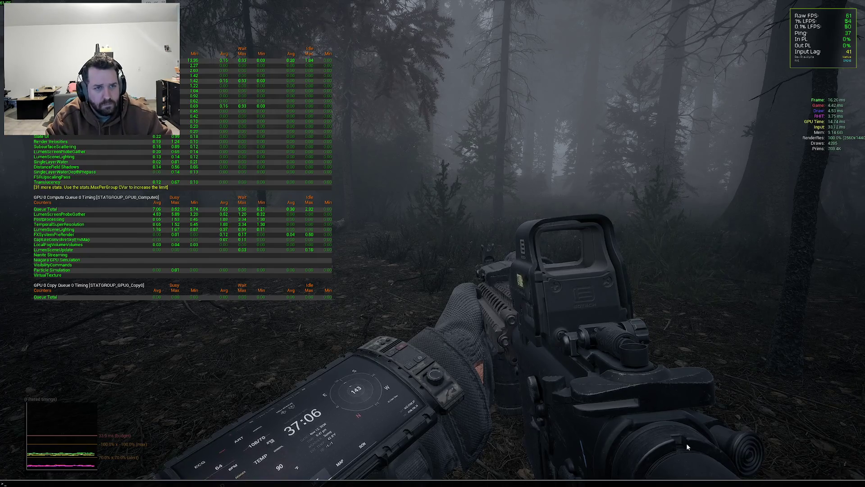
type("showflag.")
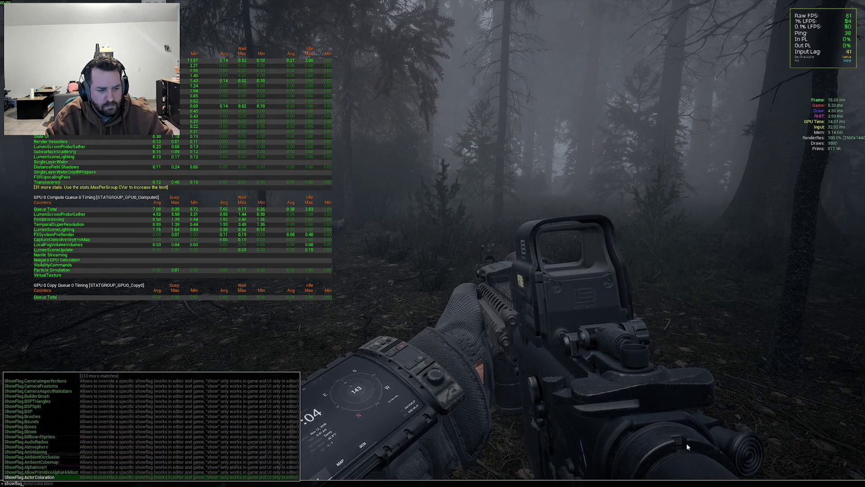
key("Up")
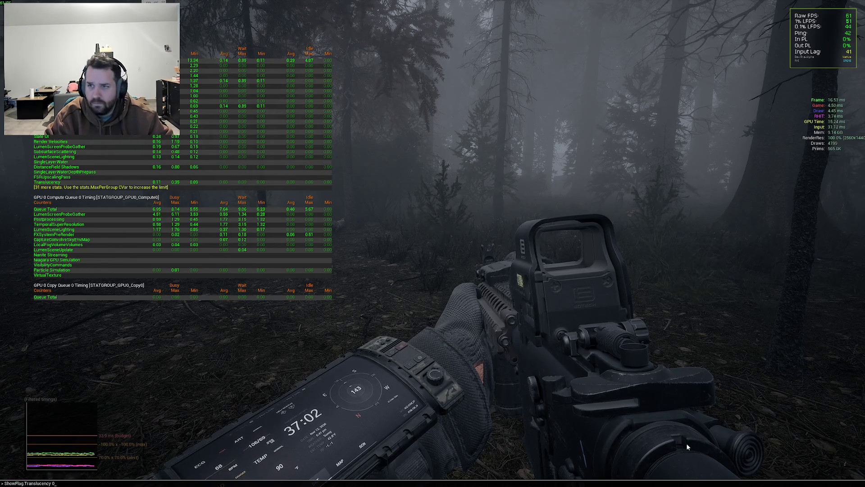
key("Return")
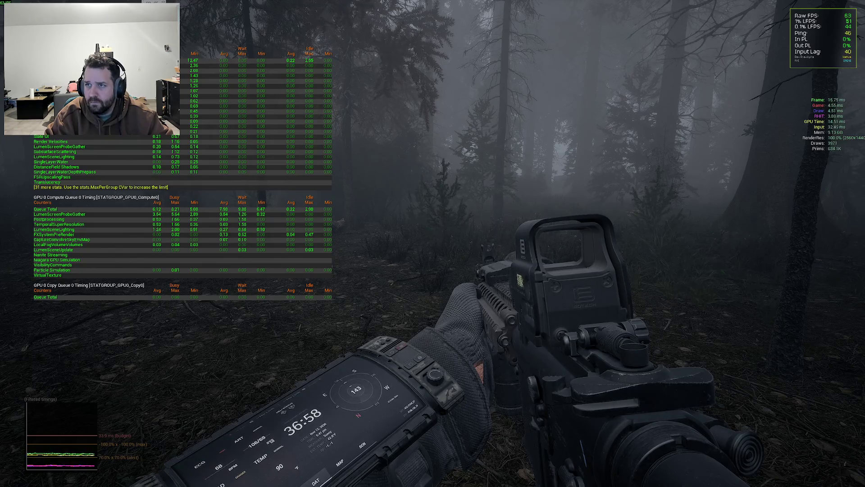
- Hide all Nanite meshes with ShowFlag.NaniteMeshes 0, leaving bare terrain
key("grave")
type("showfla")
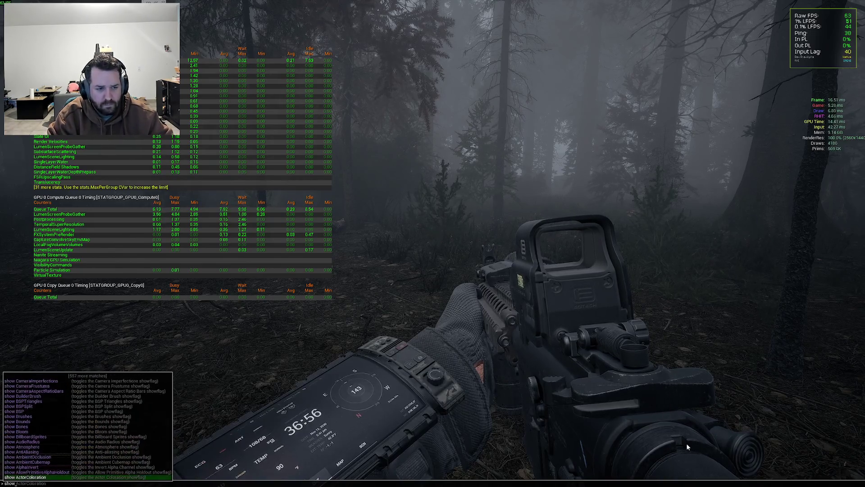
key("BackSpace")
type("flag.nan")
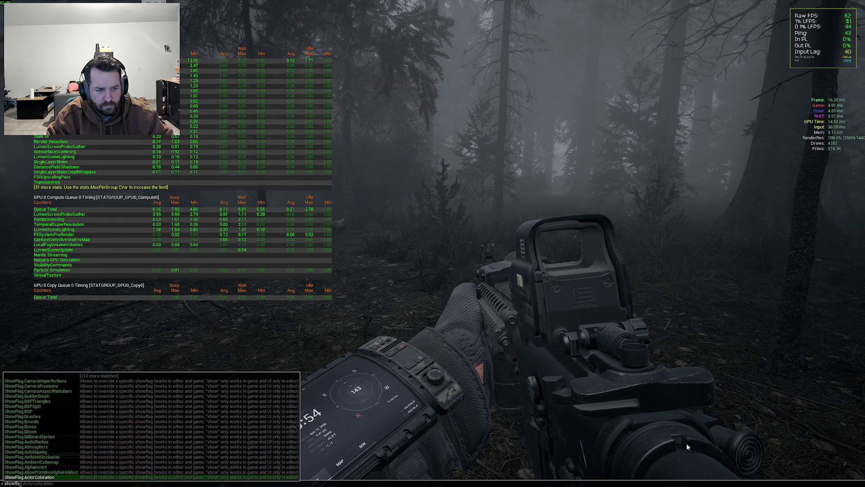
key("Tab")
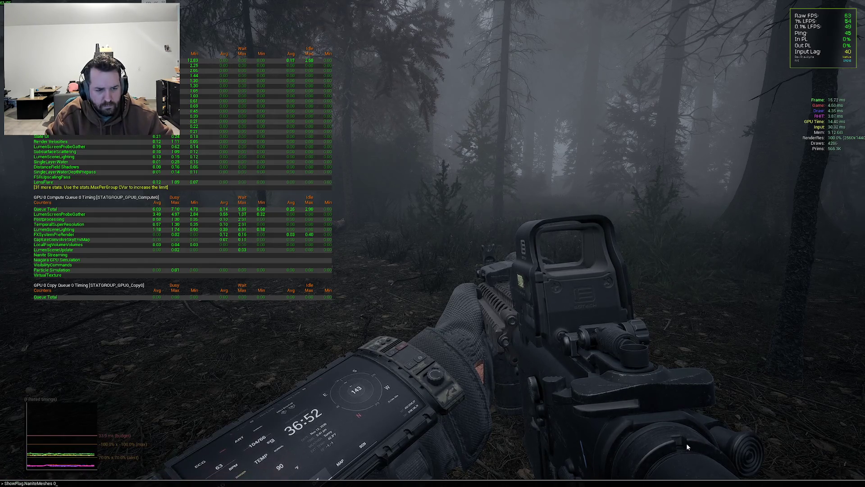
type("0")
key("Return")
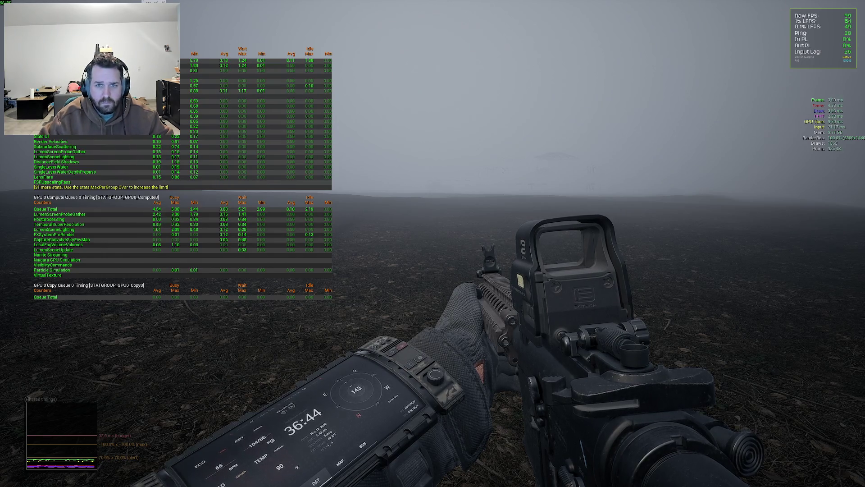
- Sprint across the bare field and hide static meshes with ShowFlag.StaticMeshes 0
mouse_move(433, 244)
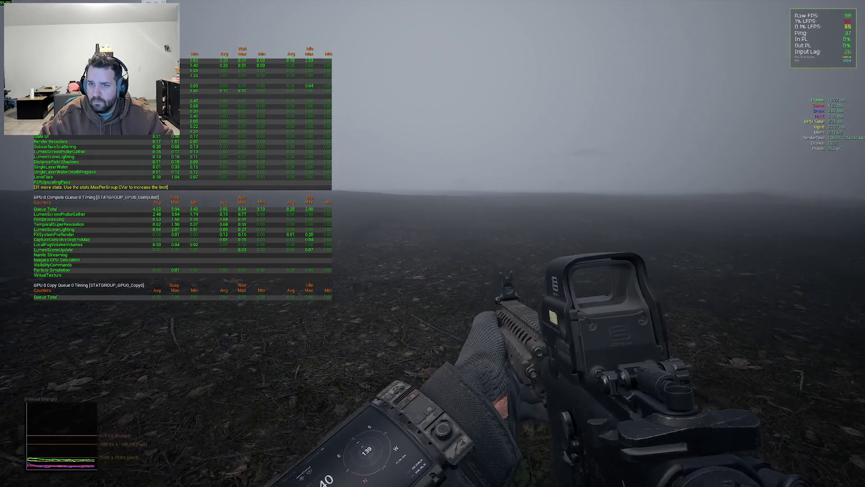
key("x")
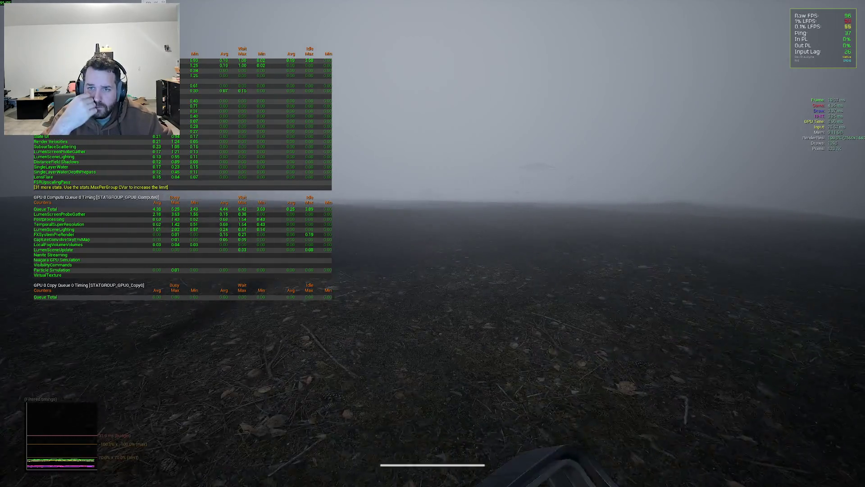
key("grave")
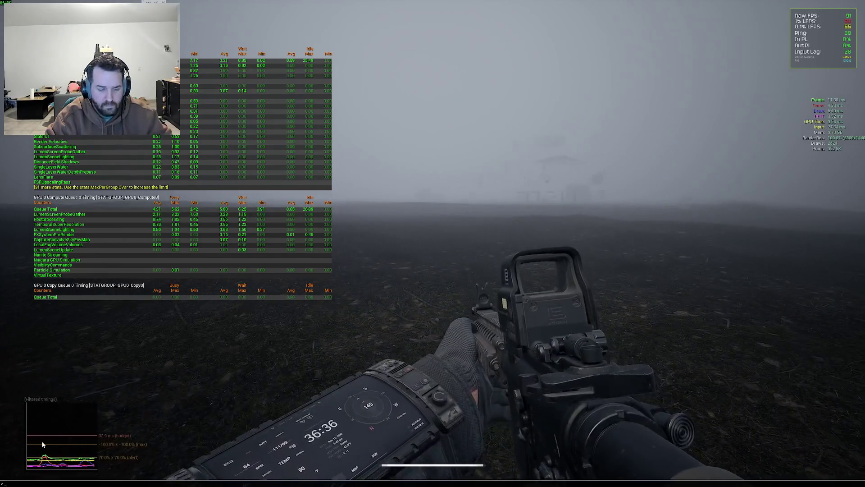
type("show")
key("BackSpace")
key("BackSpace")
key("BackSpace")
key("Up")
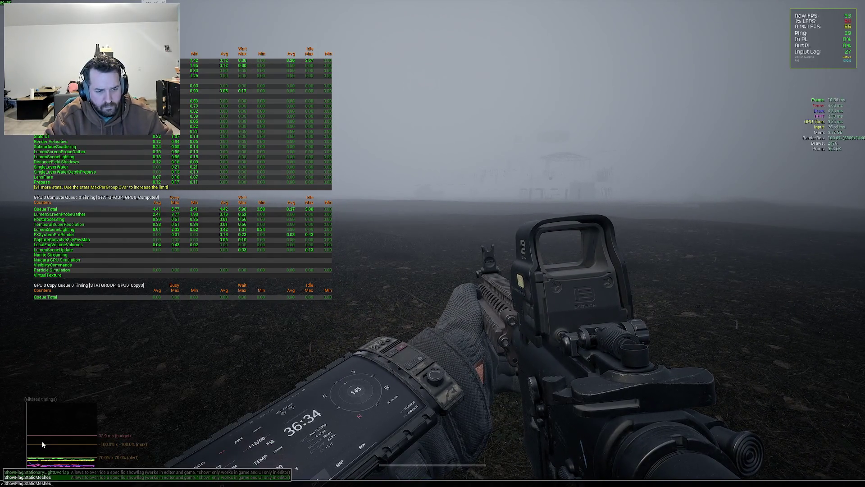
key("Return")
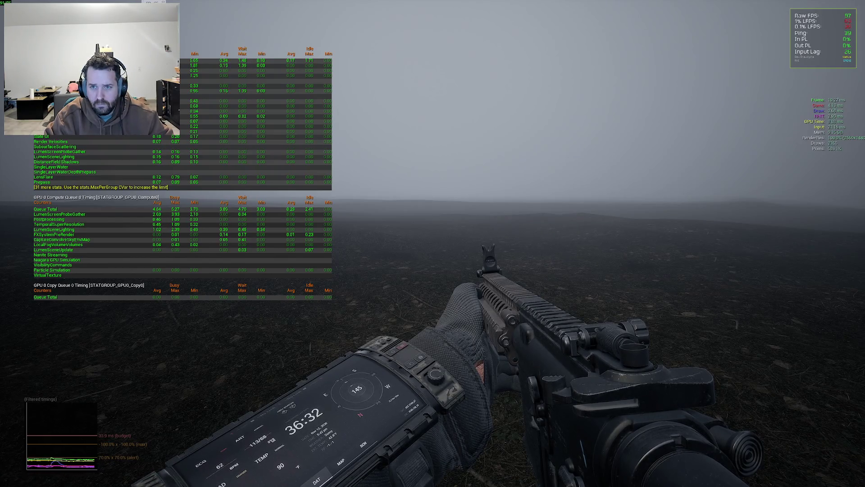
- Show static meshes again with ShowFlag.StaticMeshes 1, then hide them once more
key("grave")
key("Up")
key("BackSpace")
type("1")
key("Return")
key("grave")
key("Up")
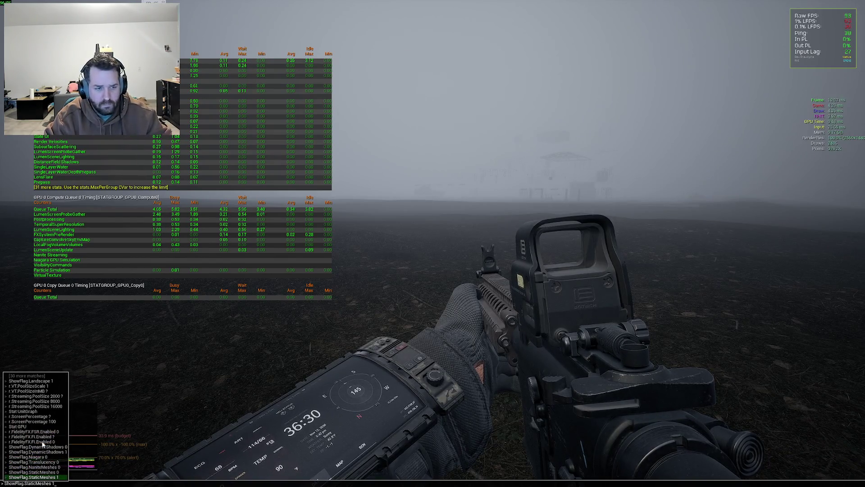
key("Up")
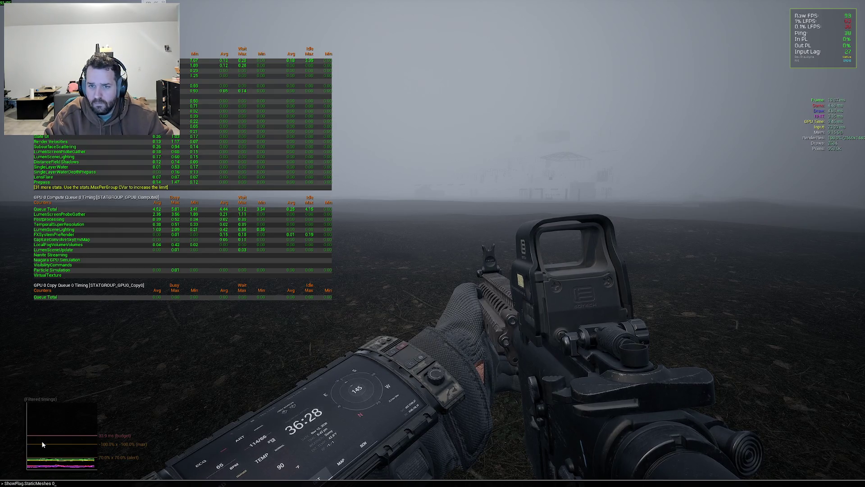
key("Return")
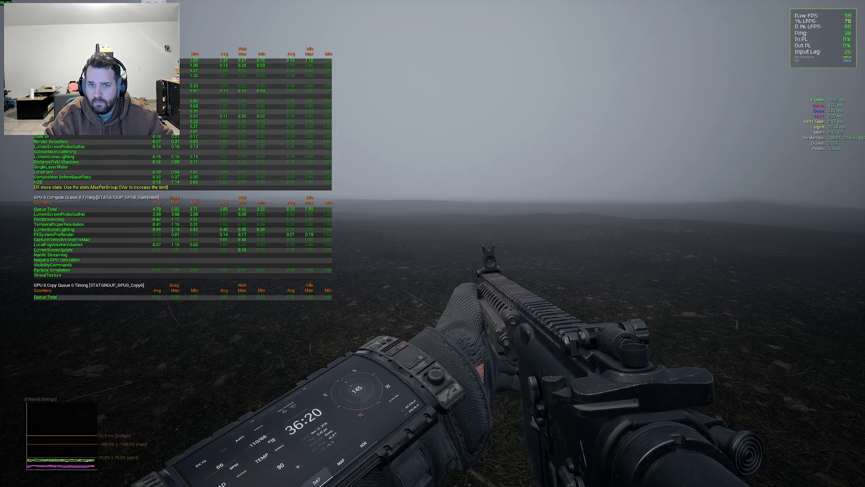
- Turn off fog with ShowFlag.Fog 0, revealing clear sky and distant hills
key("grave")
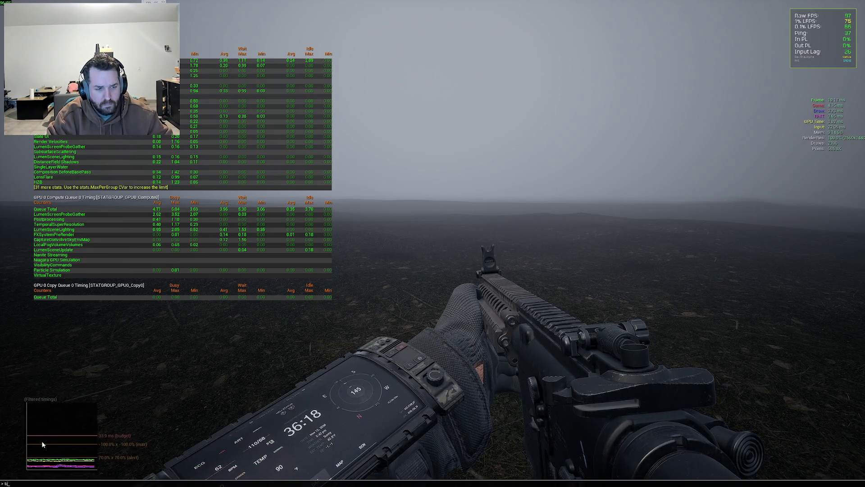
type("show")
key("BackSpace")
key("BackSpace")
key("BackSpace")
key("Up")
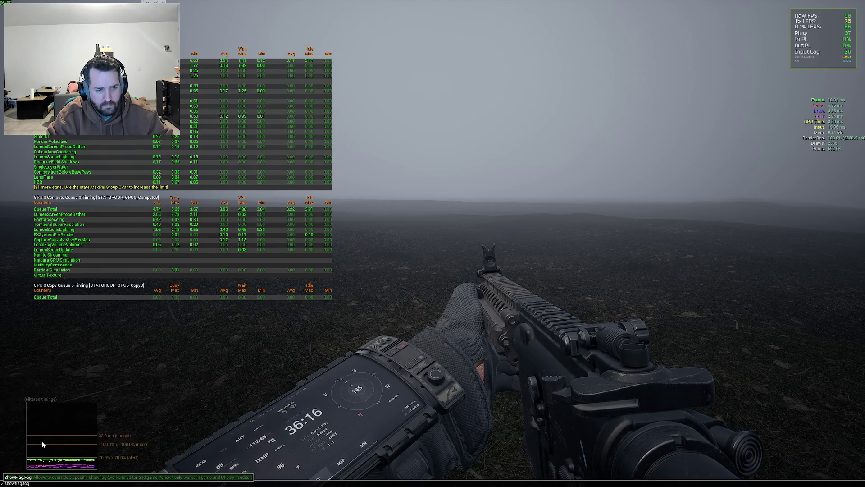
key("Return")
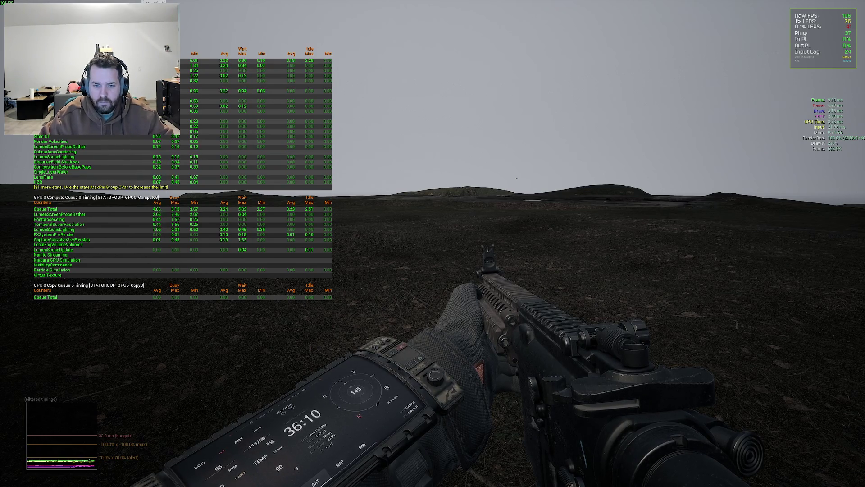
- Hide the first-person arms and rifle with ShowFlag.SkeletalMeshes 0
key("grave")
type("s")
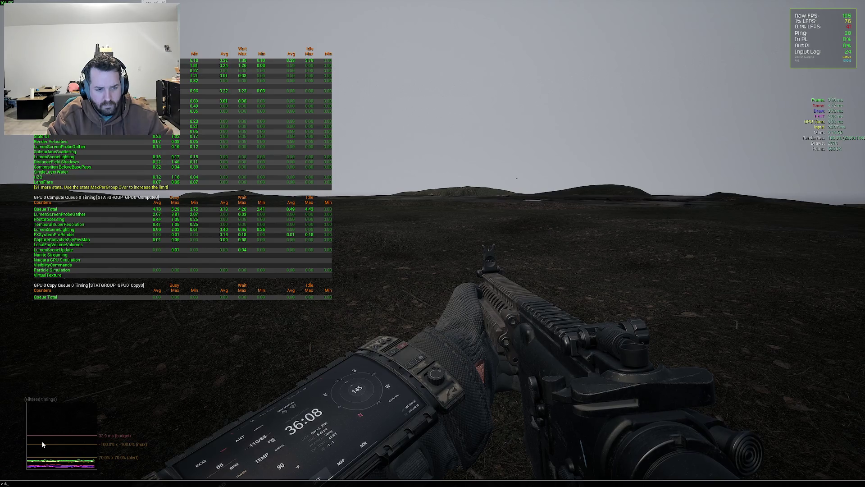
type("howFlag.SkeletalMeshes 0")
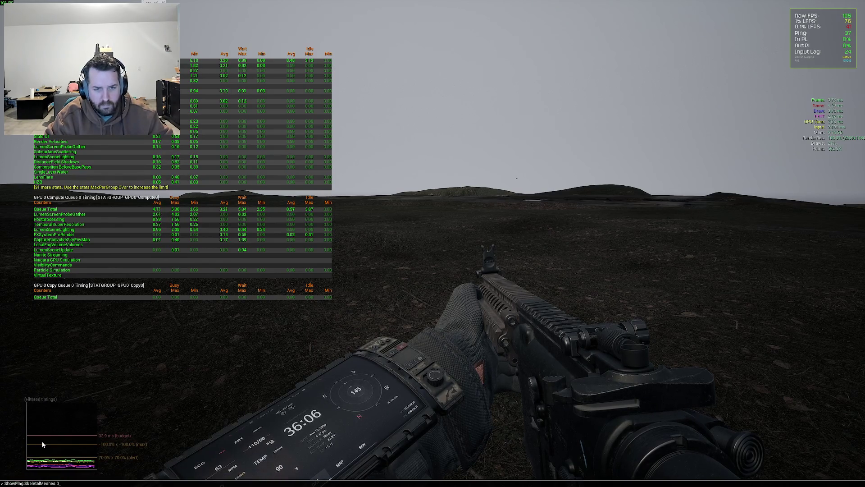
key("Return")
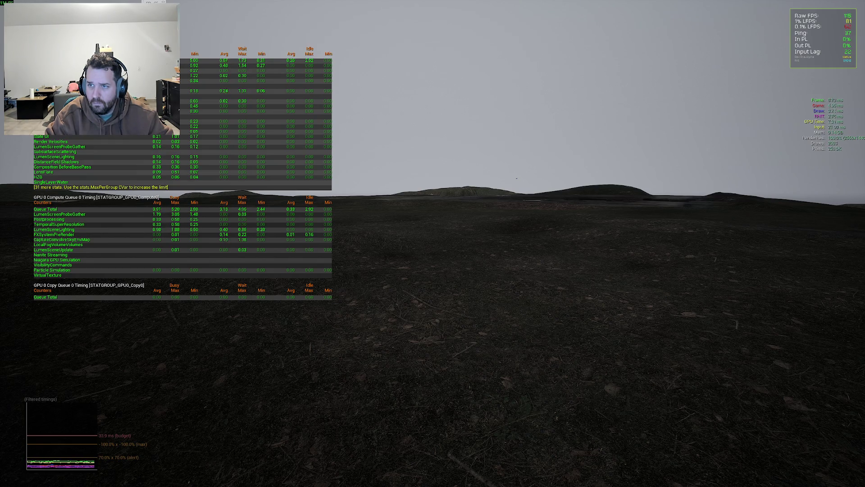
- Hide the terrain with ShowFlag.Landscape 0
key("grave")
type("showflag.l")
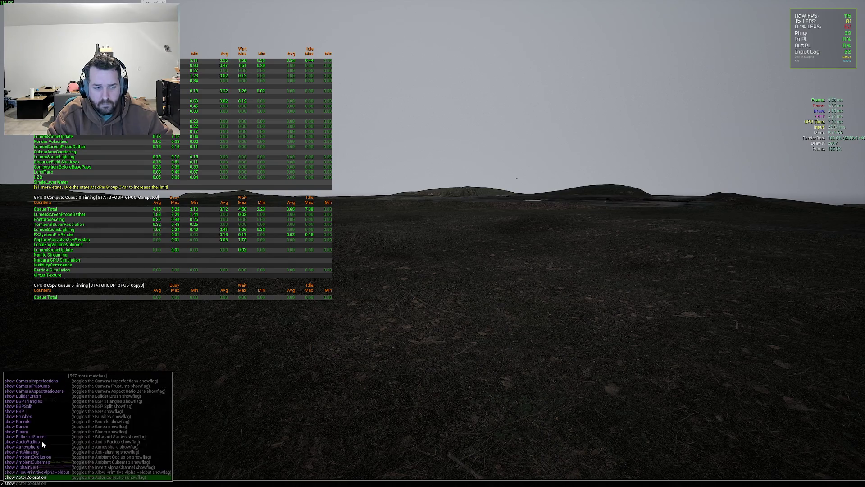
key("Tab")
type("0")
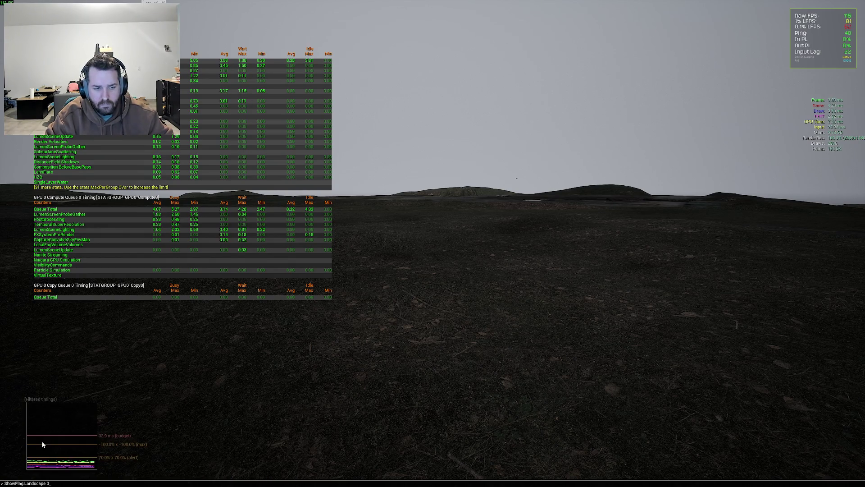
key("Return")
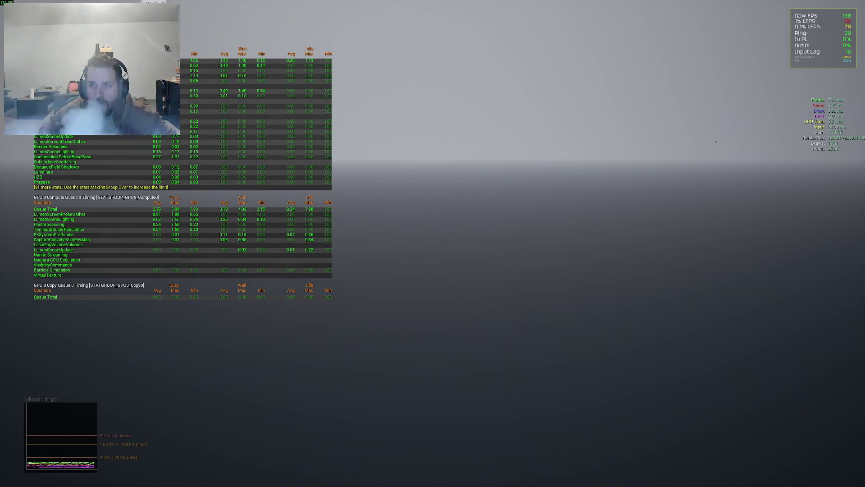
- Restore the terrain with ShowFlag.Landscape 1, walk across it, and bring up the settings menu
key("grave")
type("ShowFlag.Landscape 1")
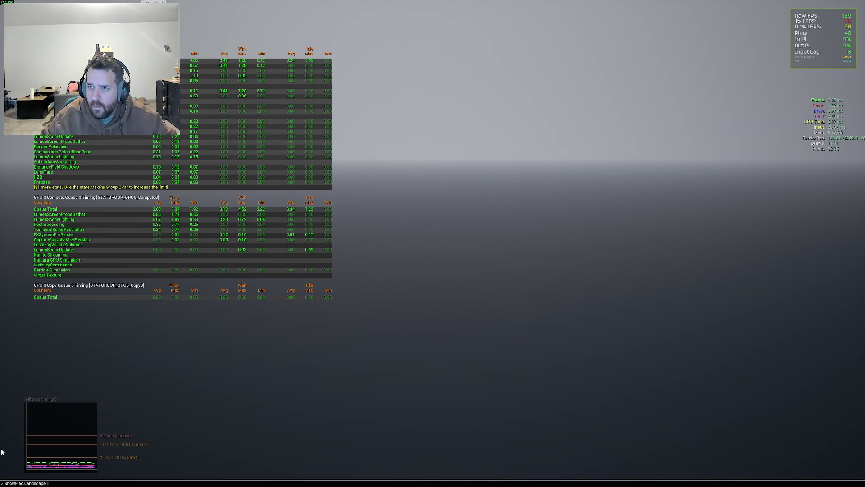
key("Return")
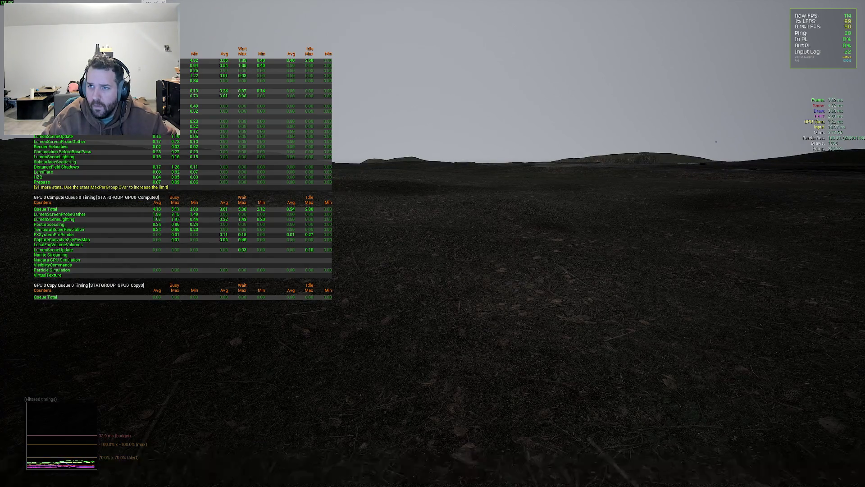
key("w")
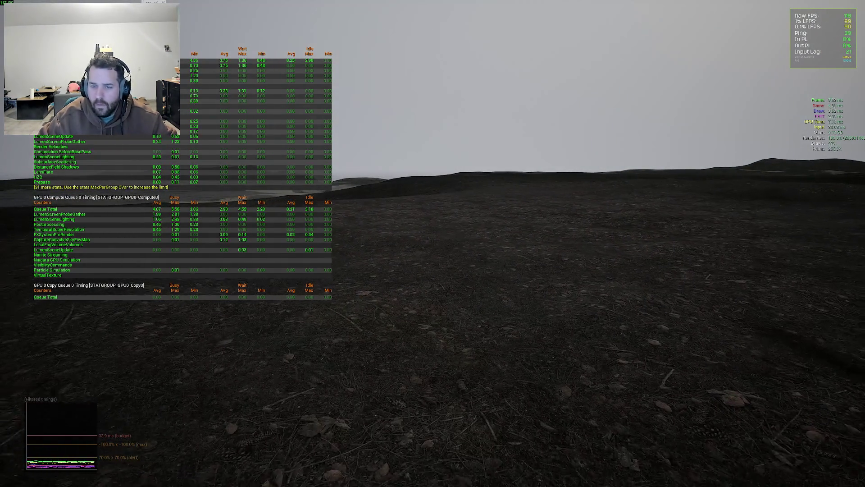
key("Escape")
key("Escape")
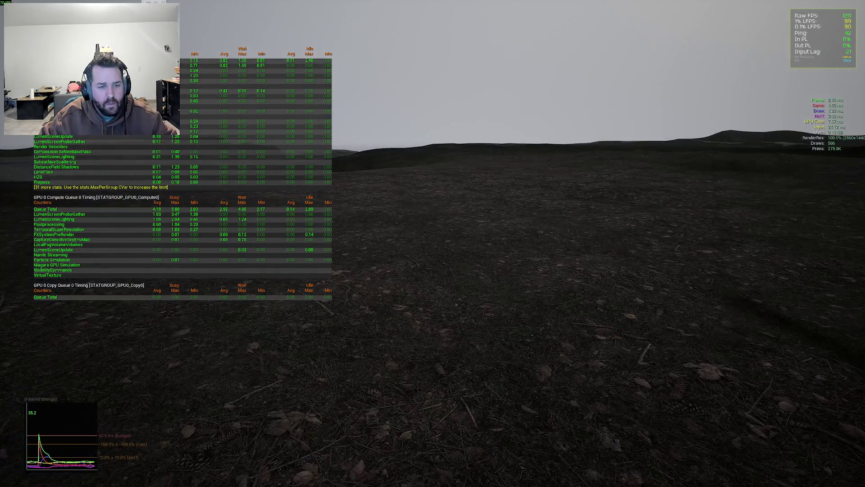
- Enable Nanite tessellation by running r.Nanite.Tessellation 1 in the console
key("grave")
type("r.tesse")
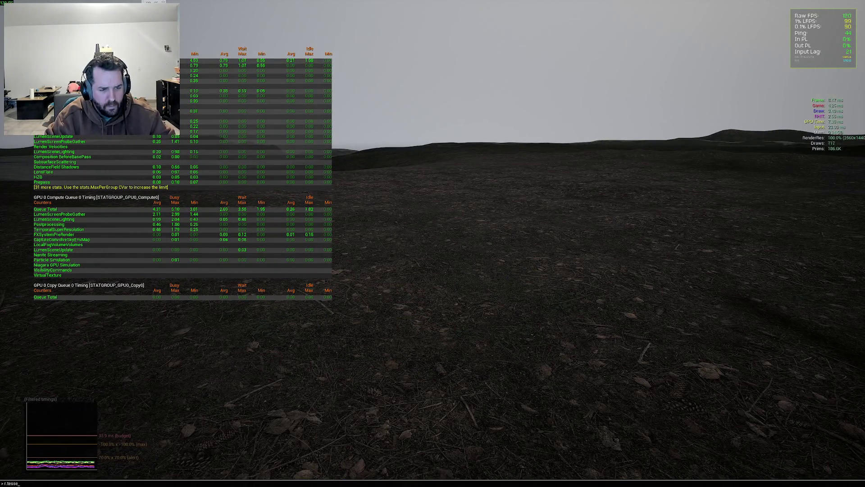
type("nanite")
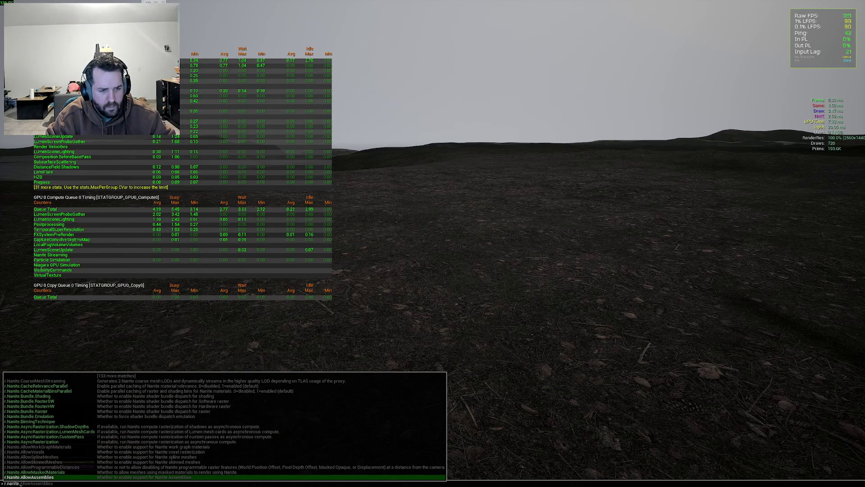
key("BackSpace")
type("a")
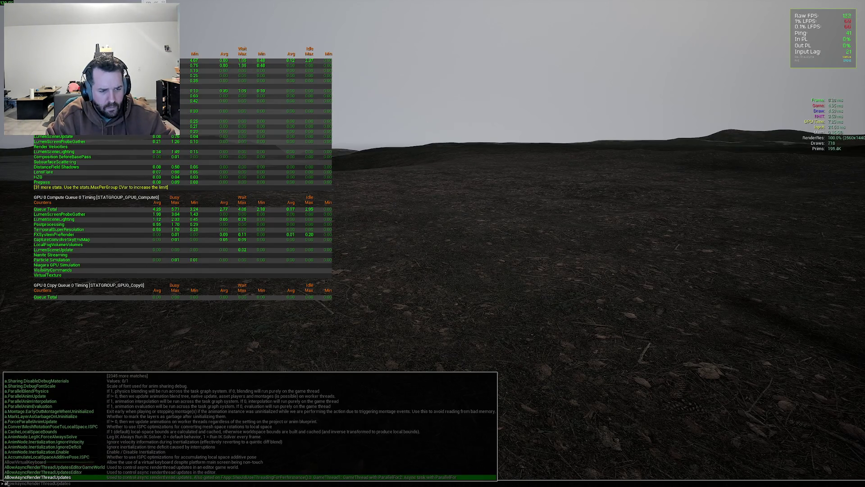
type("llowtes")
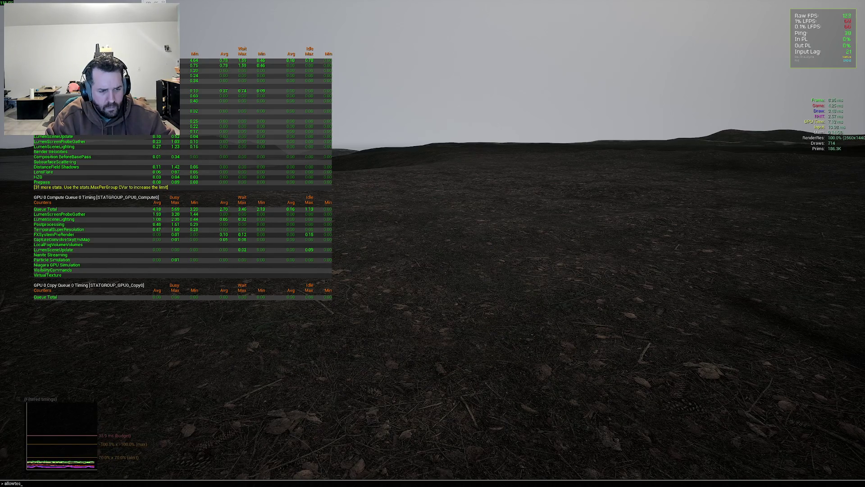
key("BackSpace")
key("BackSpace")
key("BackSpace")
type("r.")
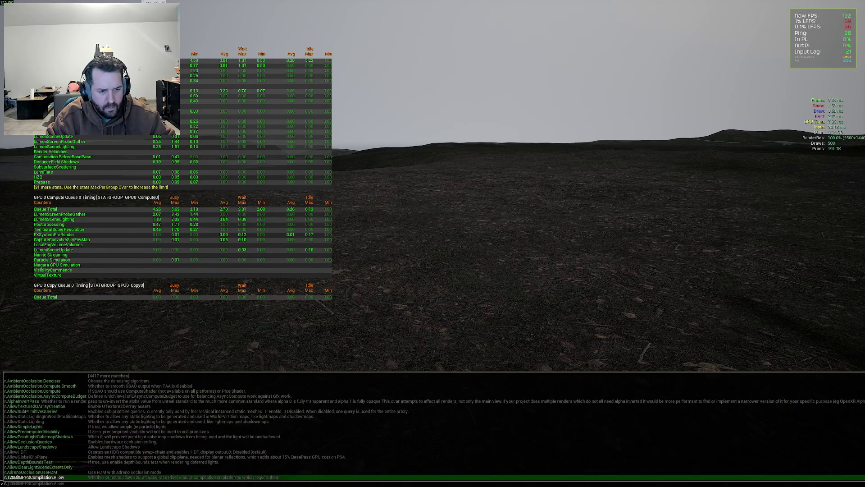
type("nan.t")
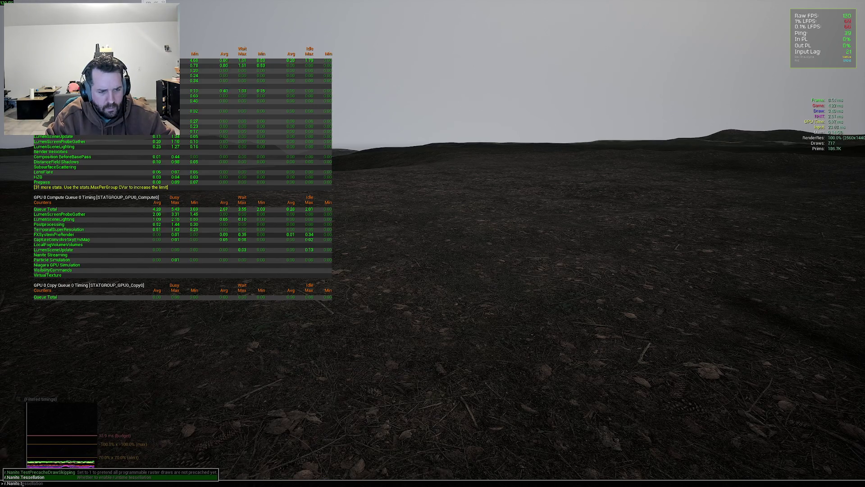
key("Tab")
type("1")
key("Return")
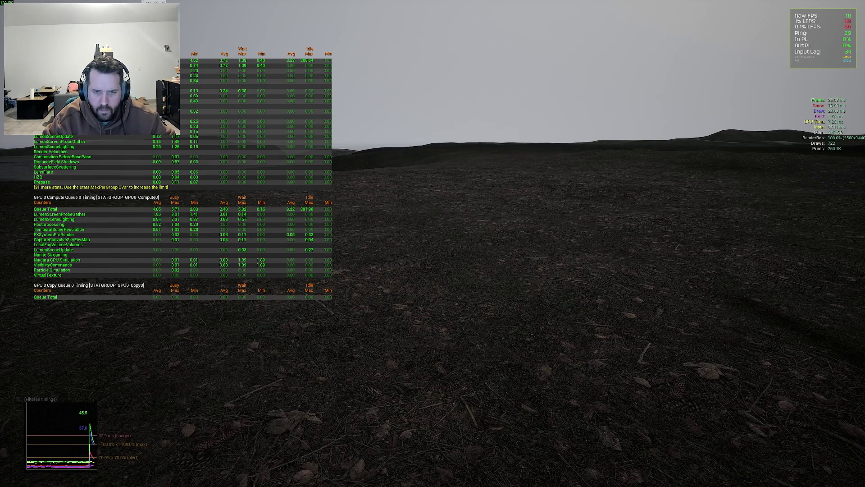
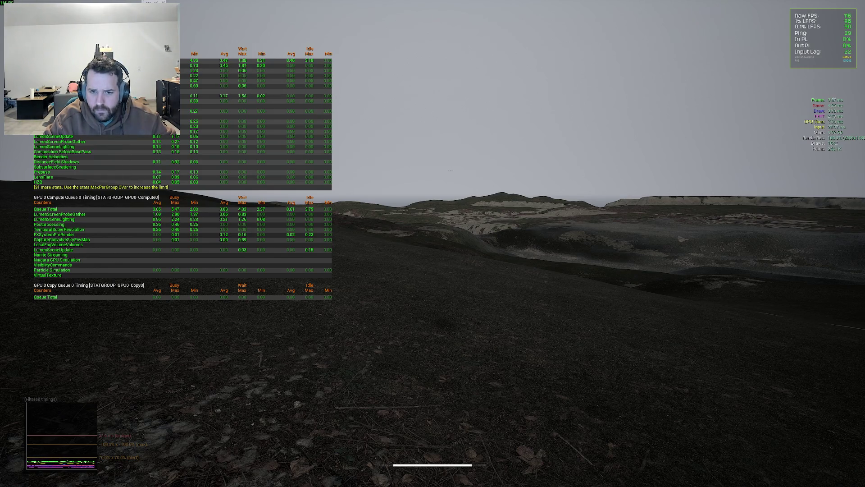
- Enter a ShowFlag command in the console, then bring up the F1 server admin debug menu
key("grave")
key("grave")
key("grave")
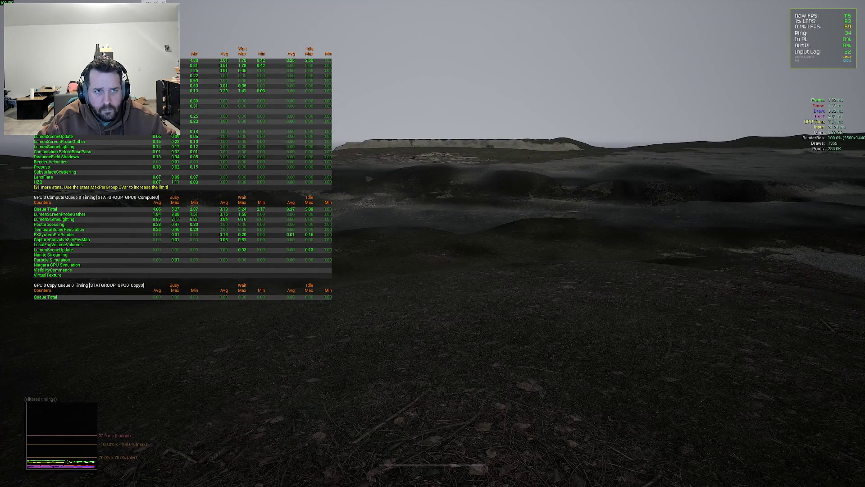
key("grave")
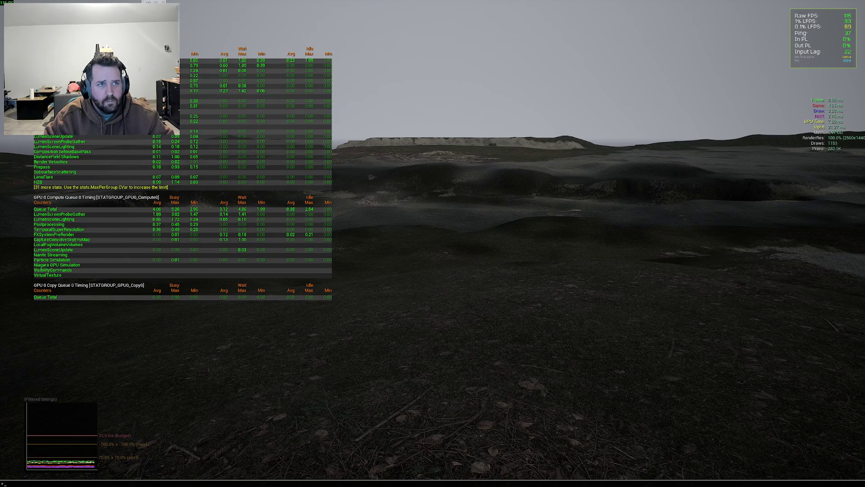
type("showfl;a")
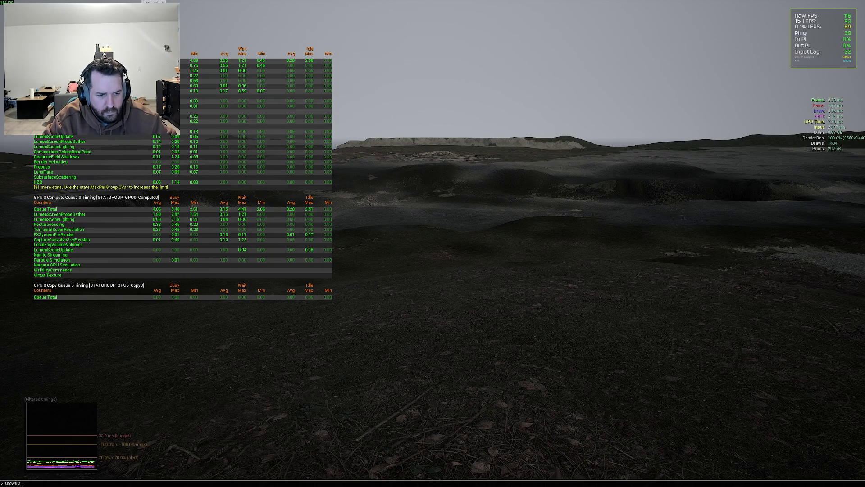
type("lagsha")
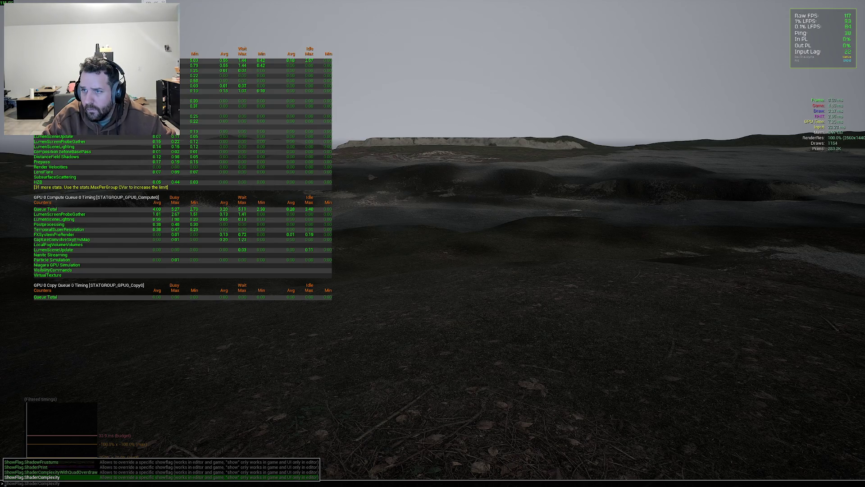
key("Return")
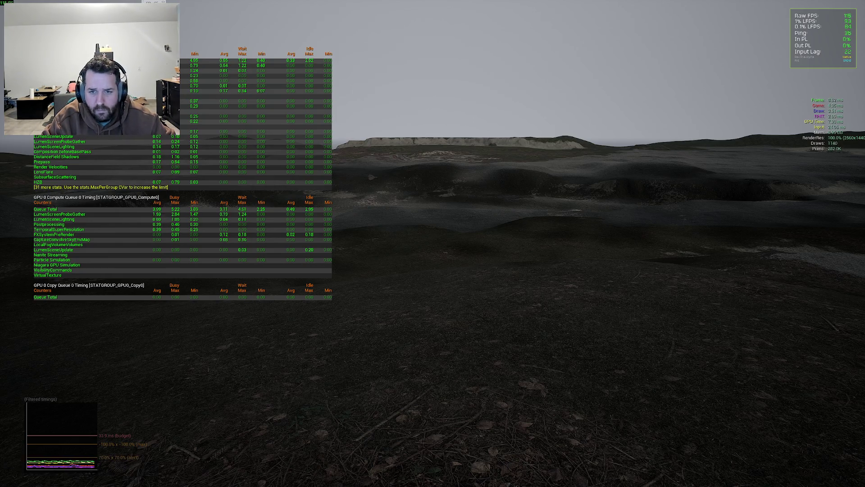
key("F1")
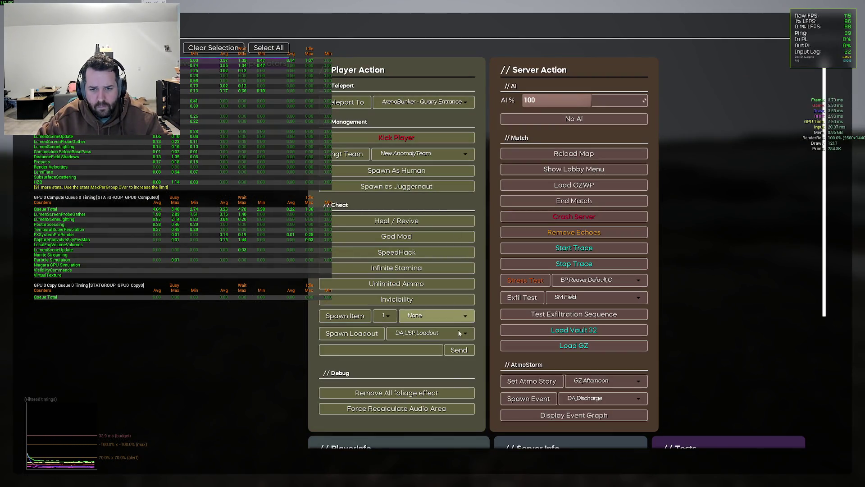
- Teleport to Quarry Spawn via the debug menu, walk forward, and bring up the settings menu
left_click(453, 104)
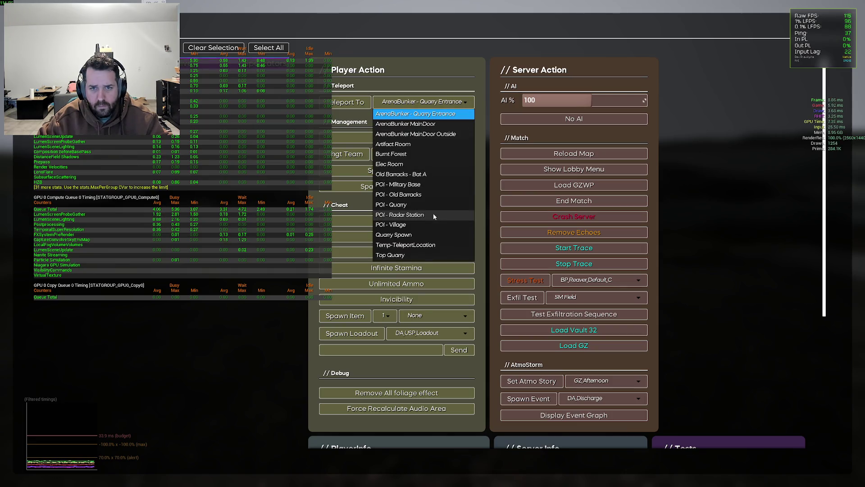
left_click(397, 235)
left_click(360, 104)
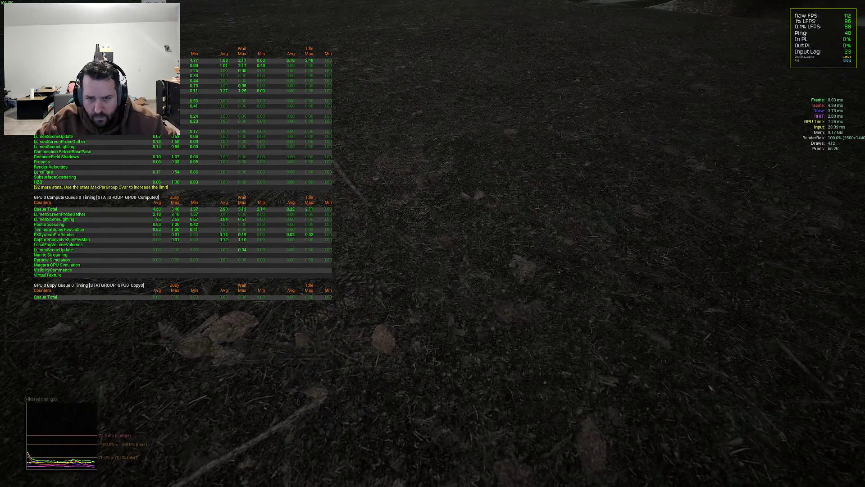
key("shift+w")
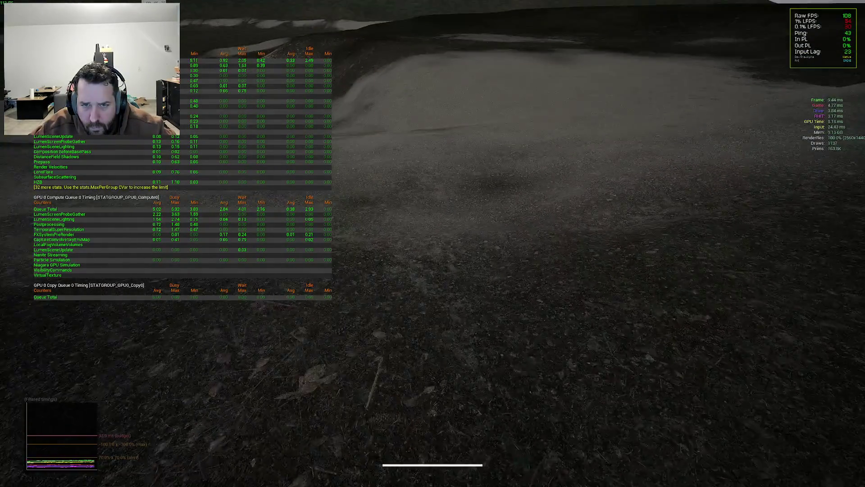
key("Escape")
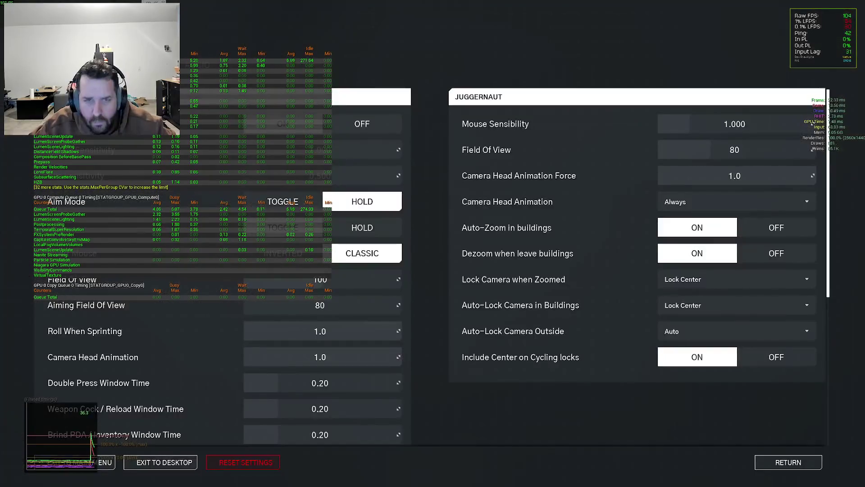
- Set graphics Quality to Custom, switch Tessellation (Experimental) ON, and apply the settings
key("e")
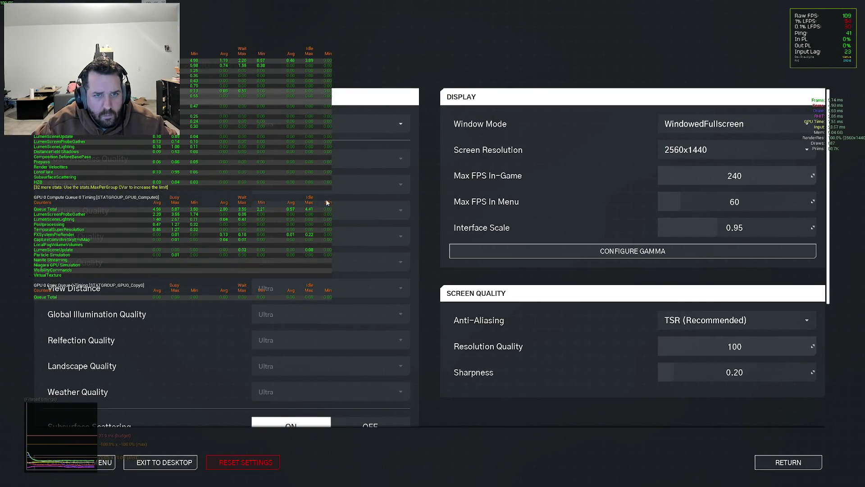
left_click(338, 130)
left_click(315, 225)
scroll(334, 293, "down", 3)
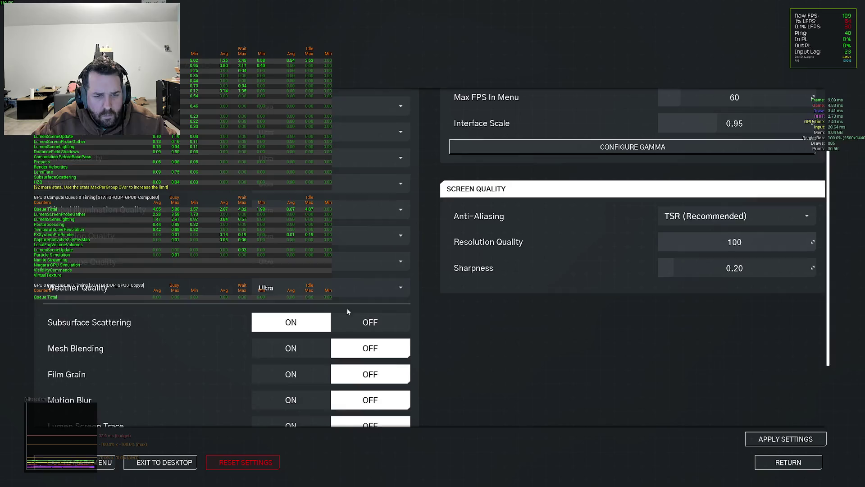
scroll(305, 365, "down", 1)
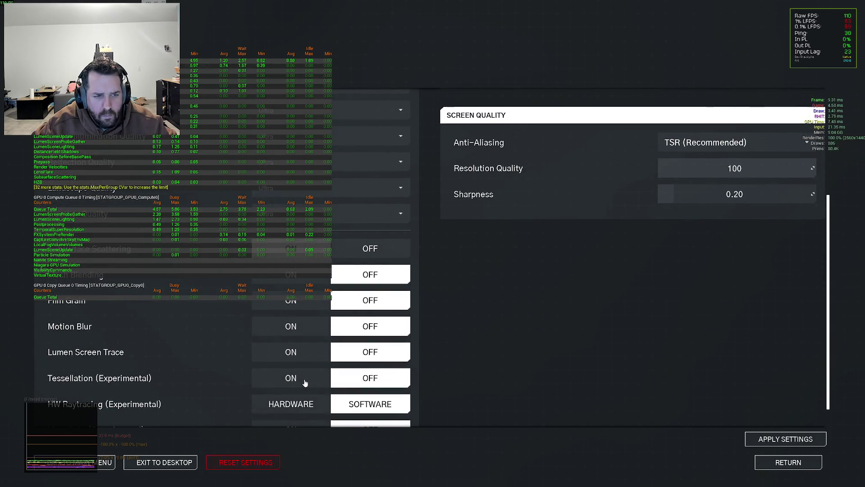
left_click(303, 383)
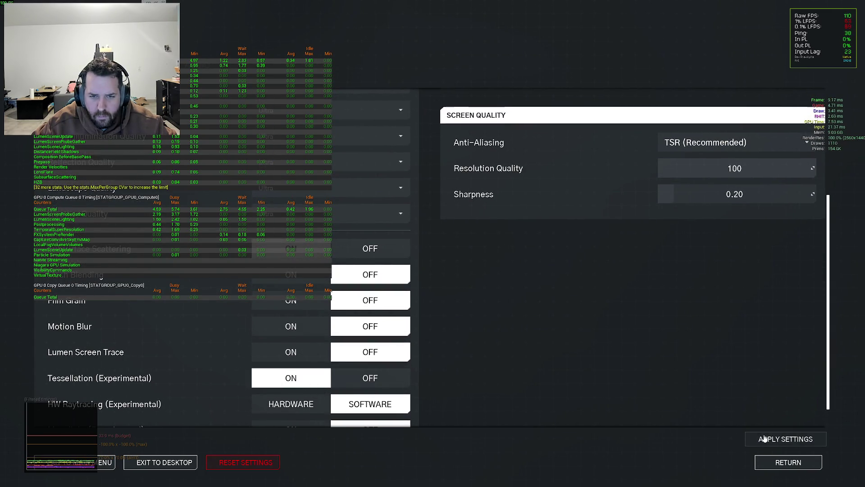
left_click(779, 462)
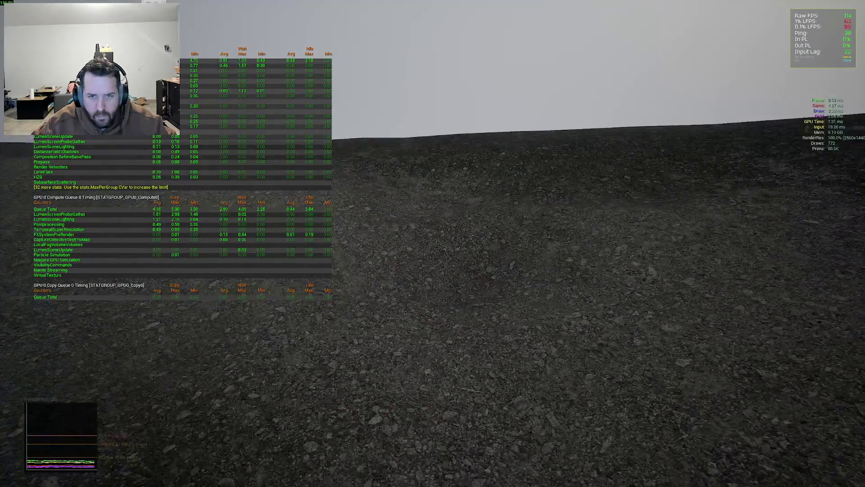
- Apply a daytime AtmoStorm atmosphere story, then type showflag.fog 0 in the console
key("F10")
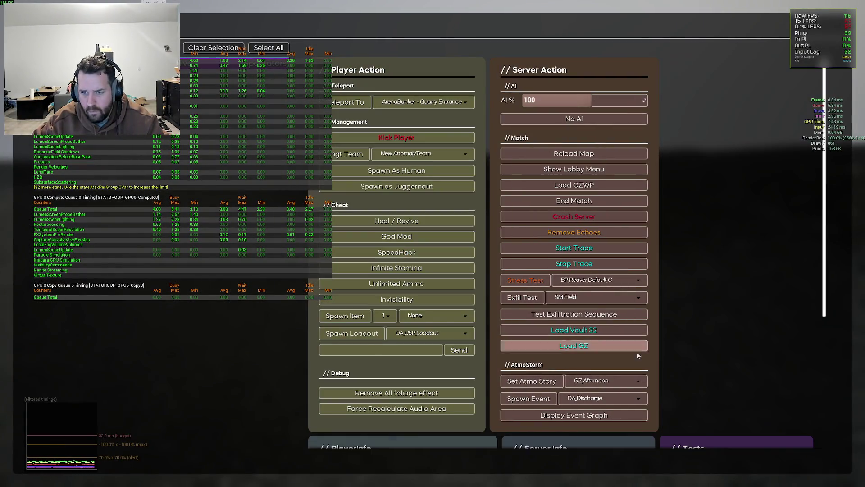
left_click(603, 379)
left_click(604, 293)
left_click(531, 380)
key("F10")
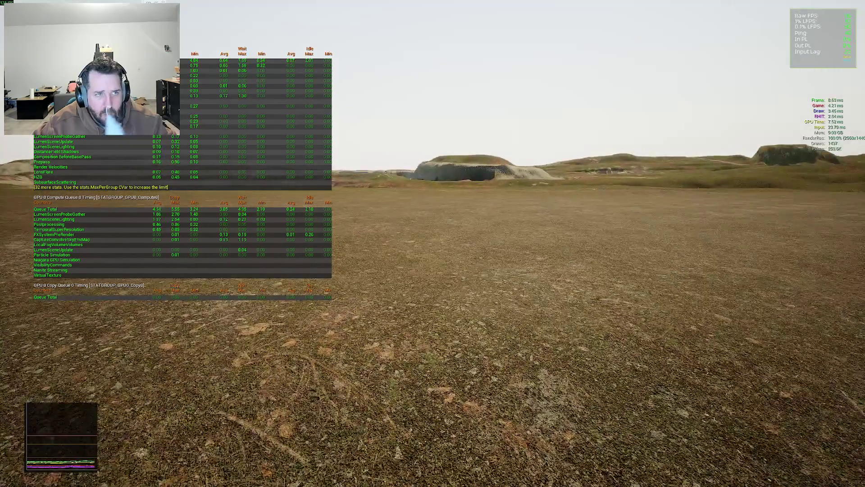
type("showflag")
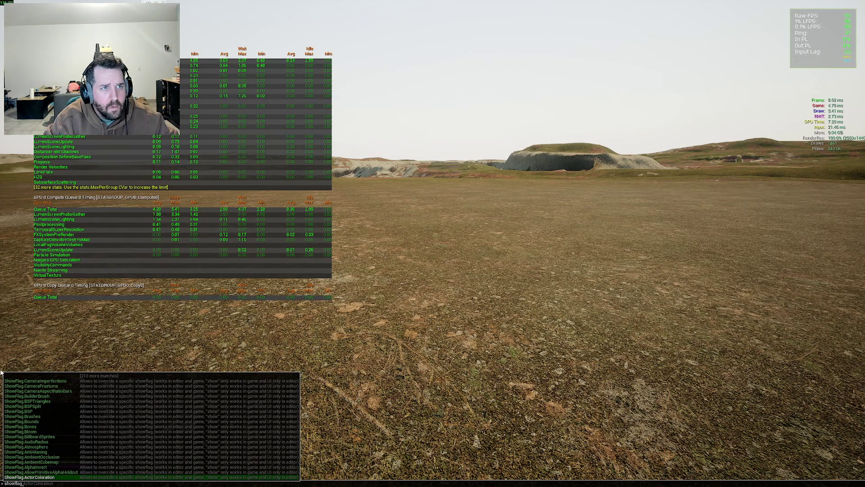
type(".fog 0")
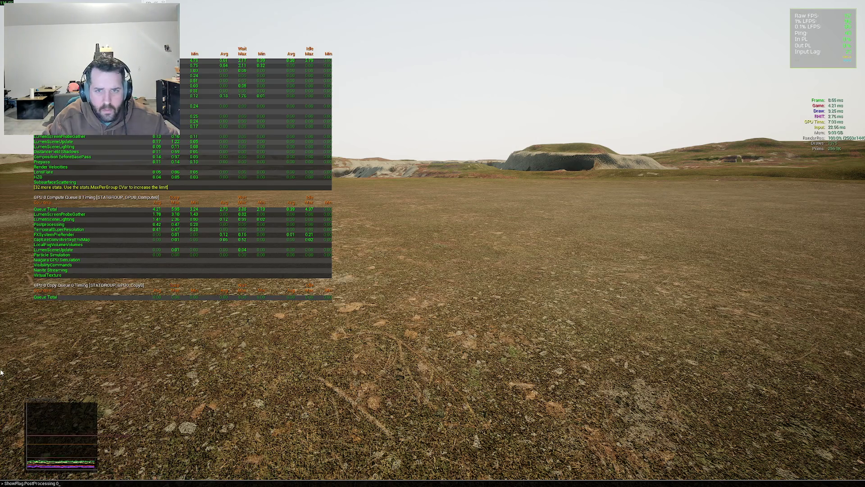
- Toggle ShowFlag.PostProcessing to 0 and back to 1, then return to the graphics settings
key("Return")
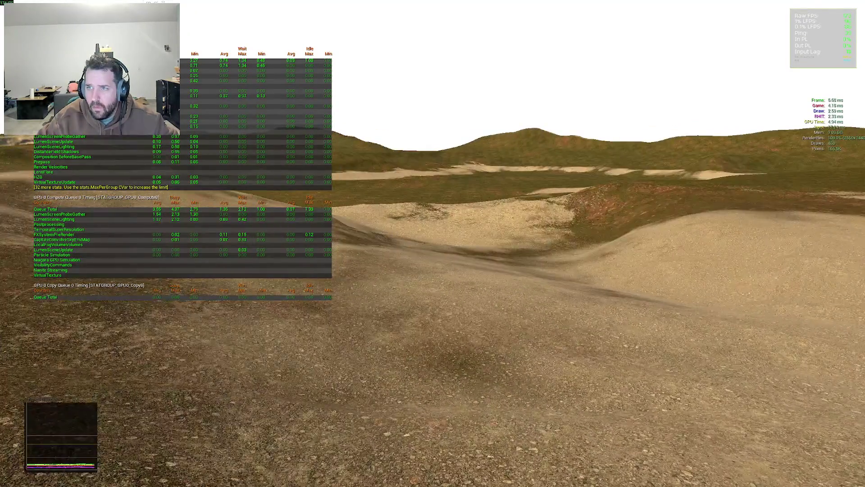
key("grave")
key("Up")
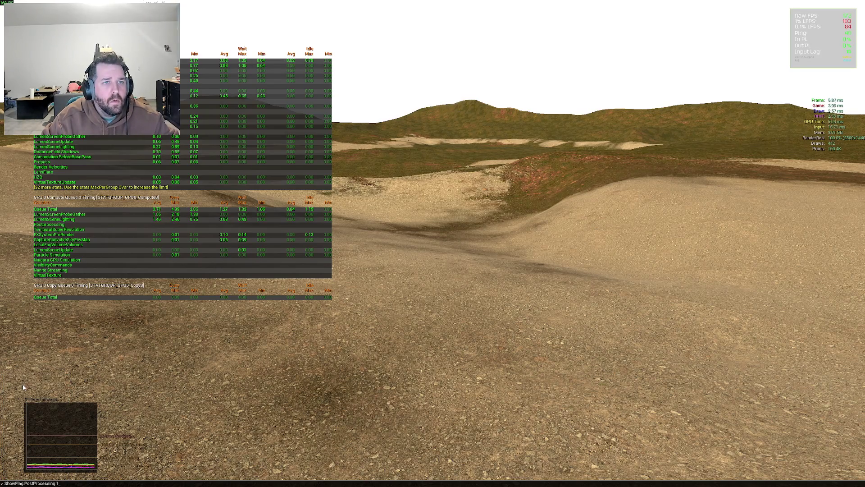
key("Return")
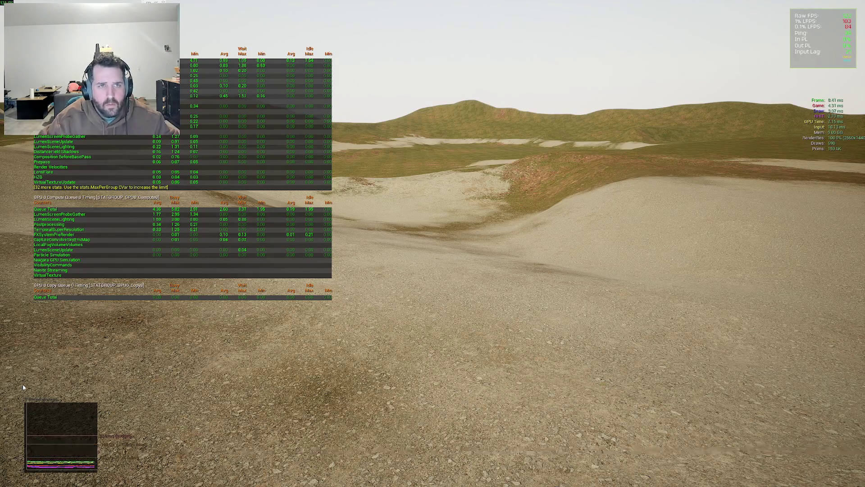
key("Escape")
left_click(712, 321)
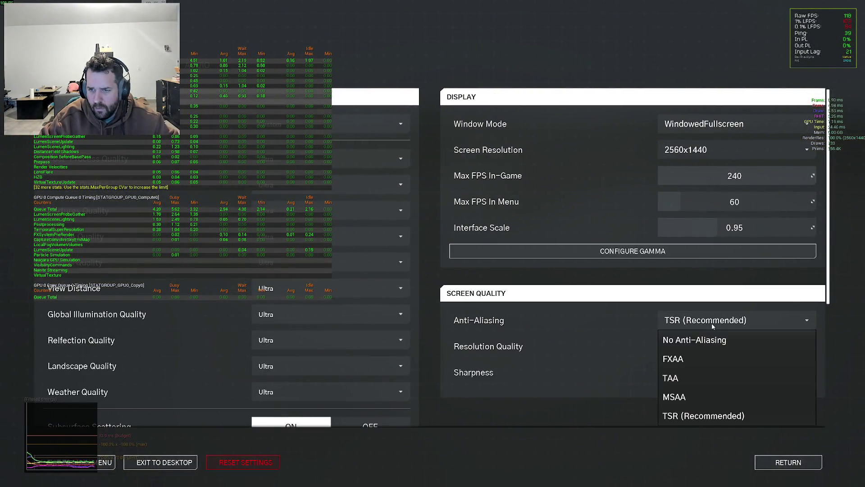
- Change anti-aliasing from TSR to No Anti-Aliasing and apply it
left_click(717, 338)
left_click(768, 439)
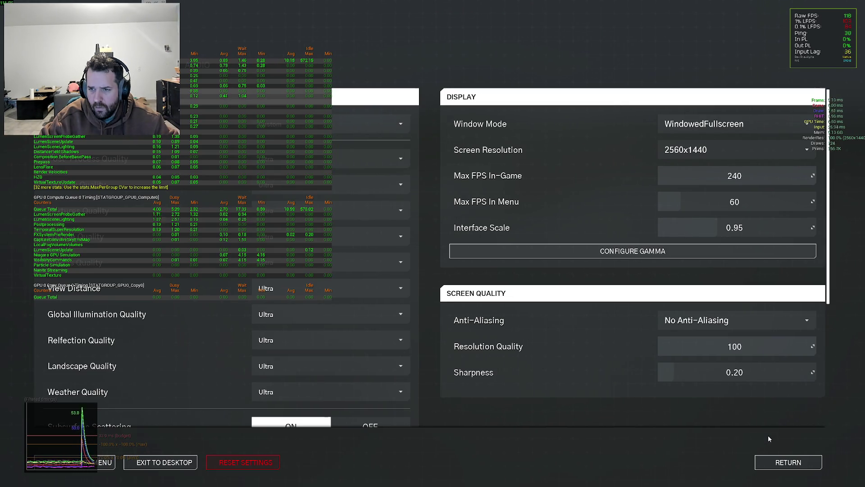
key("Escape")
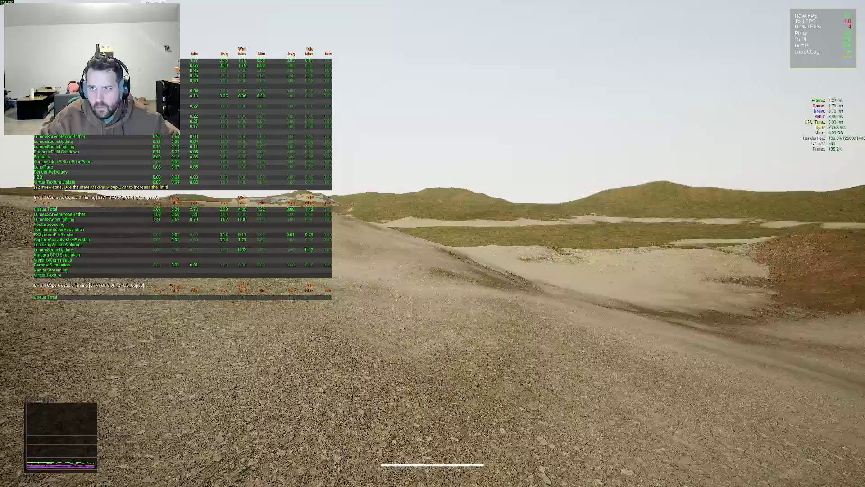
- Restore skeletal meshes with the recalled showflag set to 1, bringing back arms and rifle
key("grave")
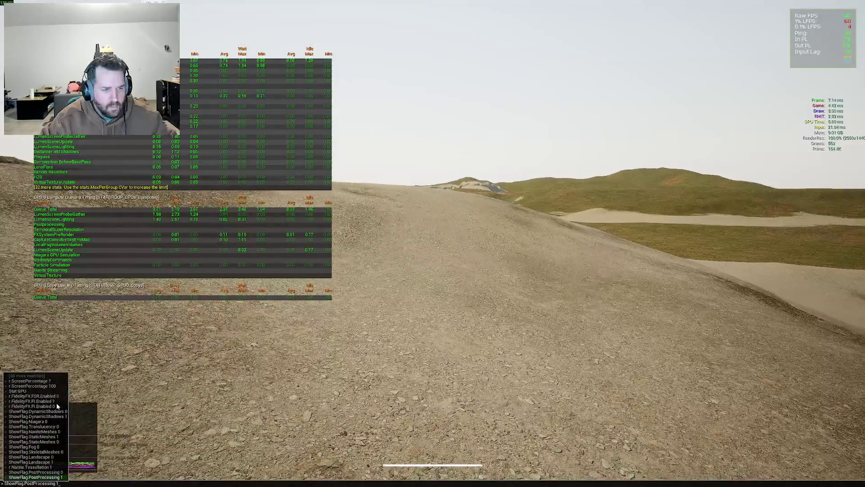
key("Up")
key("Up")
key("Up")
key("Up")
key("BackSpace")
type("1")
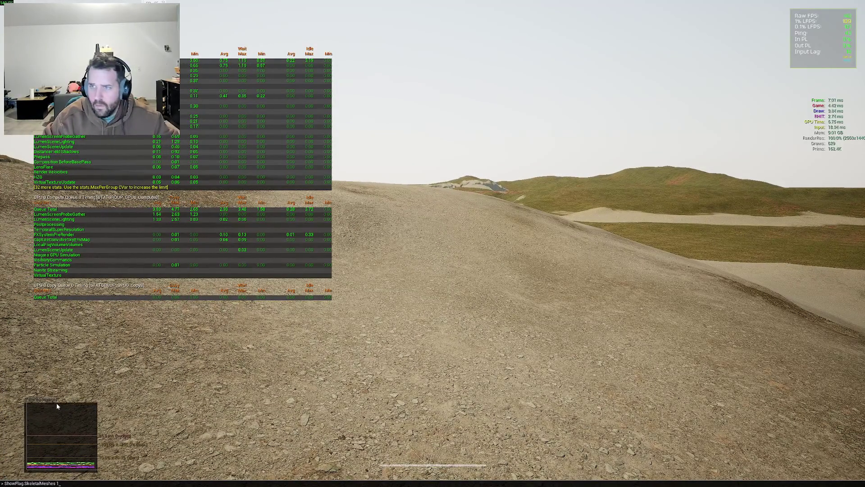
key("Return")
- Turn off fog rendering with ShowFlag.Fog 0 from console history
key("Up")
key("Up")
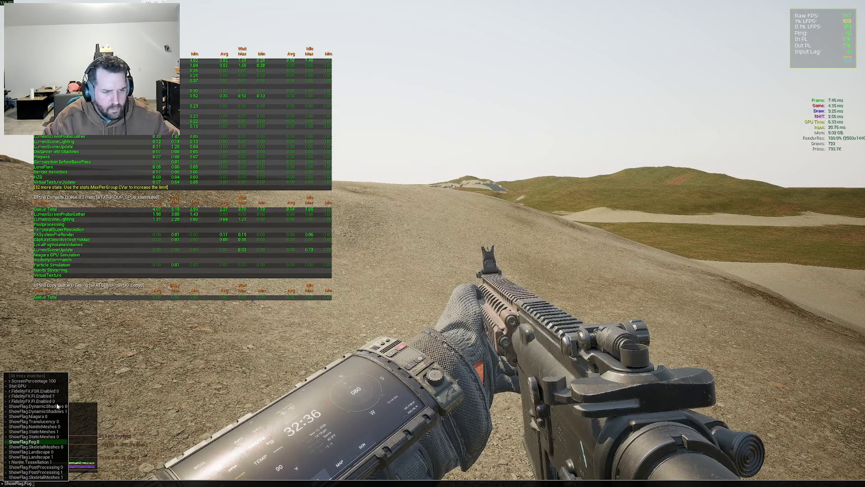
key("Return")
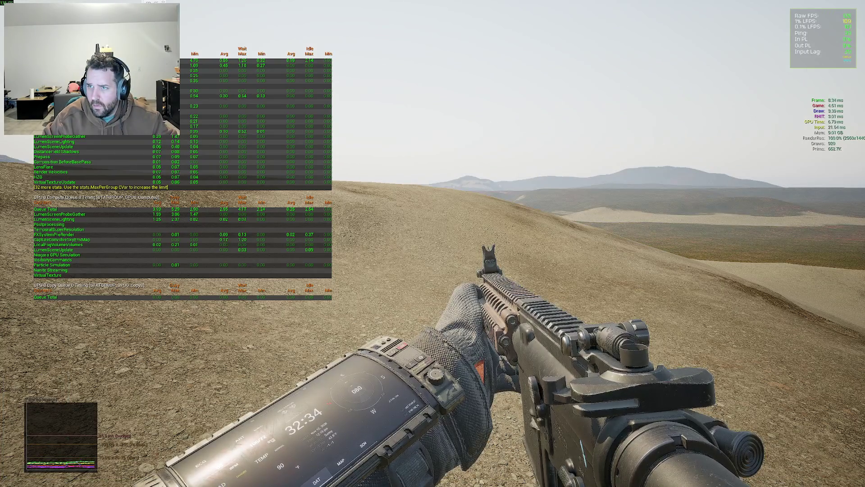
key("grave")
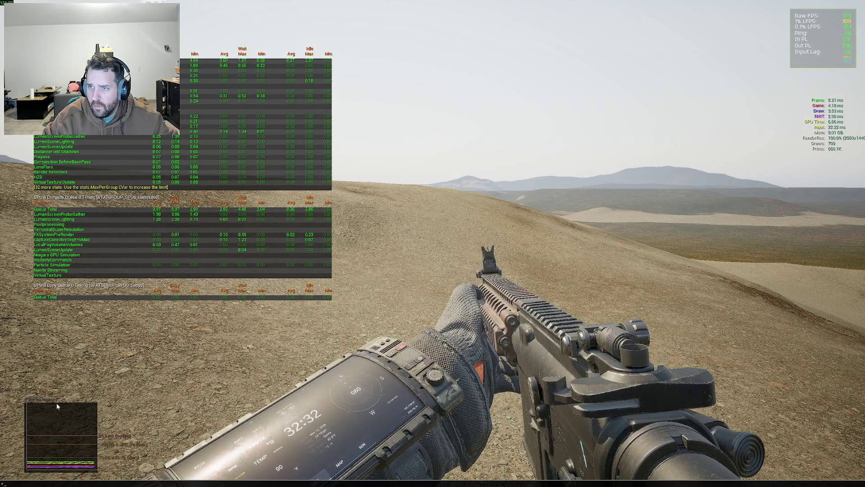
key("Up")
key("Up")
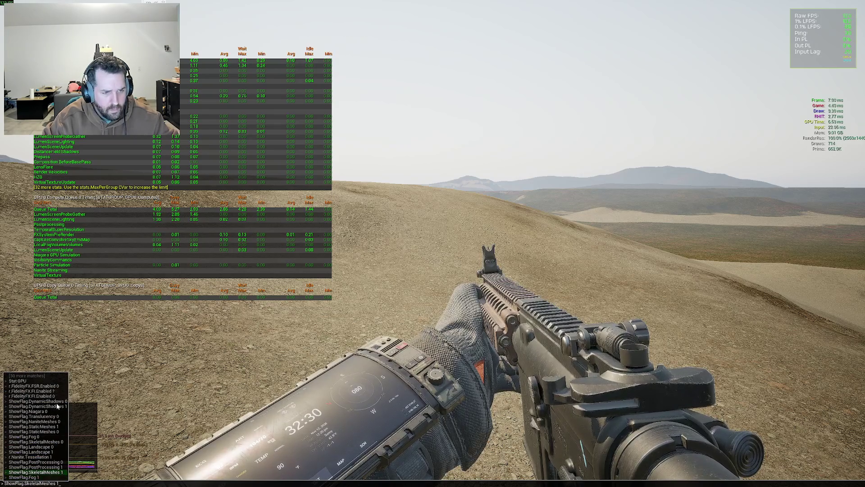
key("Return")
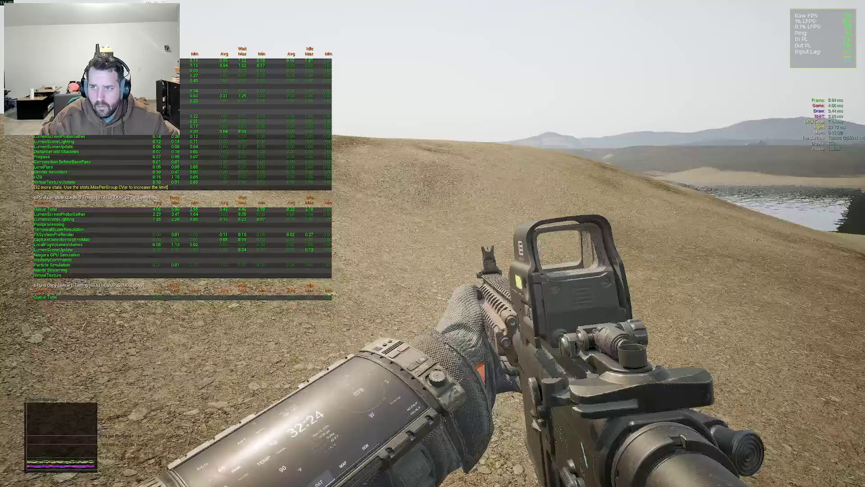
- Run ShowFlag.NaniteMeshes 1 so trees and grass render, then walk forward along the path
key("grave")
key("Up")
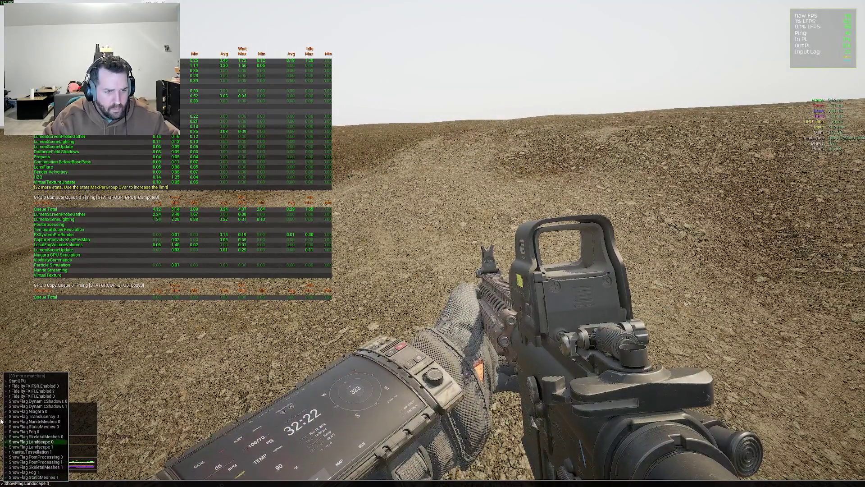
key("BackSpace")
type("1")
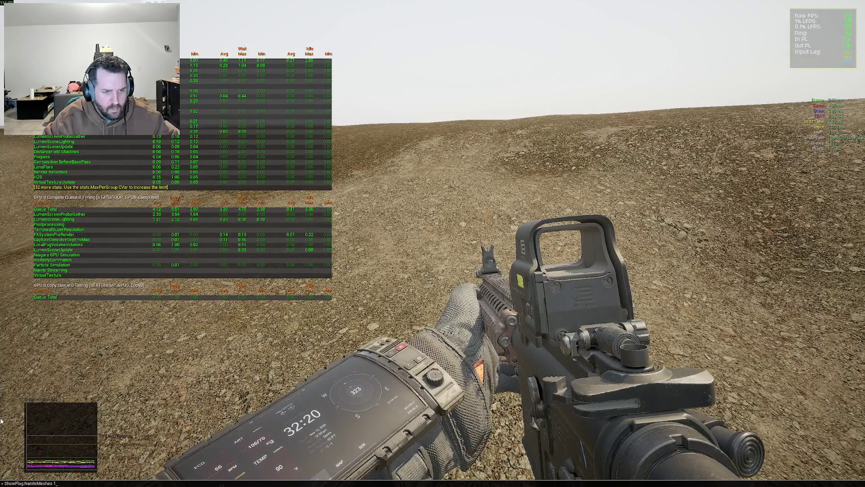
key("Return")
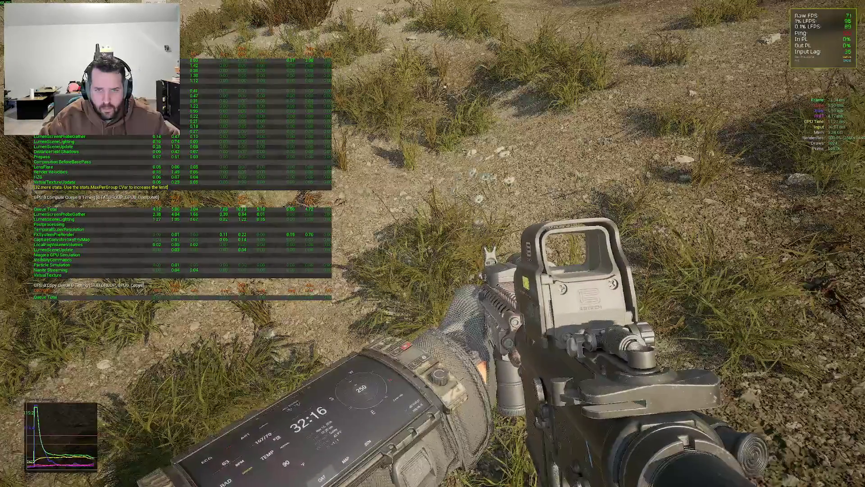
key("w")
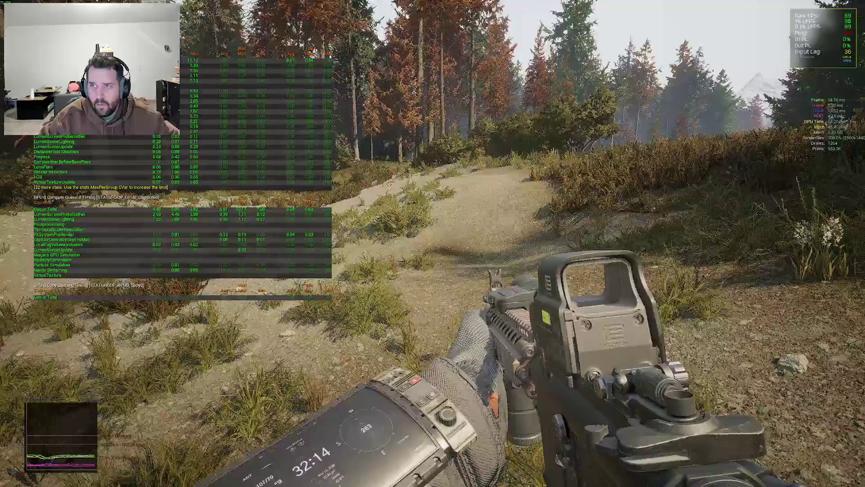
key("w")
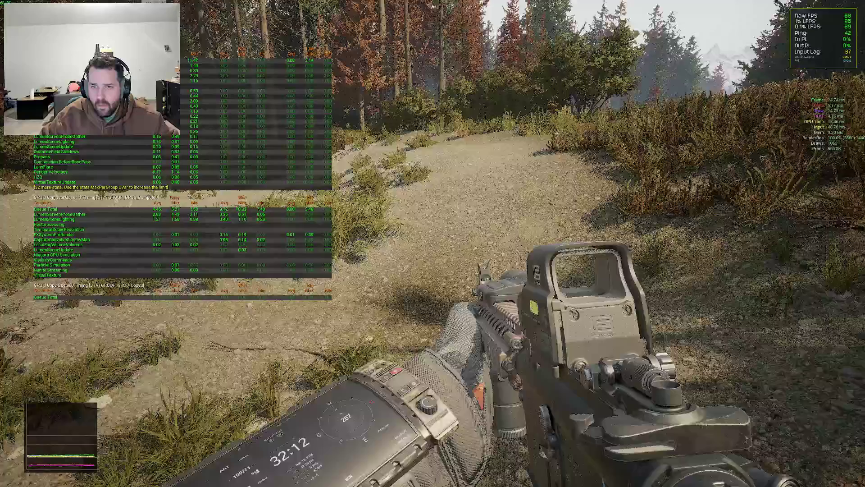
key("w")
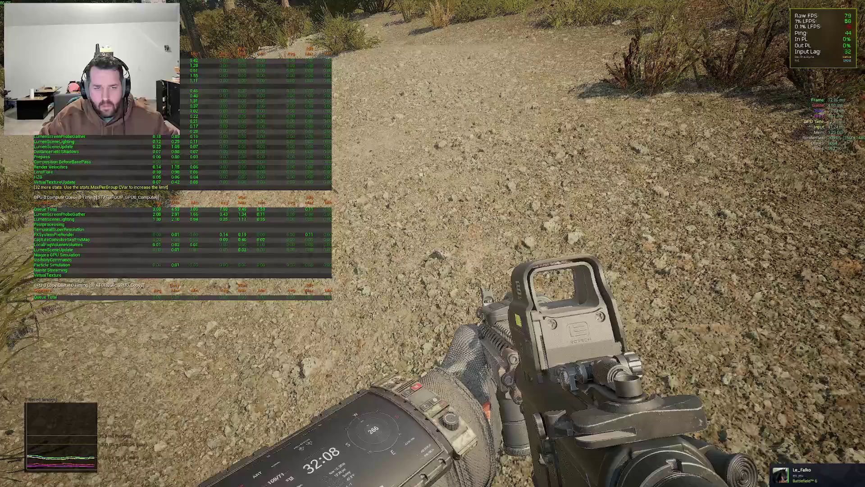
- Switch Tessellation (Experimental) OFF in graphics settings, apply it, and return to gameplay
key("Escape")
scroll(223, 334, "down", 5)
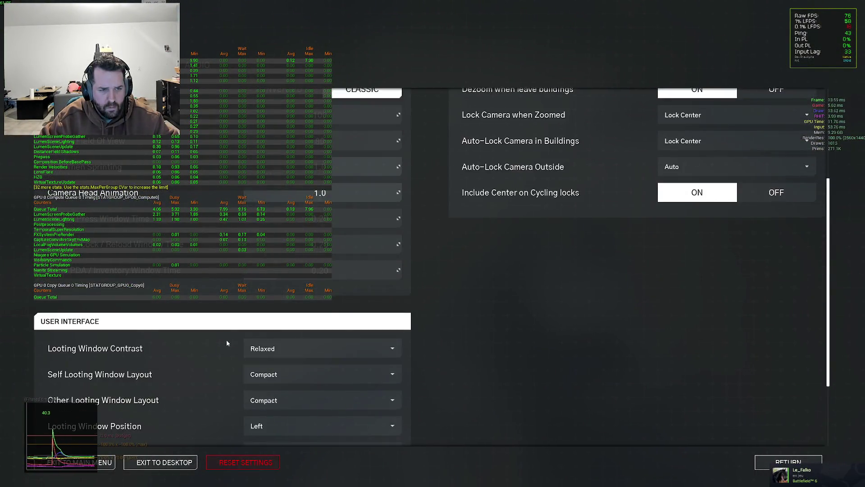
scroll(272, 294, "up", 15)
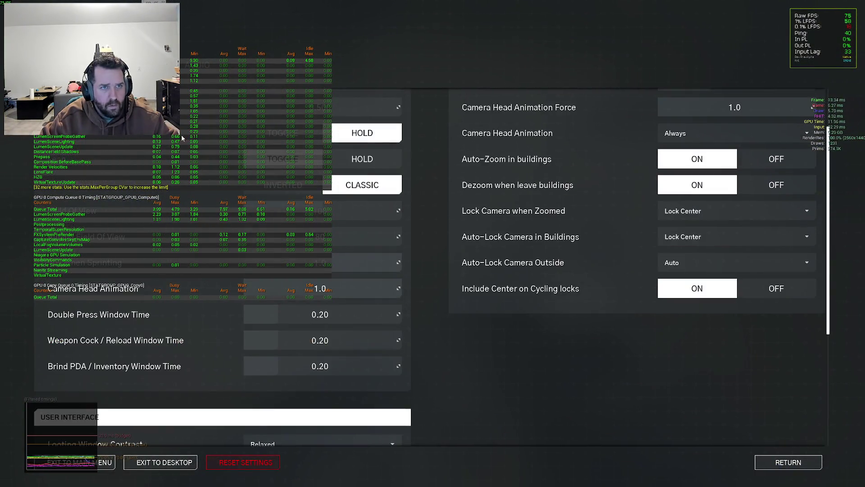
scroll(317, 321, "up", 1)
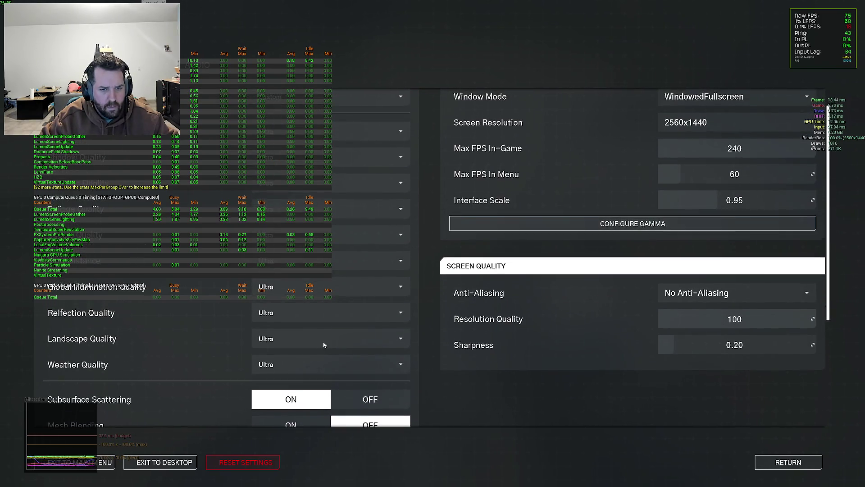
scroll(323, 344, "down", 3)
scroll(339, 354, "down", 1)
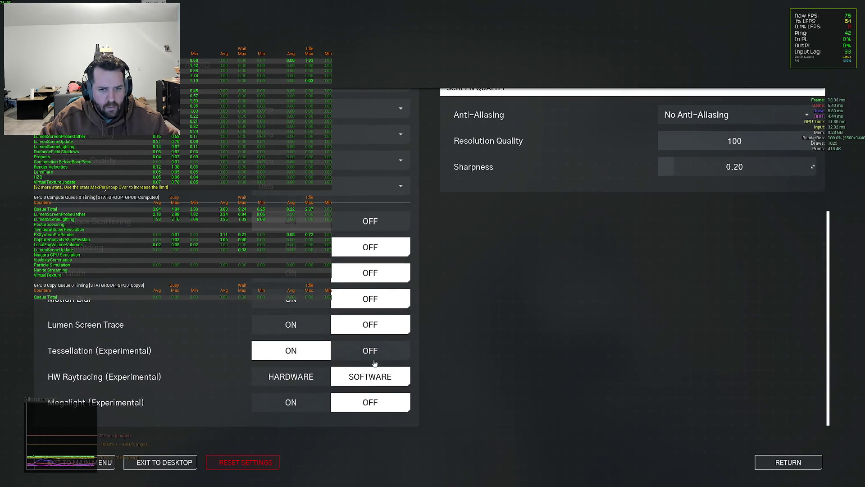
left_click(361, 352)
left_click(761, 440)
key("Escape")
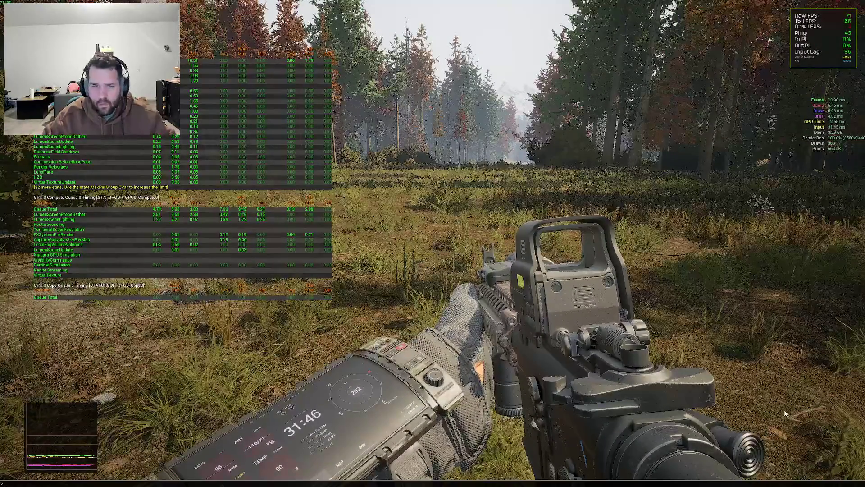
key("grave")
- Hide Nanite meshes with ShowFlag.NaniteMeshes 0 and run an r.anti anti-aliasing command
type("ShowFlag.NaniteMeshes 0")
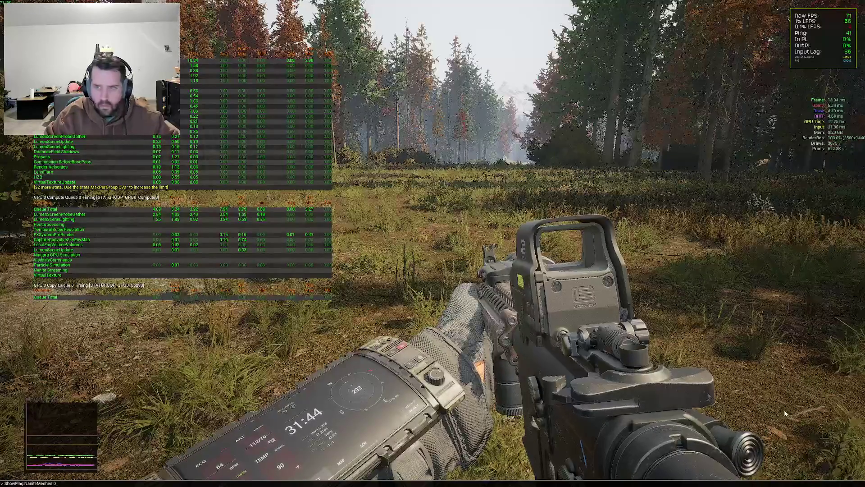
key("Return")
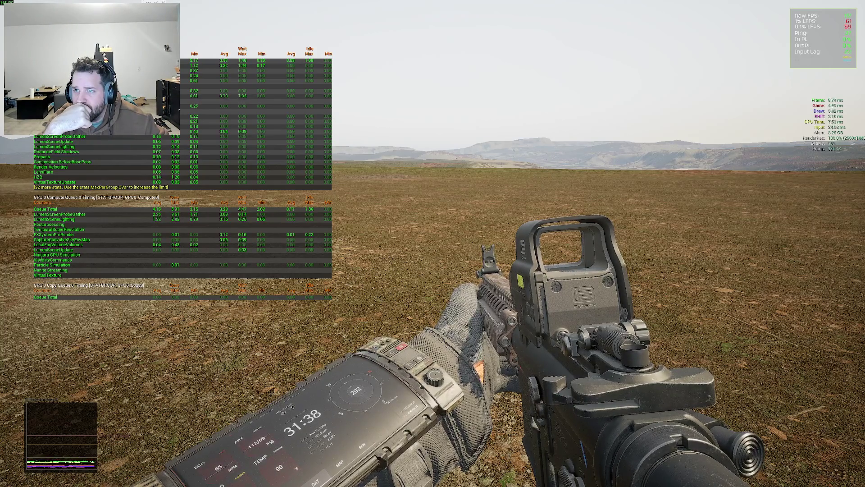
key("grave")
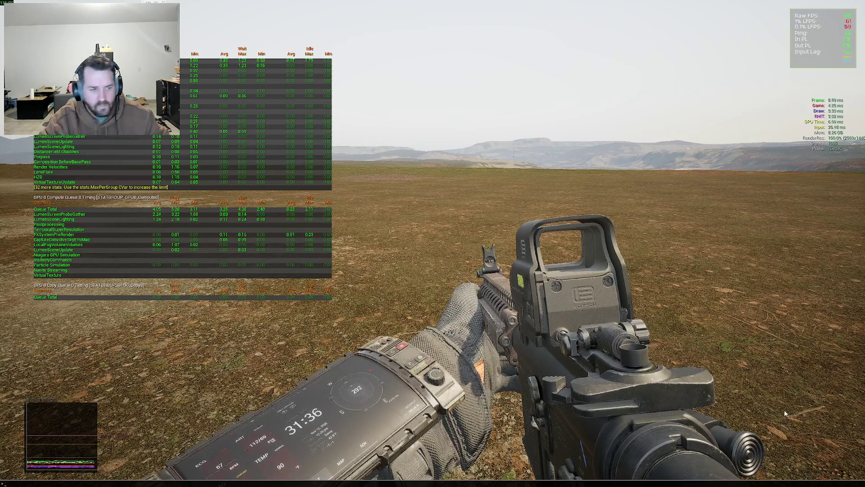
type("antila")
key("BackSpace")
key("BackSpace")
key("BackSpace")
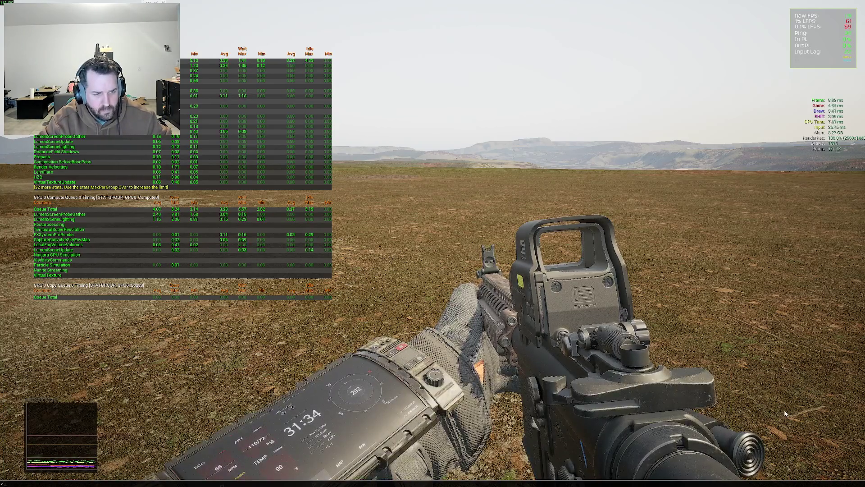
type("r.anti")
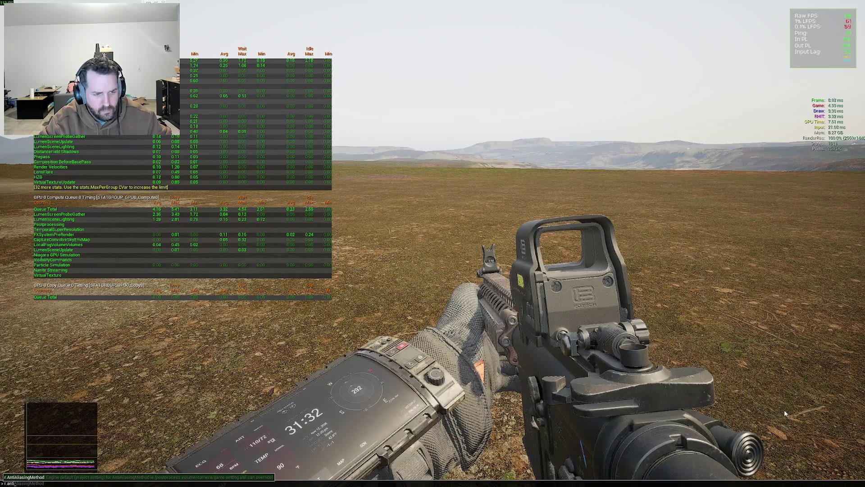
key("Return")
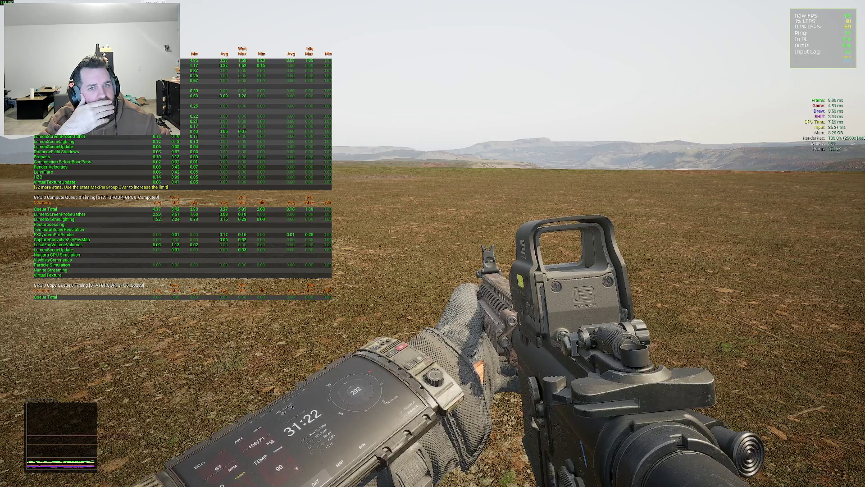
- Submit r.AntiAliasingMethod in the console, then briefly aim down the holographic sight
mouse_move(433, 243)
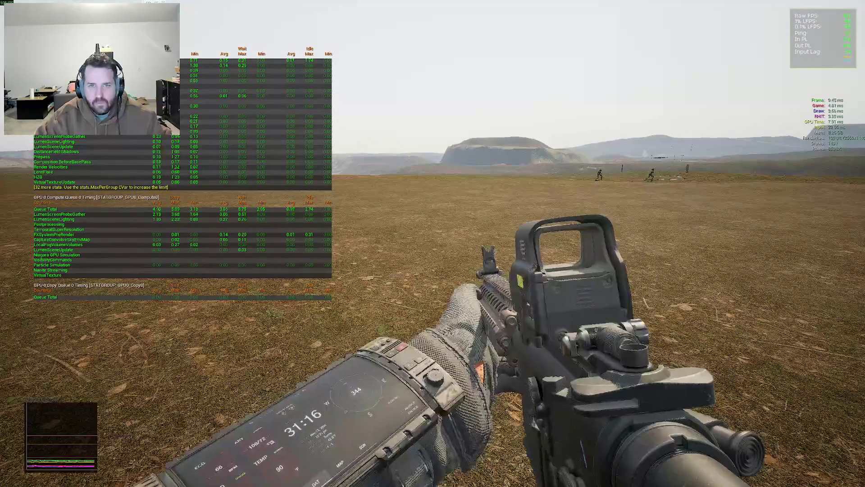
key("grave")
type("r.AntiAliasingMethod")
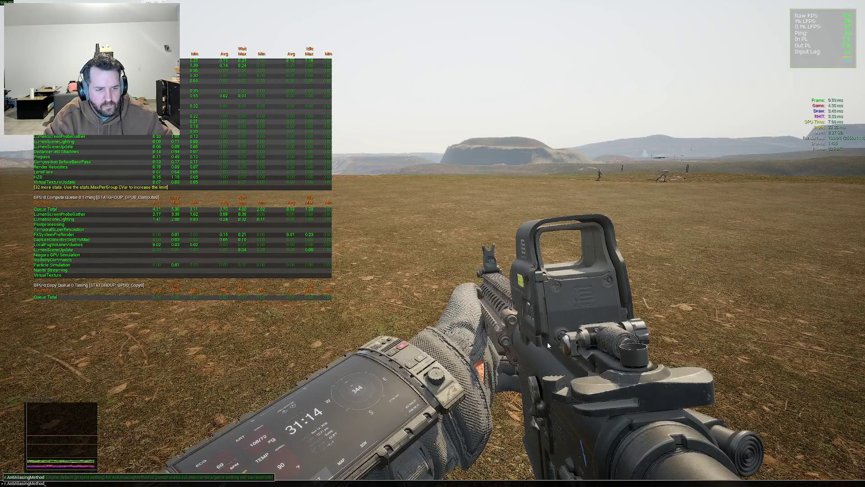
key("Return")
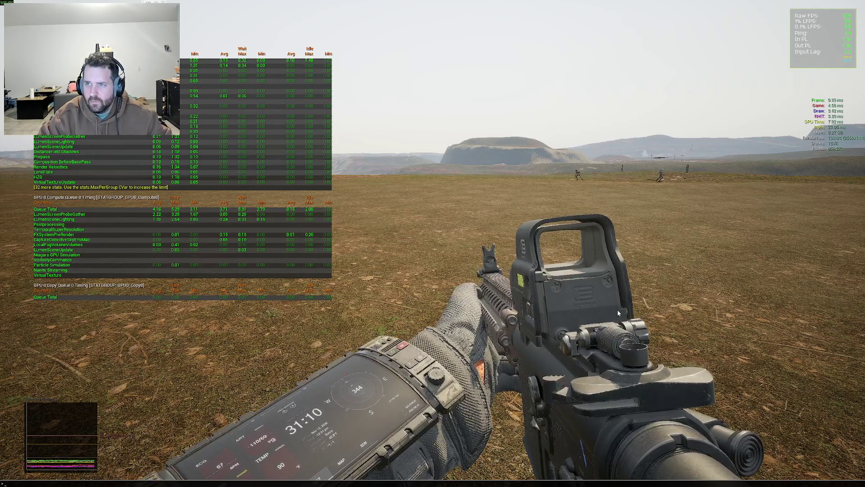
key("grave")
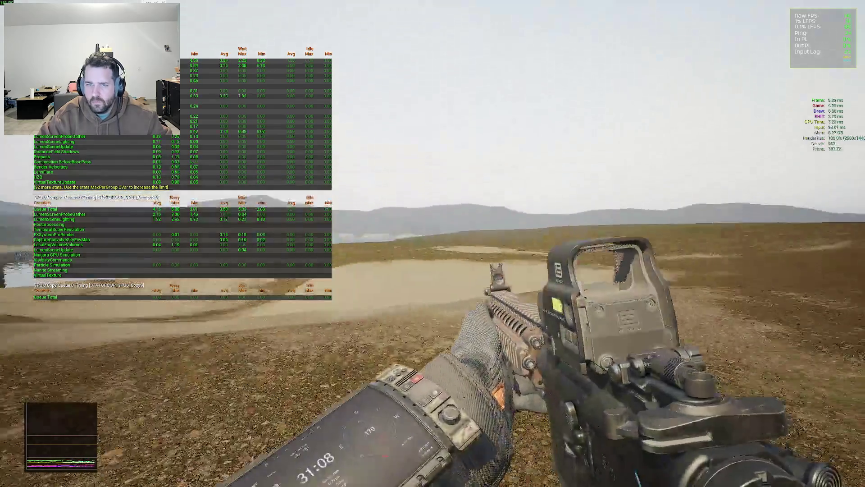
right_click(432, 244)
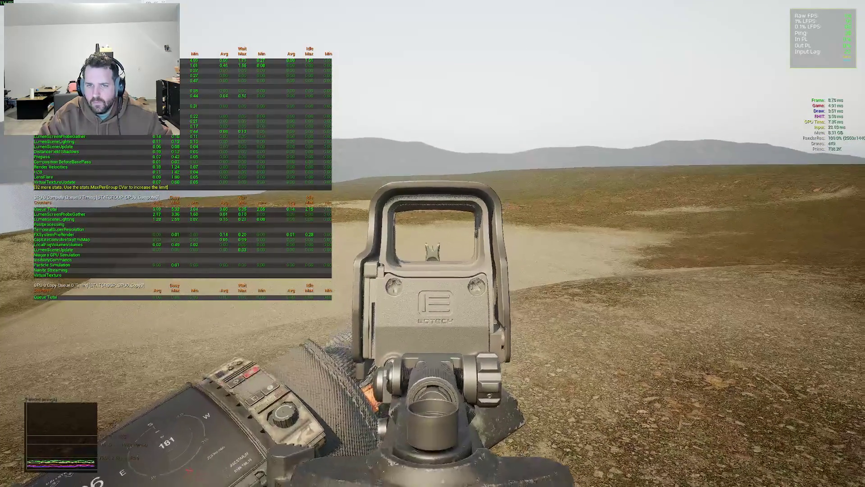
right_click(433, 244)
- Rerun the Nanite meshes command from history, then turn ShowFlag.PostProcessing back to 1
key("grave")
key("Up")
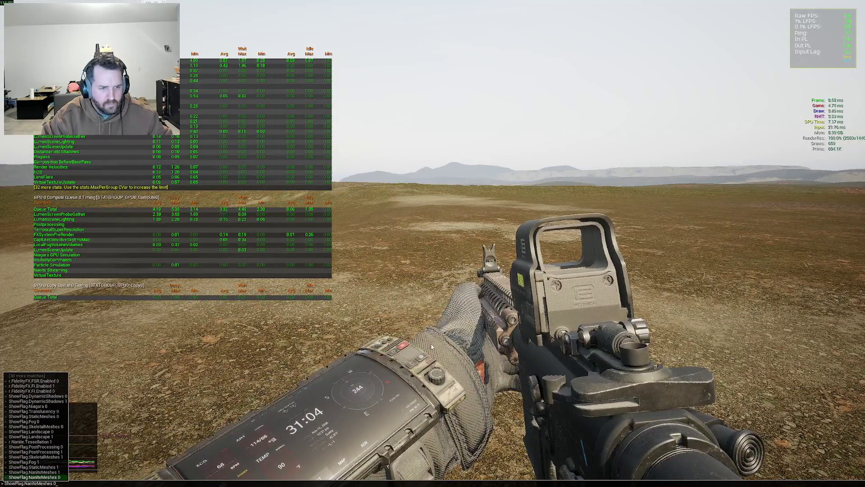
key("Return")
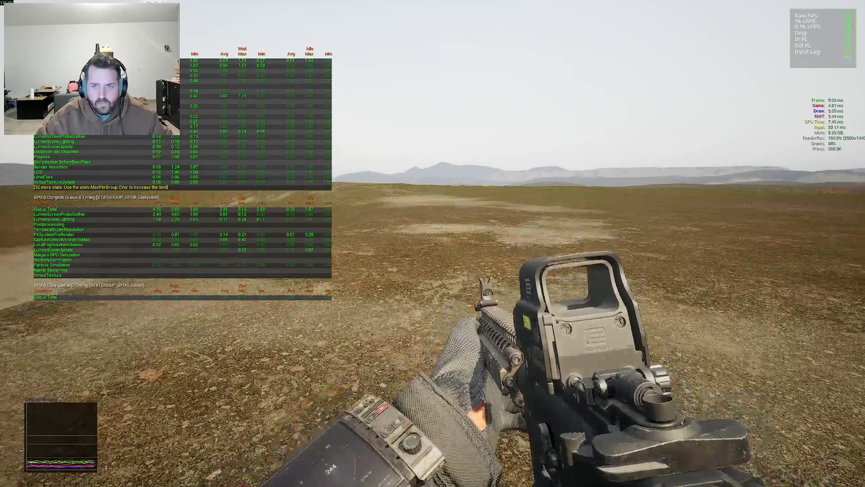
mouse_move(433, 243)
key("grave")
key("Up")
key("Up")
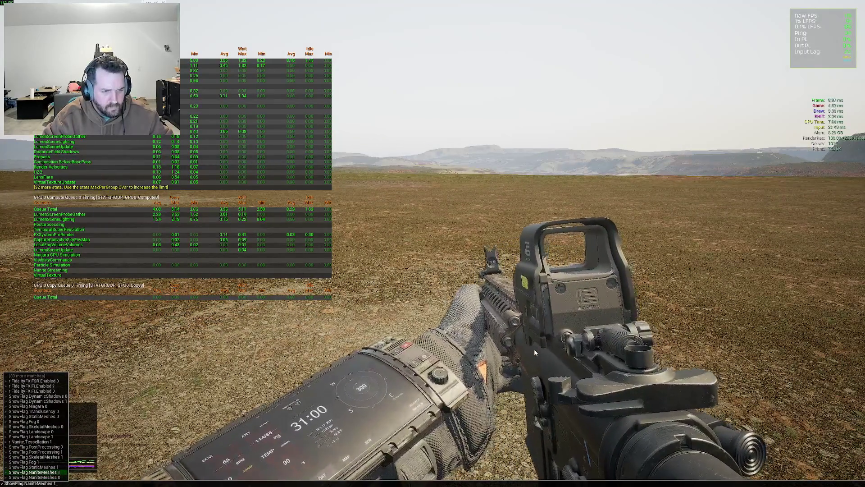
key("Up")
key("Up")
key("Up")
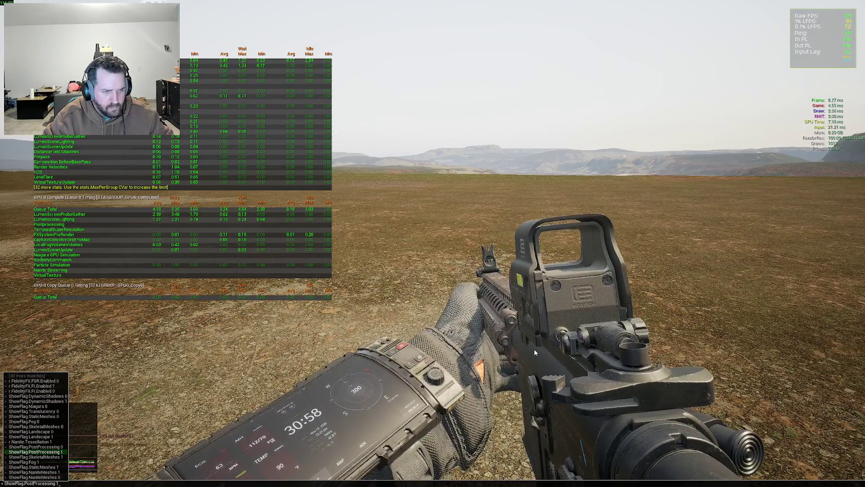
key("Return")
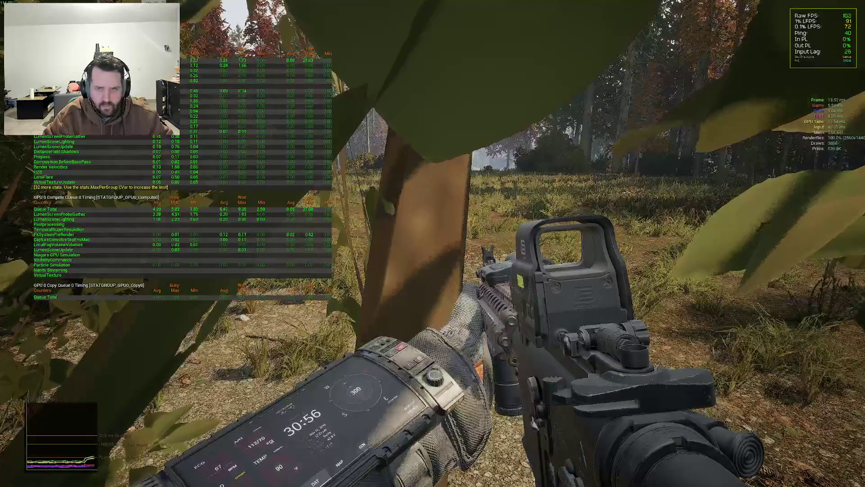
- Hide instanced grass with ShowFlag.InstancedGrass 0, then restore it with value 1
key("grave")
type("showf")
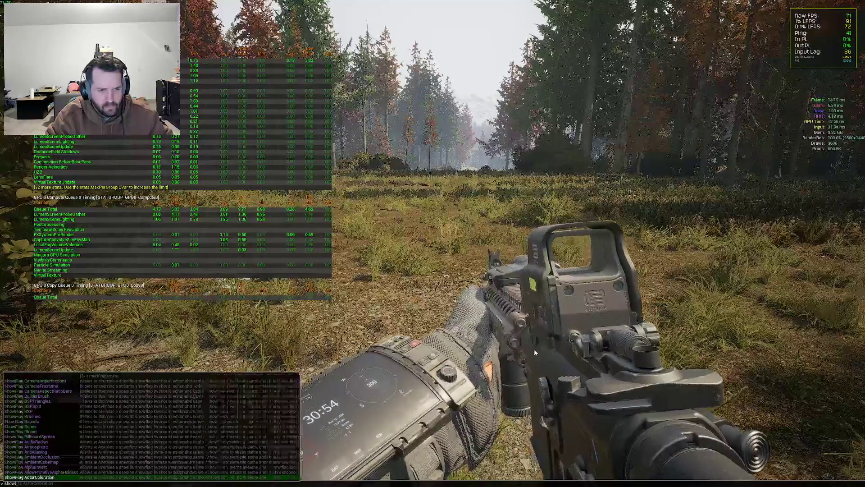
type("lag.i")
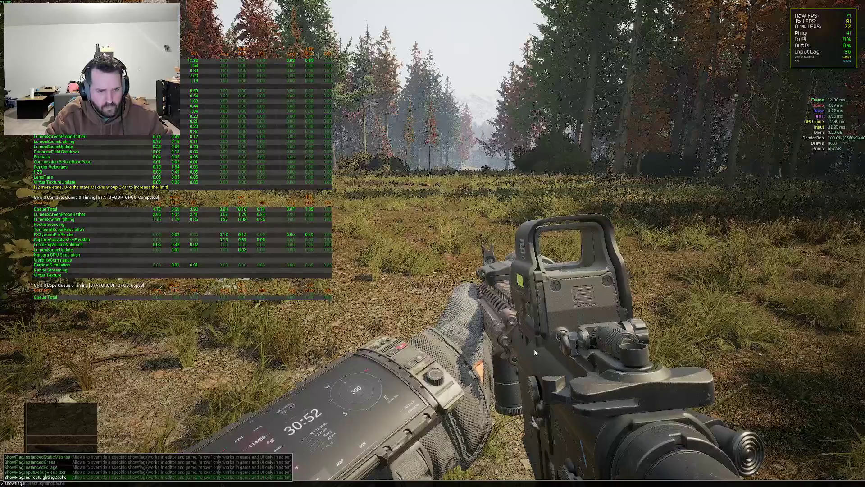
key("Up")
key("Up")
key("Up")
type("0")
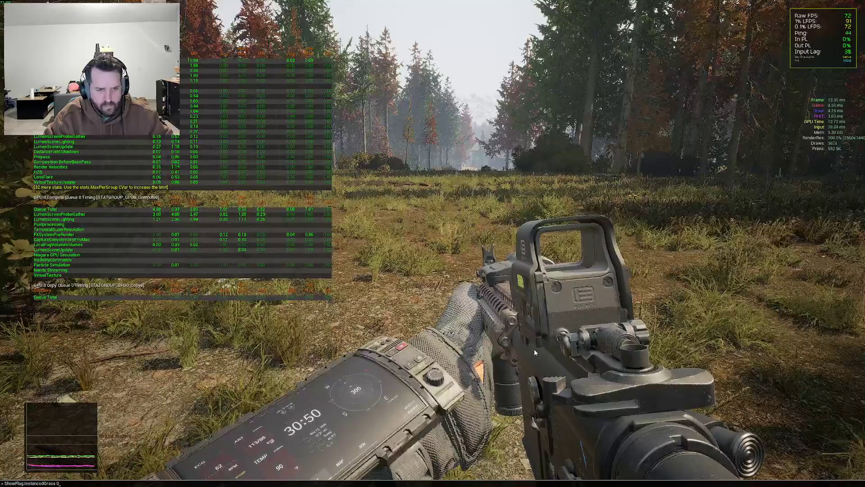
key("Return")
key("Up")
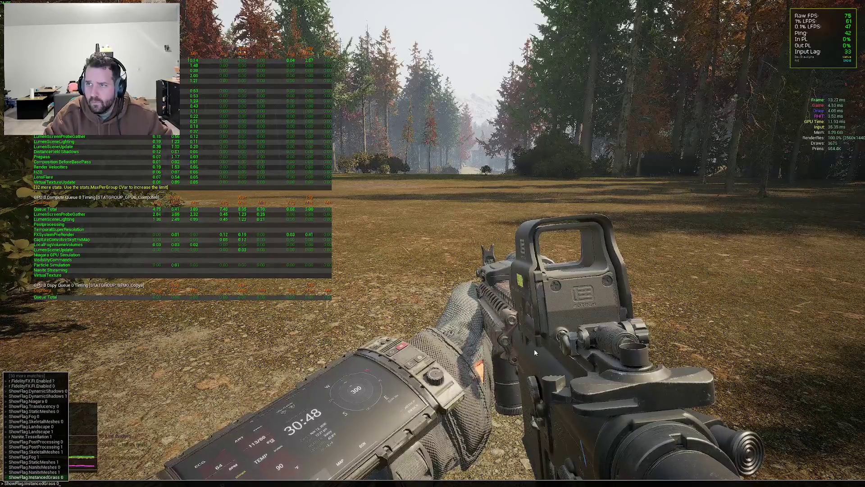
key("BackSpace")
type("1")
key("Return")
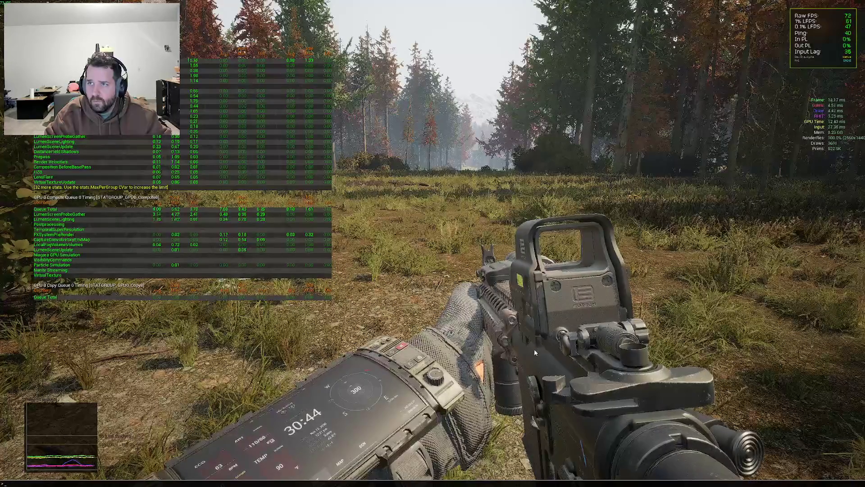
- Hide the instanced static meshes with ShowFlag.InstancedStaticMeshes 0
key("grave")
key("Up")
key("BackSpace")
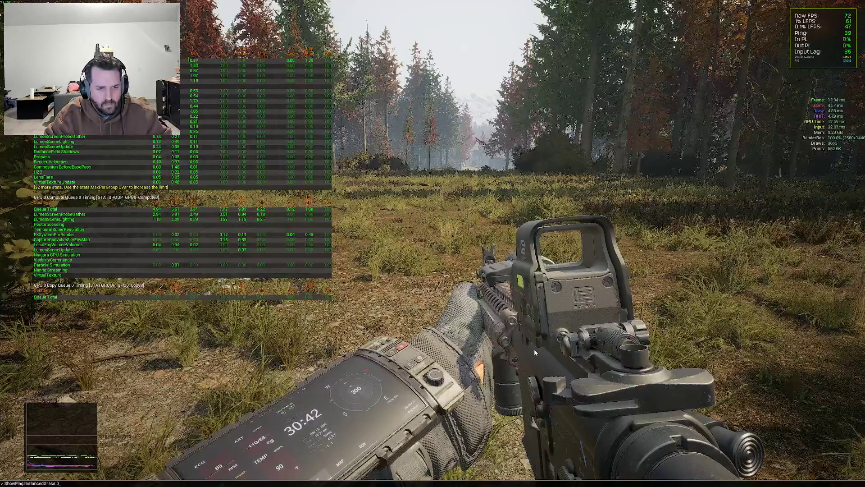
key("BackSpace")
key("BackSpace")
key("BackSpace")
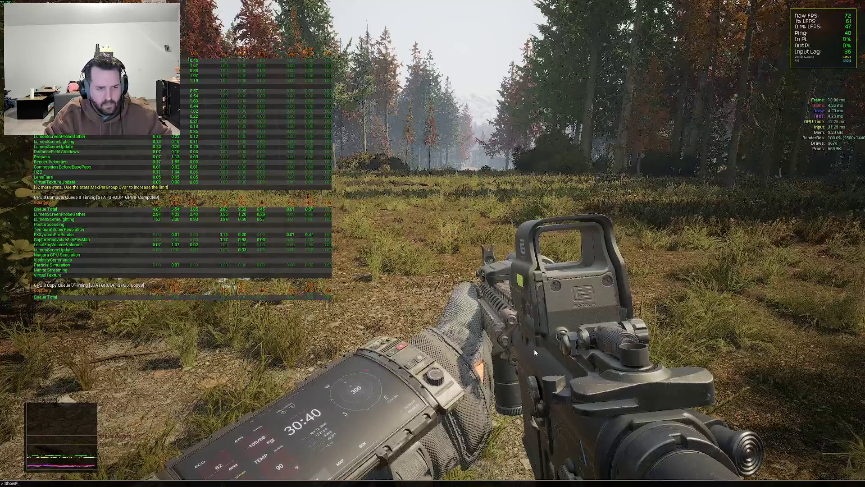
type("showflag")
key("Up")
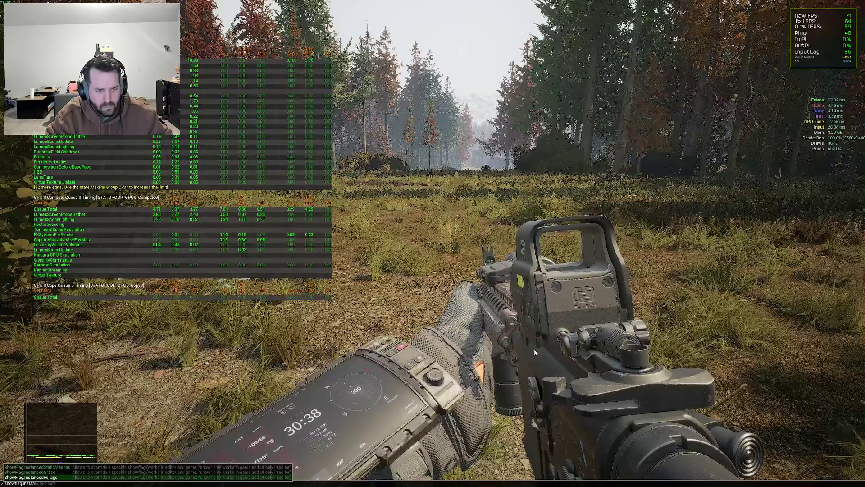
key("Return")
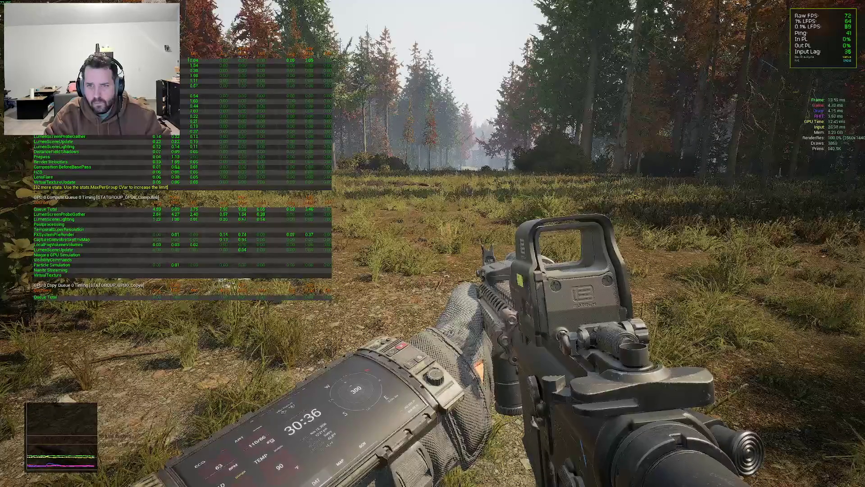
- Recall and rerun the instanced static meshes showflag from console history
key("BackSpace")
type("1")
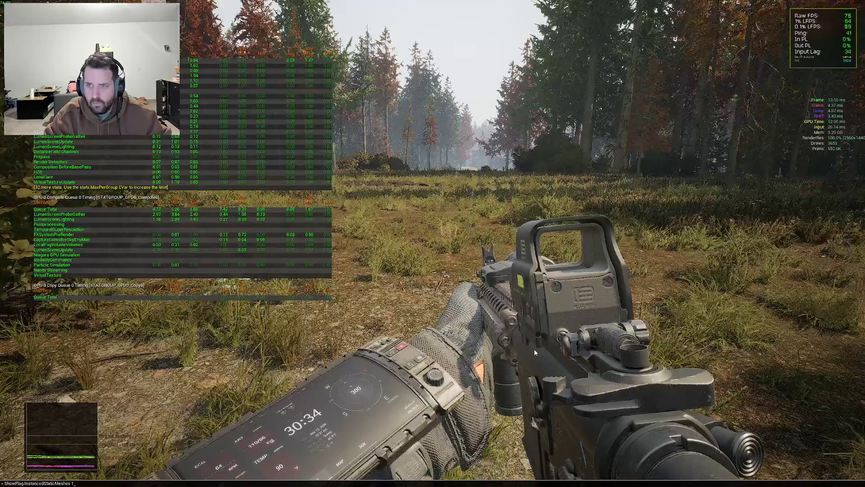
key("grave")
key("Up")
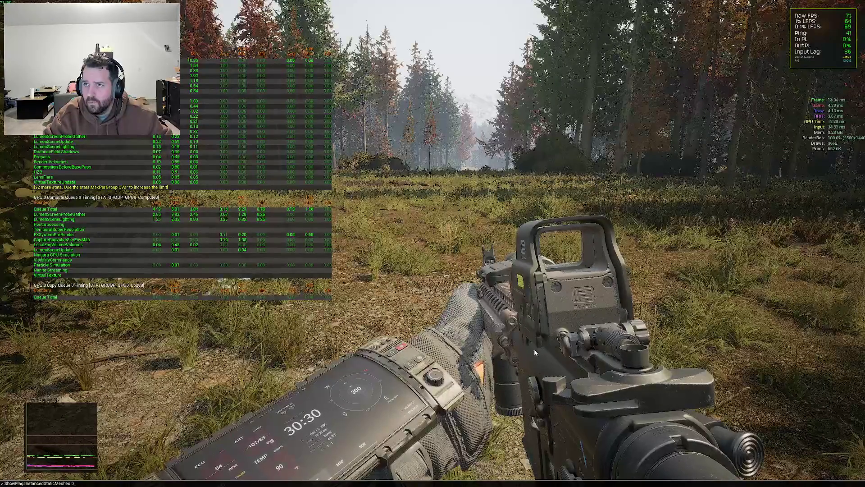
key("Return")
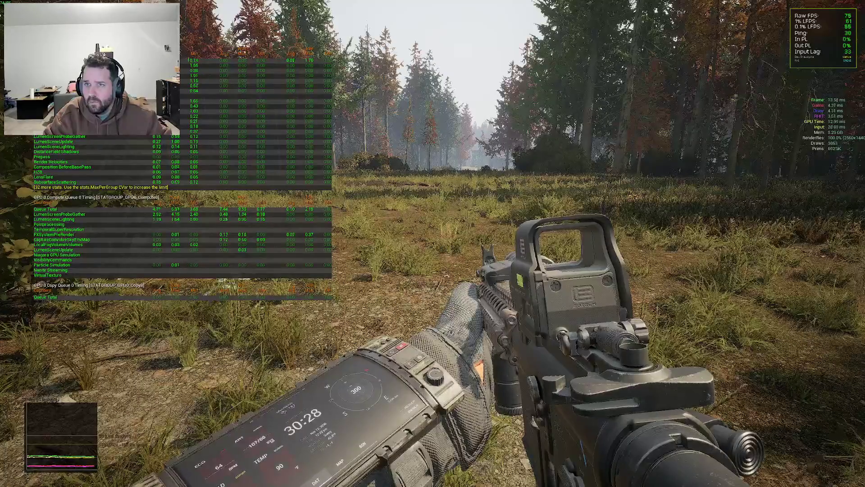
key("grave")
key("Return")
- Hide the foliage trees with ShowFlag.InstancedFoliage 0, then bring them back with 1
key("grave")
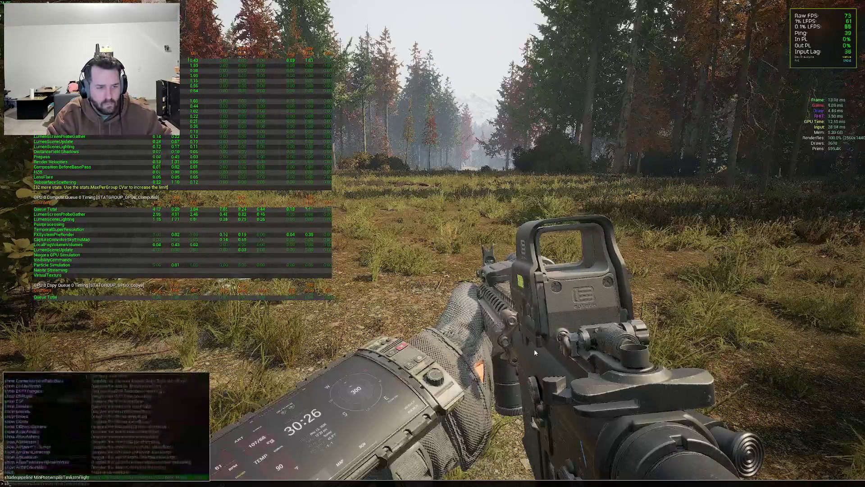
type("showflag.ins")
key("Up")
key("Tab")
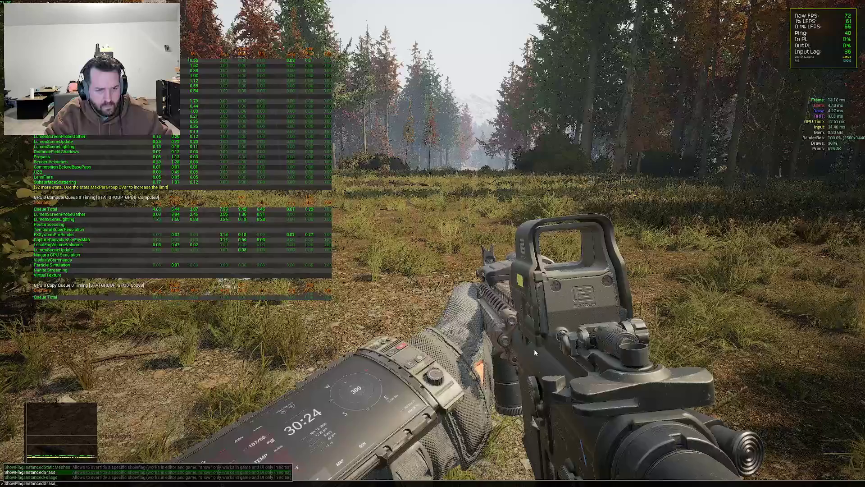
type("0")
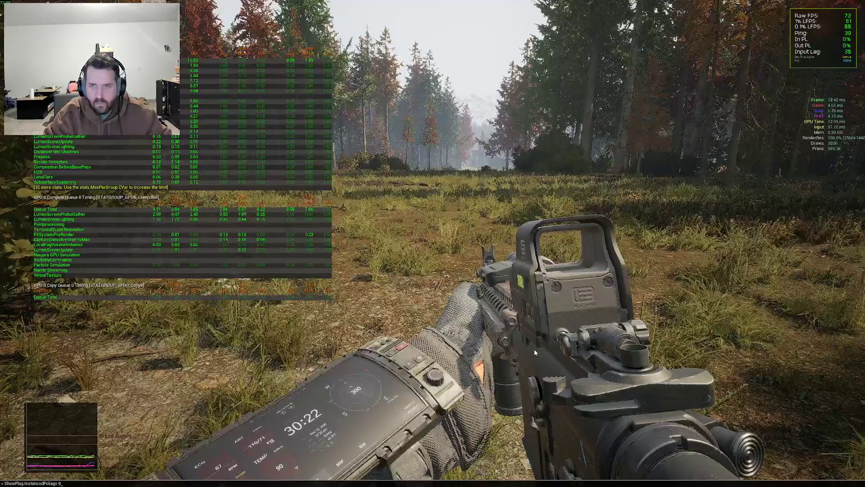
key("Return")
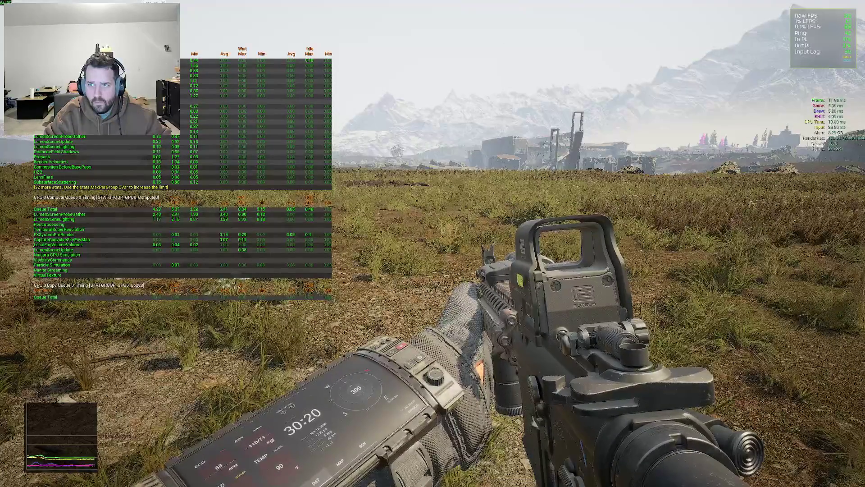
key("grave")
key("Up")
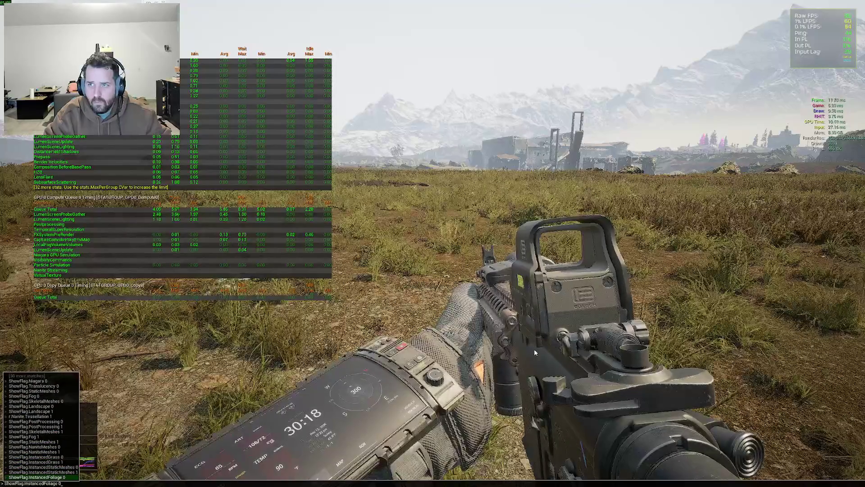
key("BackSpace")
type("1")
key("Return")
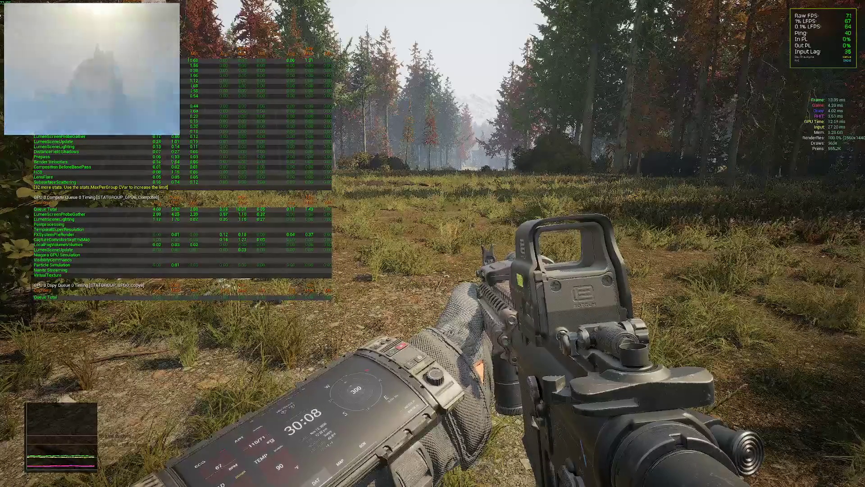
- Turn off dynamic shadows with ShowFlag.DynamicShadows 0
key("grave")
type("showflag.sha")
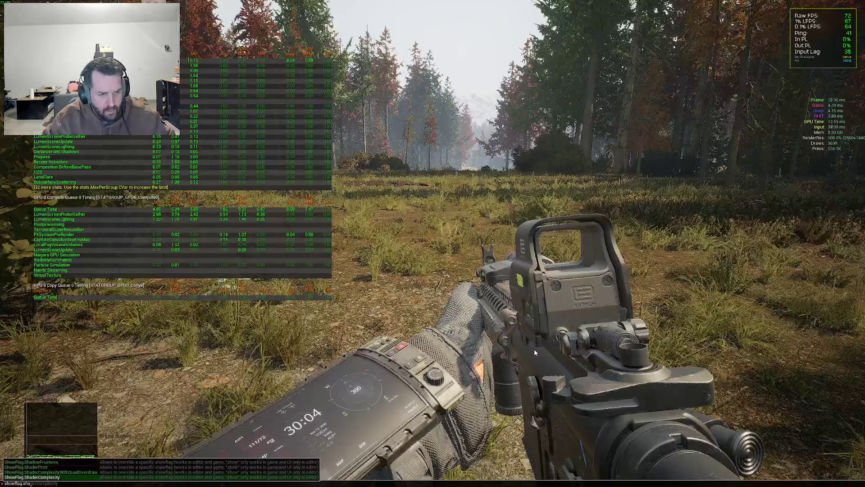
key("BackSpace")
key("BackSpace")
key("BackSpace")
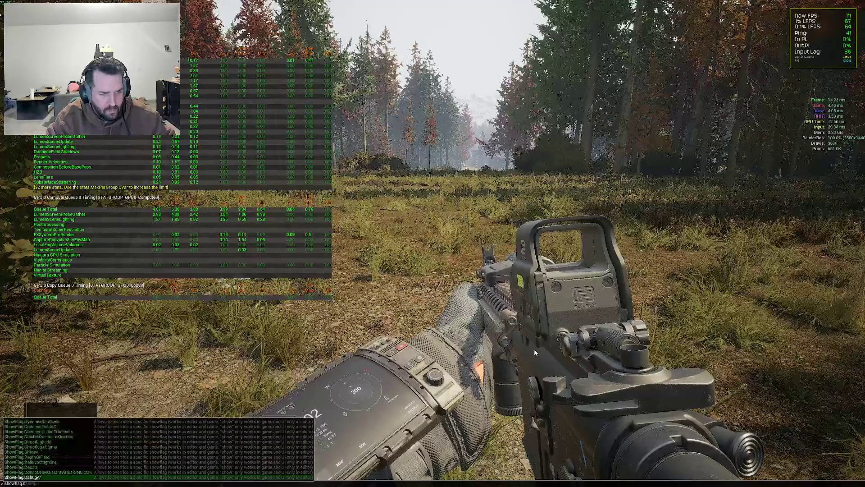
type("dy")
key("Tab")
type("0")
key("Return")
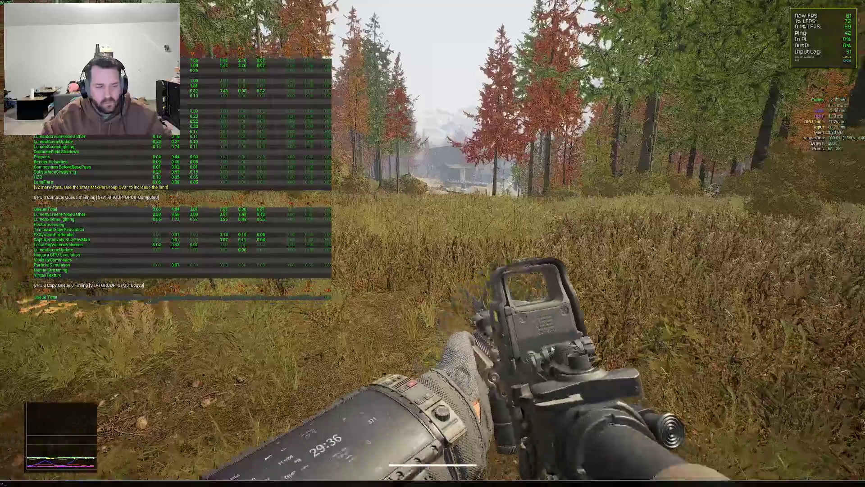
- Turn post-processing off with ShowFlag.PostProcessing 0 to compare the scene and frame times
key("grave")
type("showflag.po")
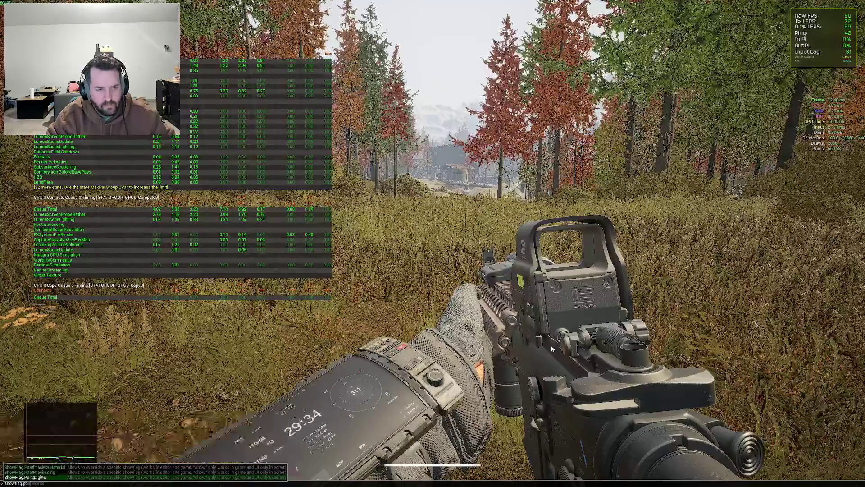
key("Return")
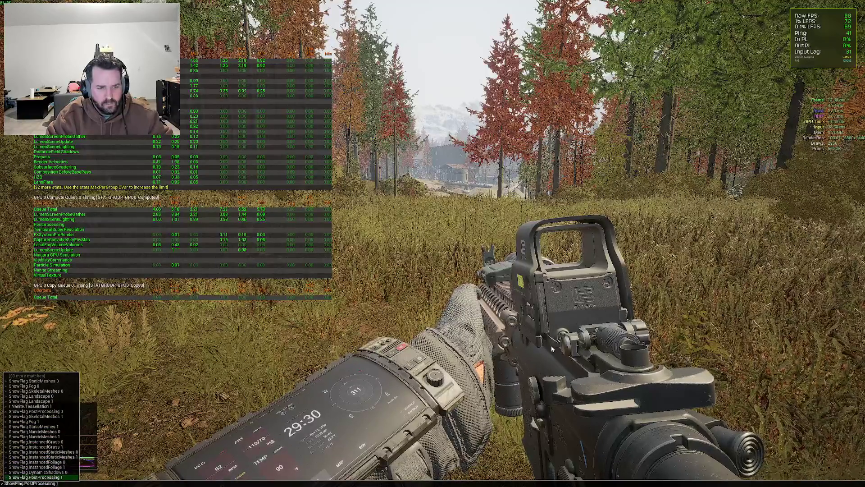
key("Return")
key("grave")
key("Up")
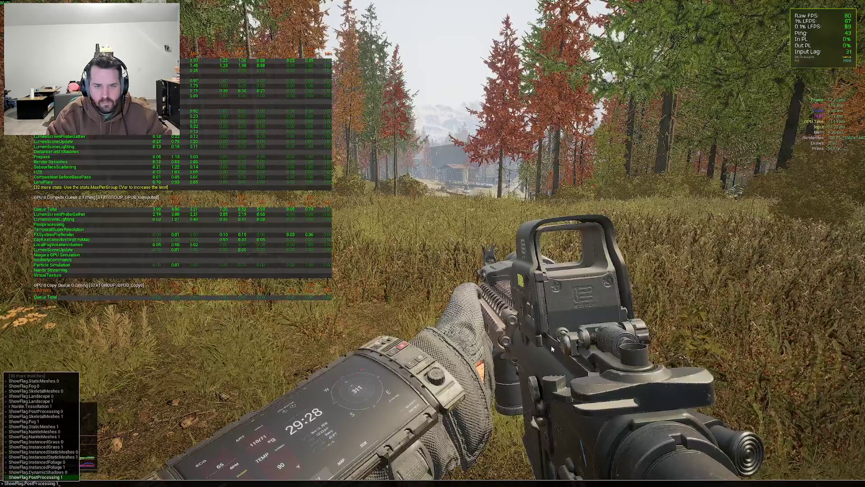
key("Return")
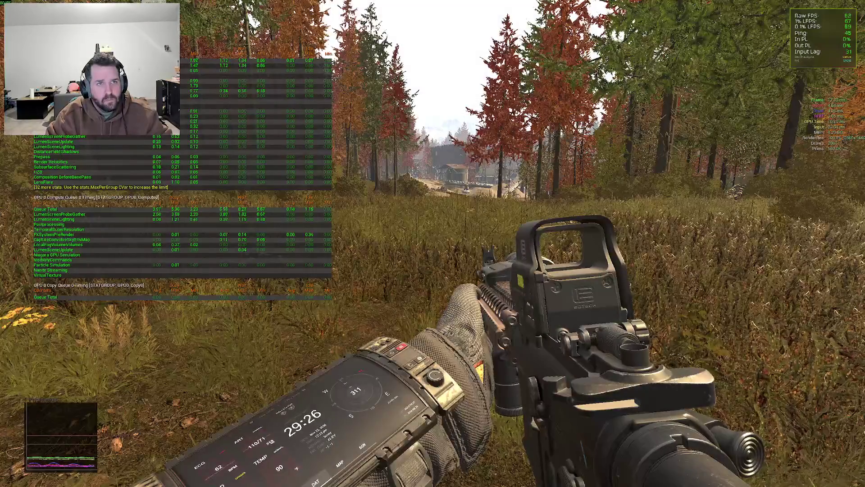
- Restore post-processing with ShowFlag.PostProcessing 1, then start entering the ShowFlag.PostProcessMaterial query
key("Up")
key("Return")
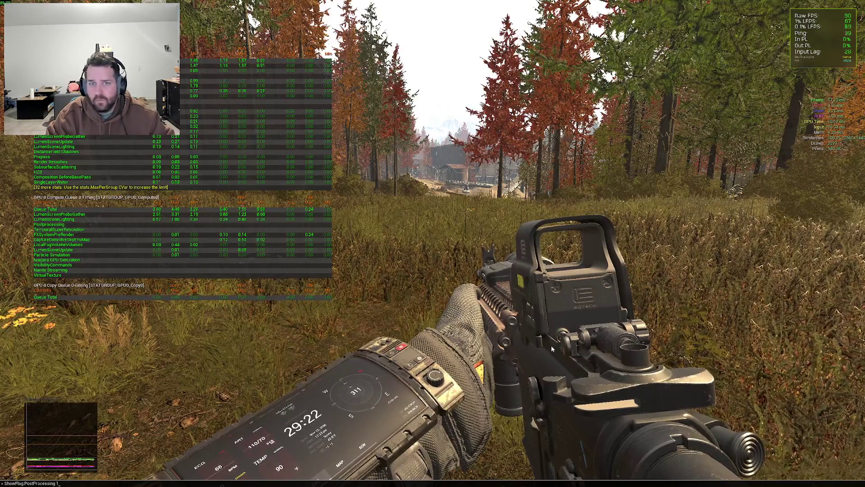
key("Return")
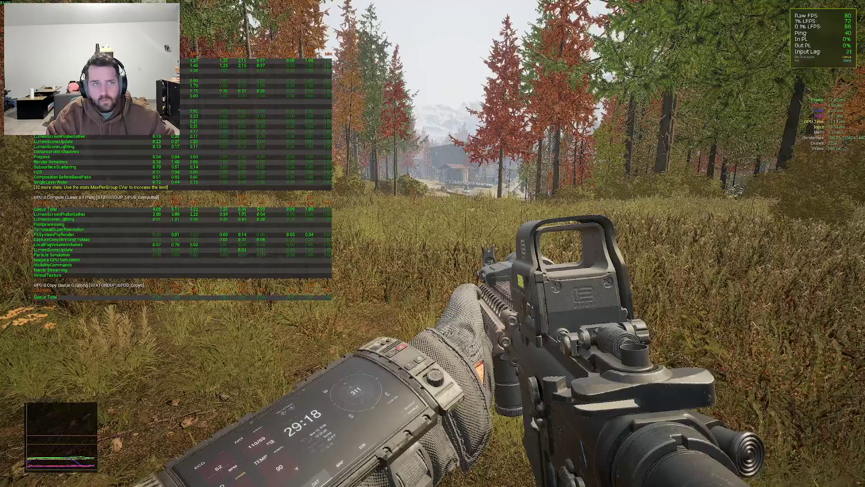
key("grave")
type("showflag.")
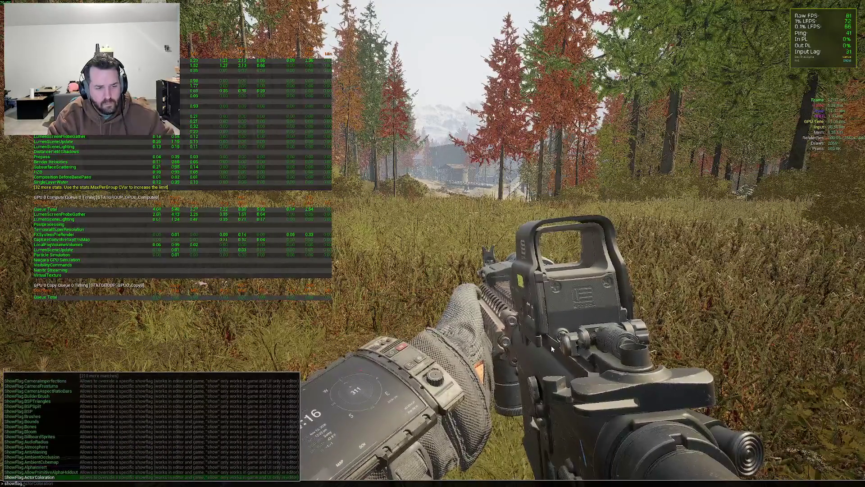
type("0")
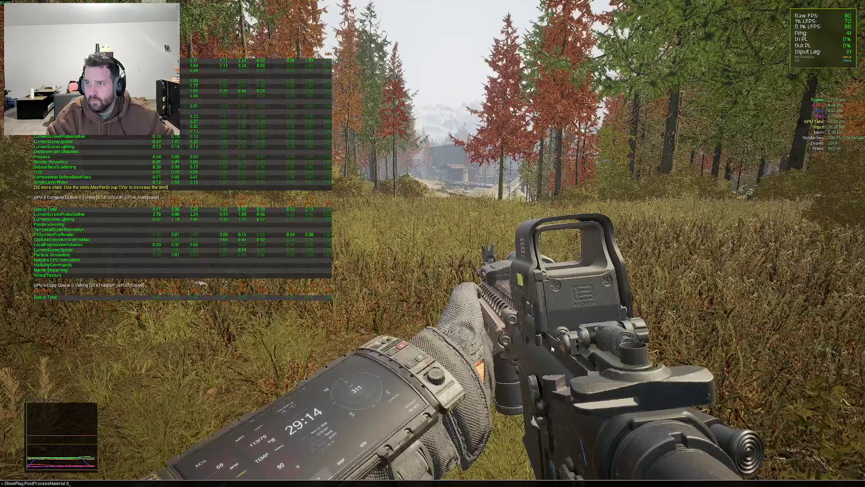